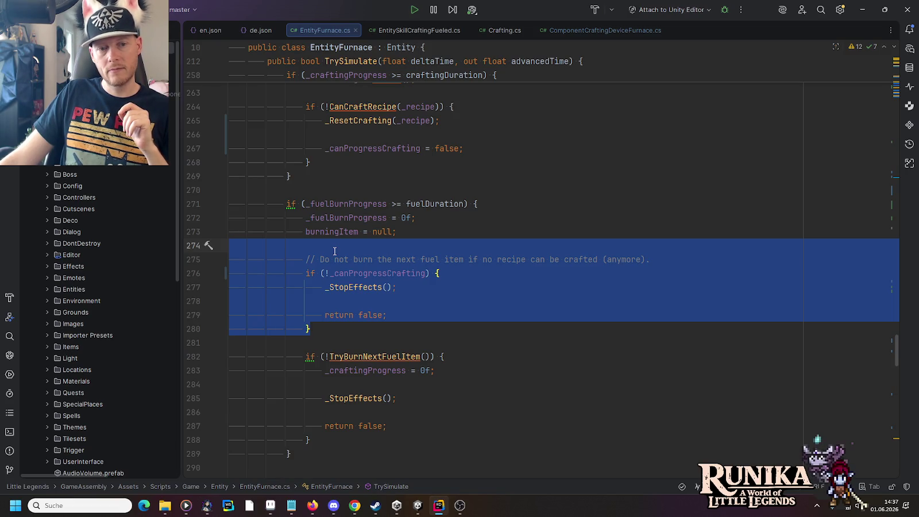
Review the diff of the changed line against its previous version.
scroll(335, 251, down, 3)
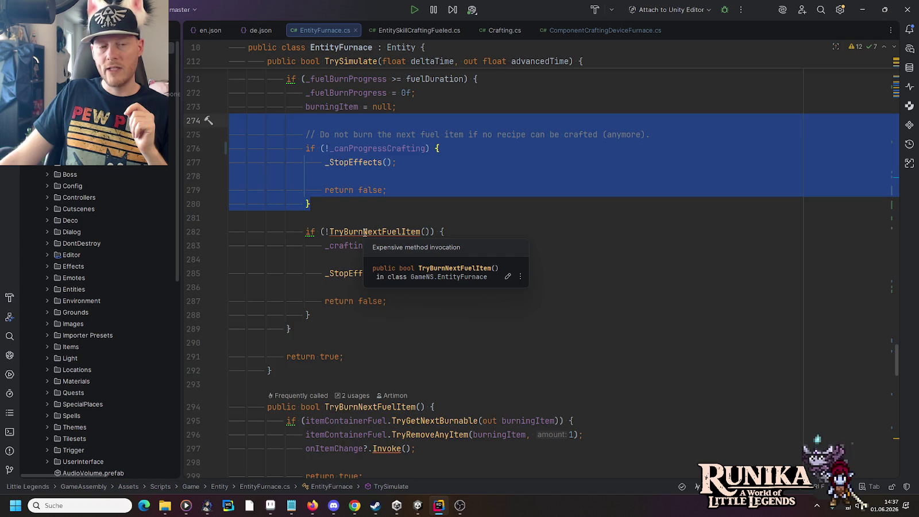
scroll(341, 312, up, 4)
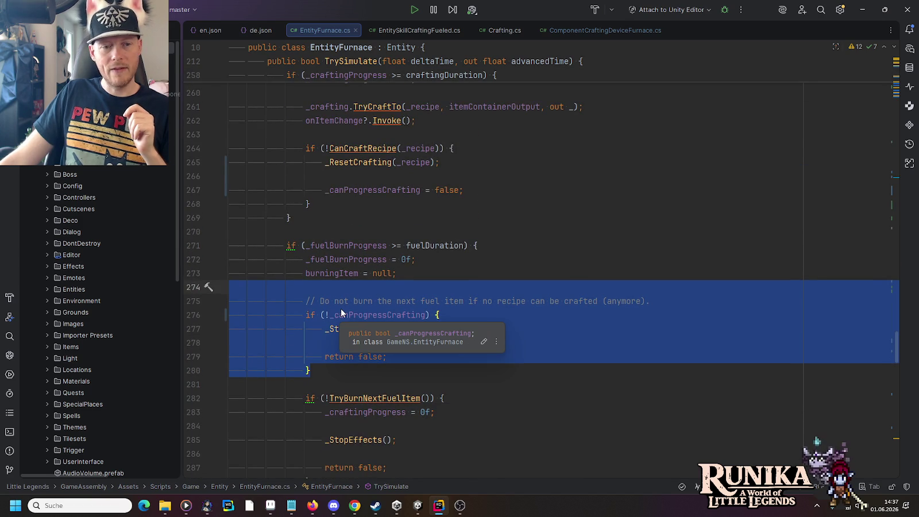
click(266, 315)
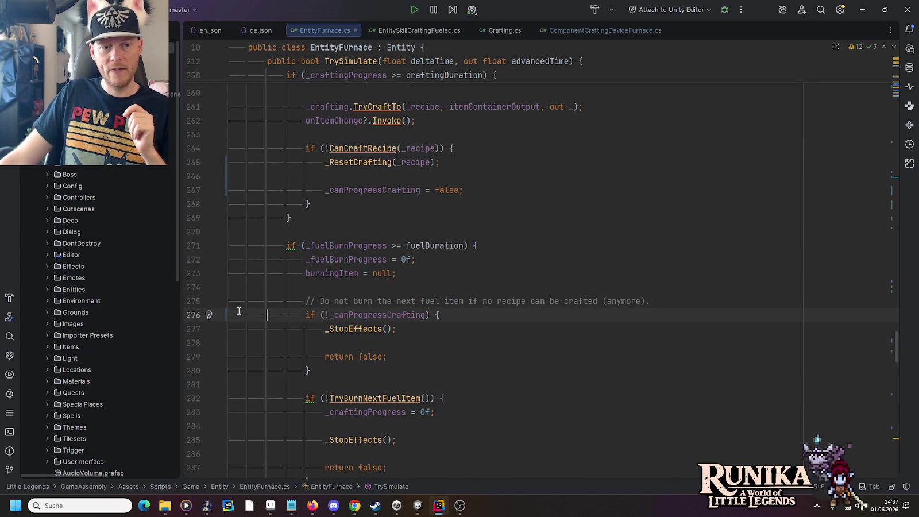
click(226, 315)
click(385, 258)
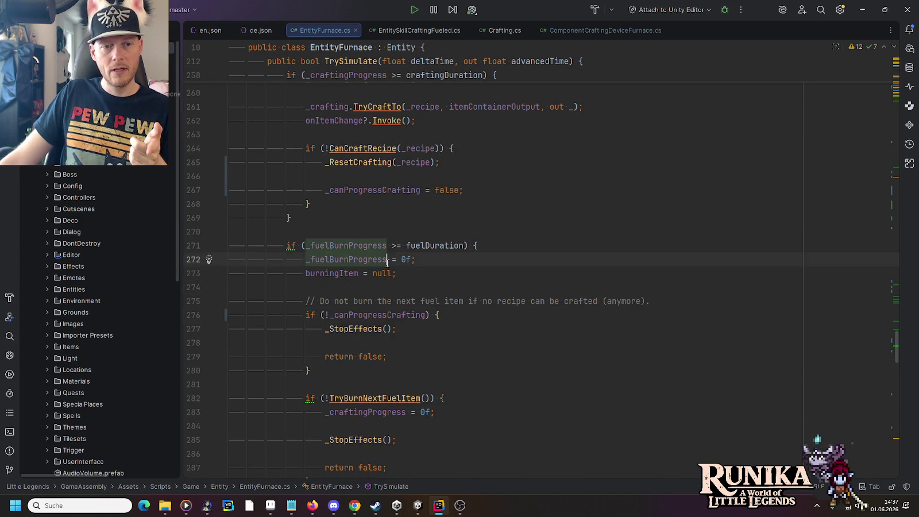
scroll(359, 315, up, 3)
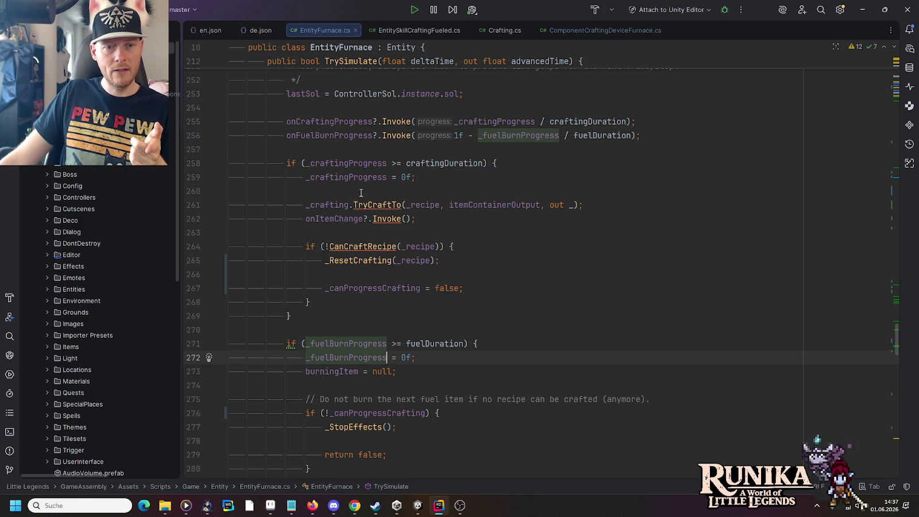
Inspect the _ResetCrafting call and the _canProgressCrafting assignment in TrySimulate.
click(354, 262)
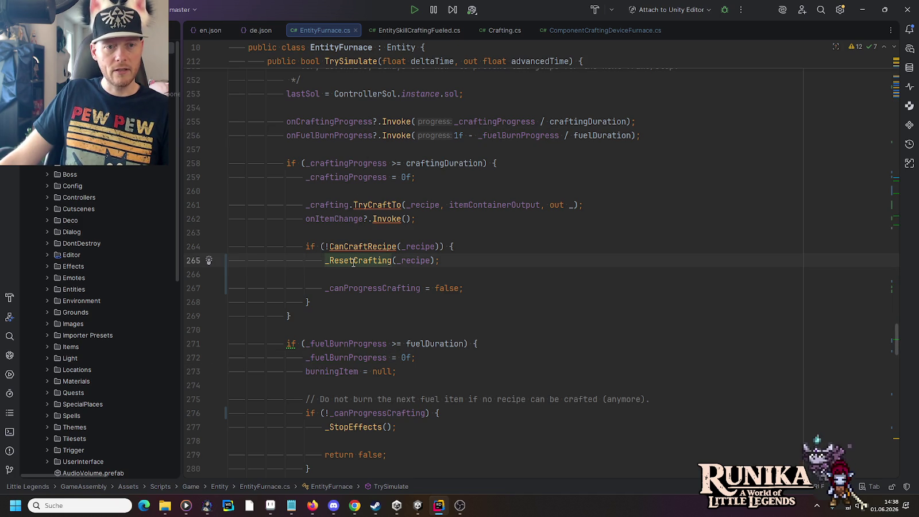
scroll(353, 261, up, 2)
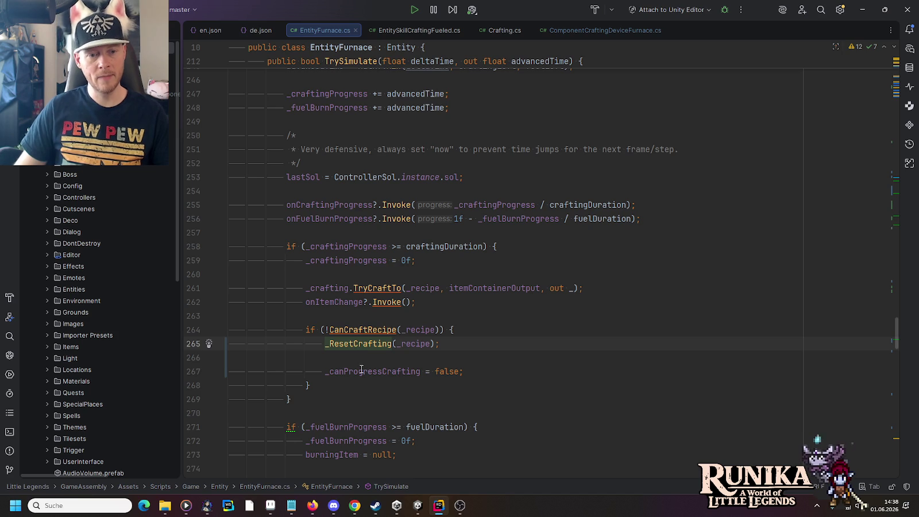
click(362, 371)
scroll(363, 288, down, 5)
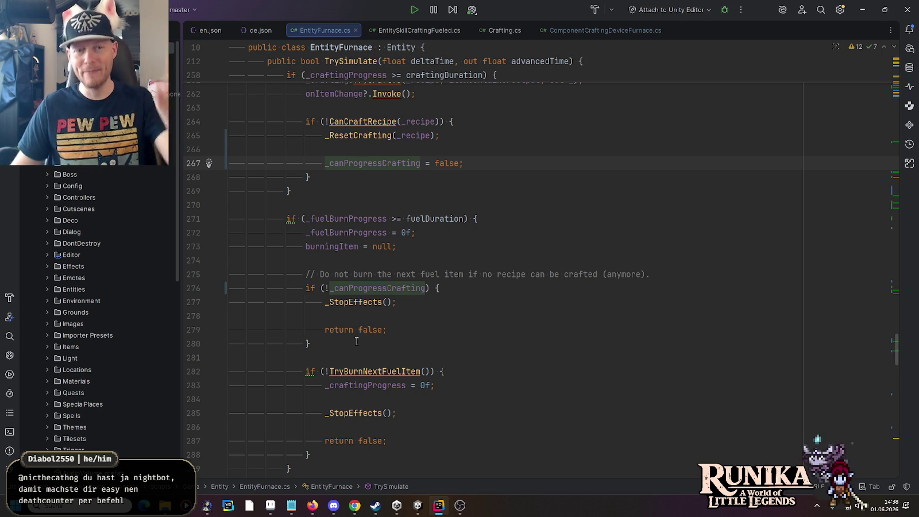
scroll(357, 341, down, 2)
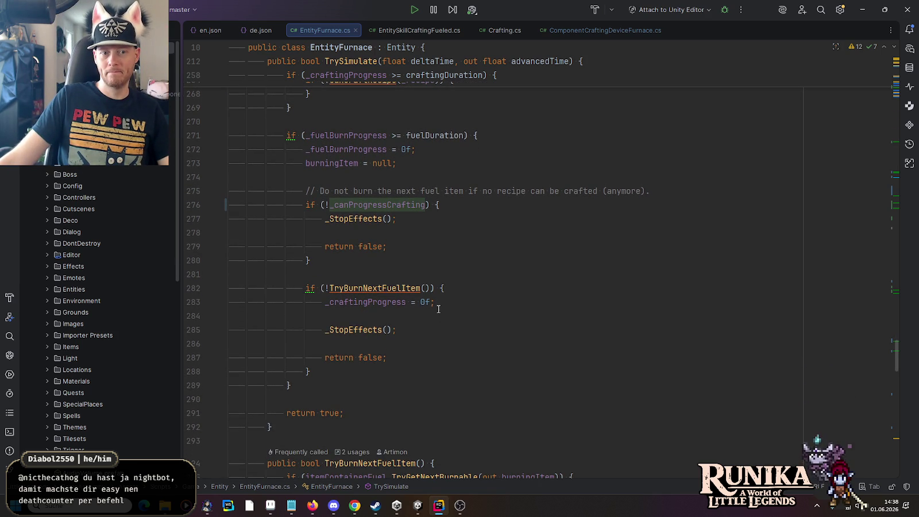
Review the TryBurnNextFuelItem block and the fuel-burn check on lines 276–287.
drag(305, 288, 386, 357)
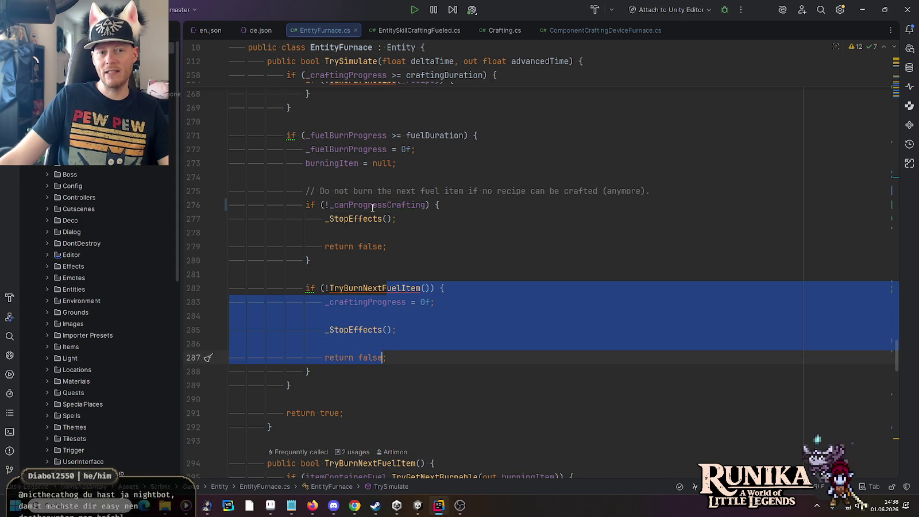
drag(372, 204, 374, 259)
click(374, 258)
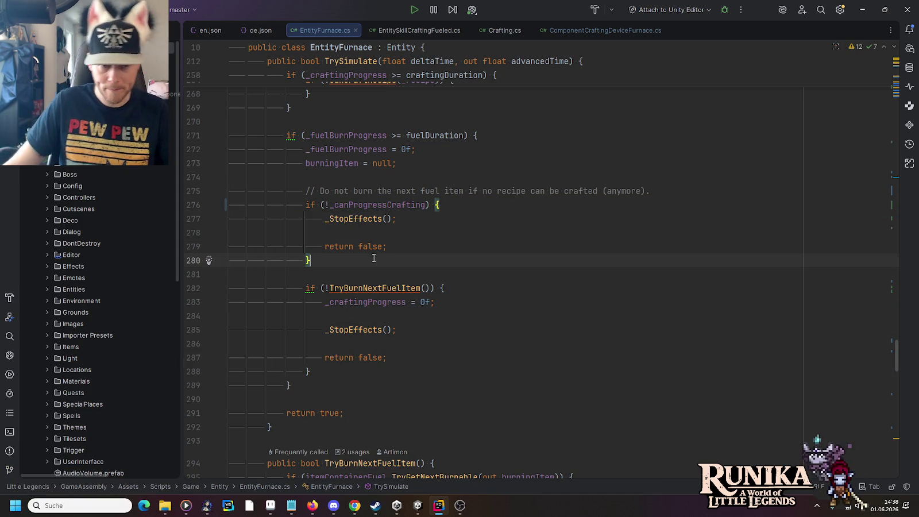
mouse_move(370, 201)
mouse_down()
mouse_move(368, 192)
mouse_move(374, 260)
mouse_up()
click(402, 247)
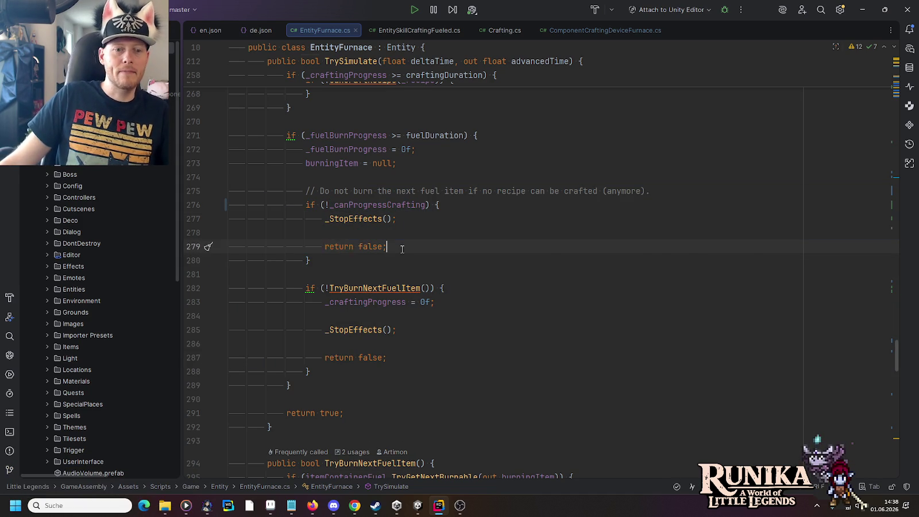
Highlight the usages of TryBurnNextFuelItem, _craftingProgress and _StopEffects.
click(393, 288)
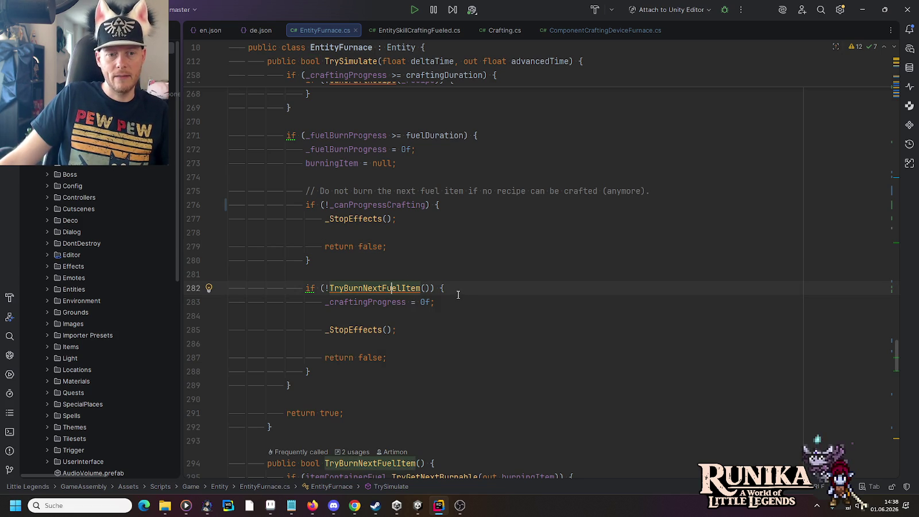
click(376, 301)
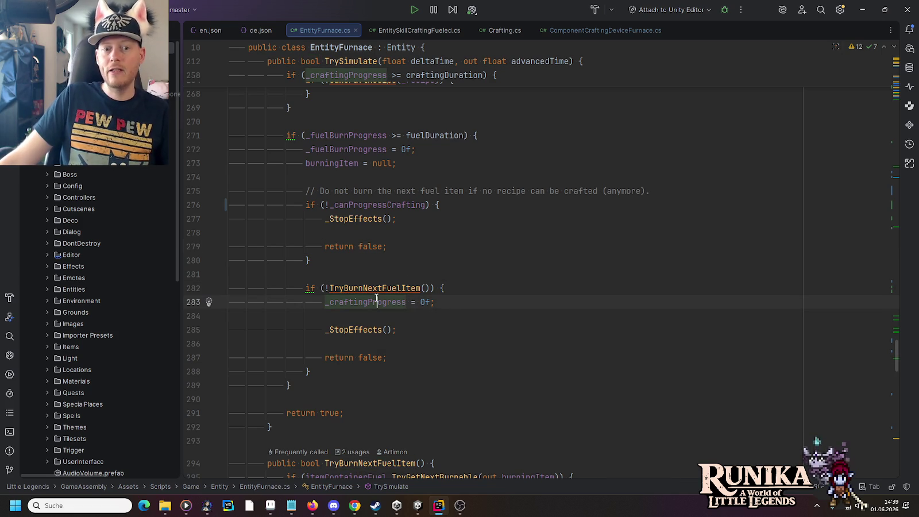
mouse_move(376, 291)
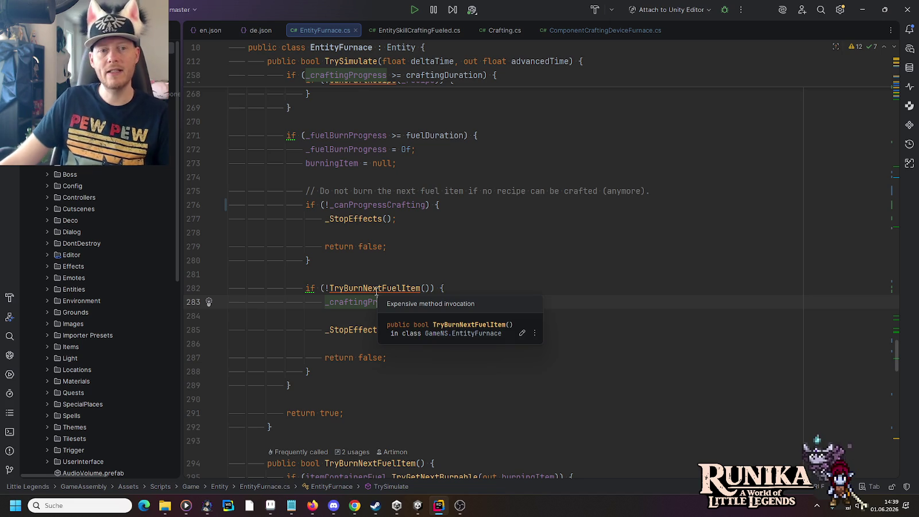
scroll(391, 284, up, 5)
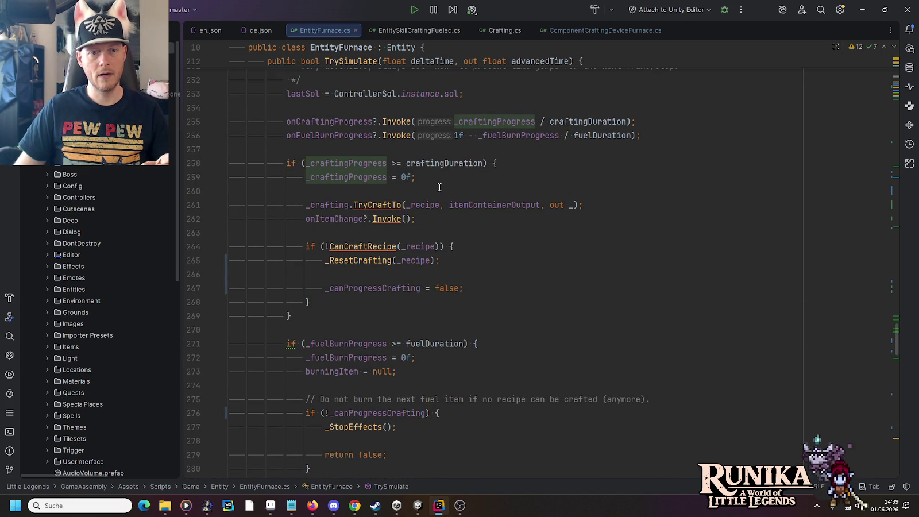
scroll(411, 266, down, 5)
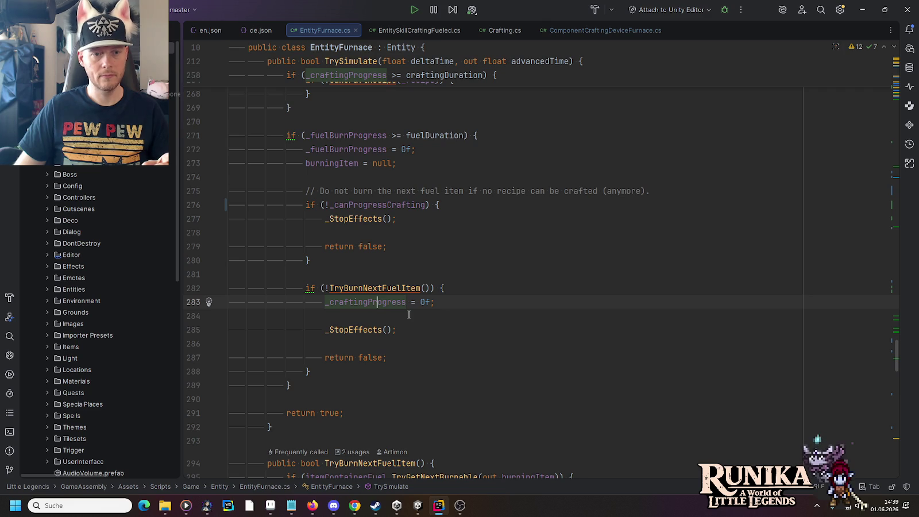
click(364, 329)
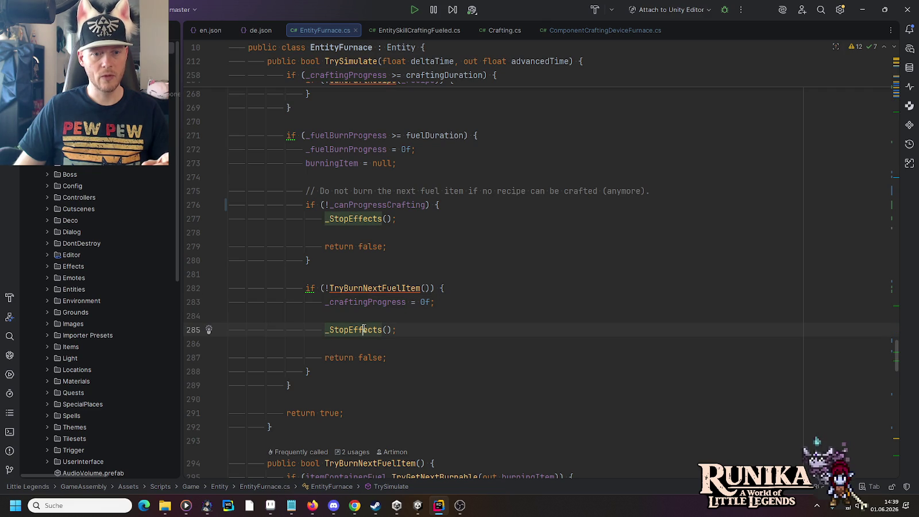
click(363, 303)
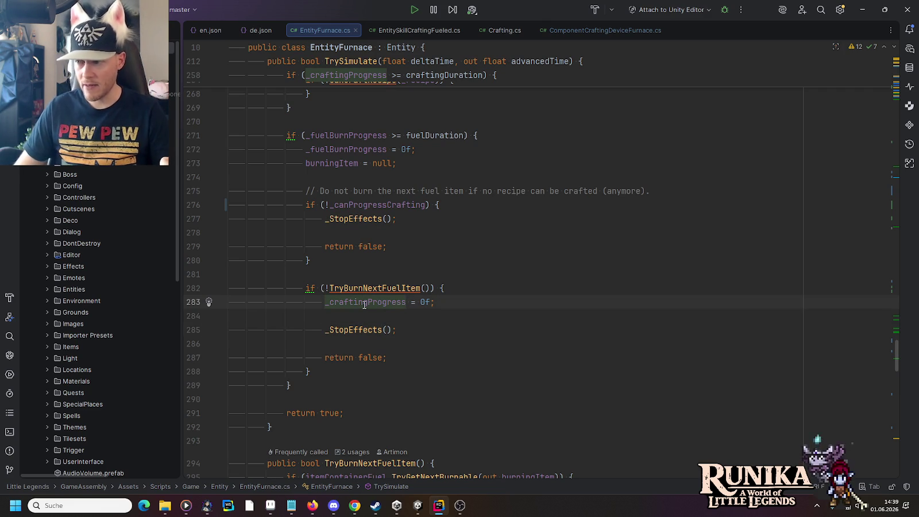
scroll(364, 305, up, 5)
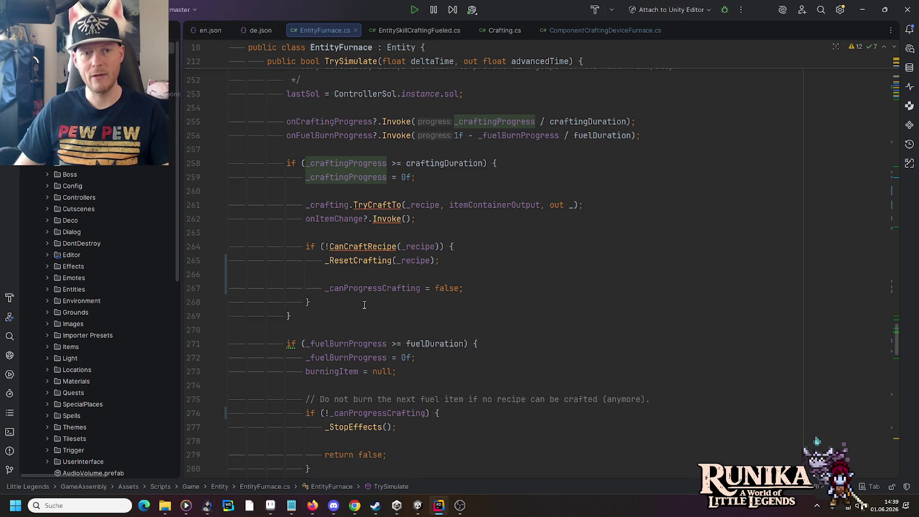
scroll(364, 304, up, 2)
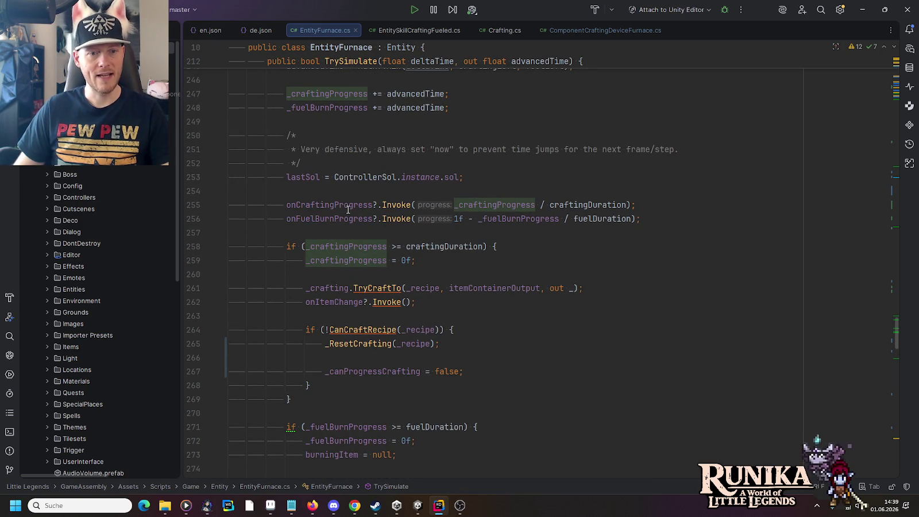
Highlight usages of onCraftingProgress, onFuelBurnProgress and the _craftingProgress reset on line 259.
mouse_move(343, 197)
click(306, 204)
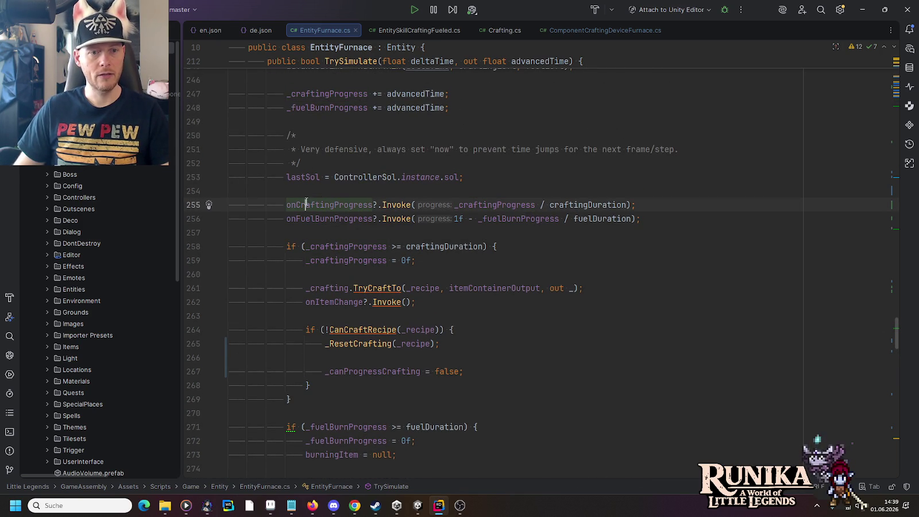
click(393, 201)
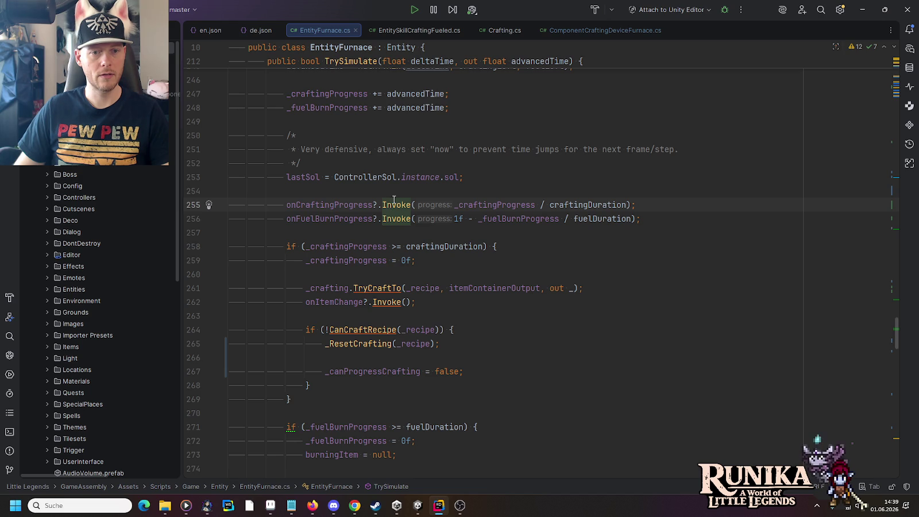
click(343, 219)
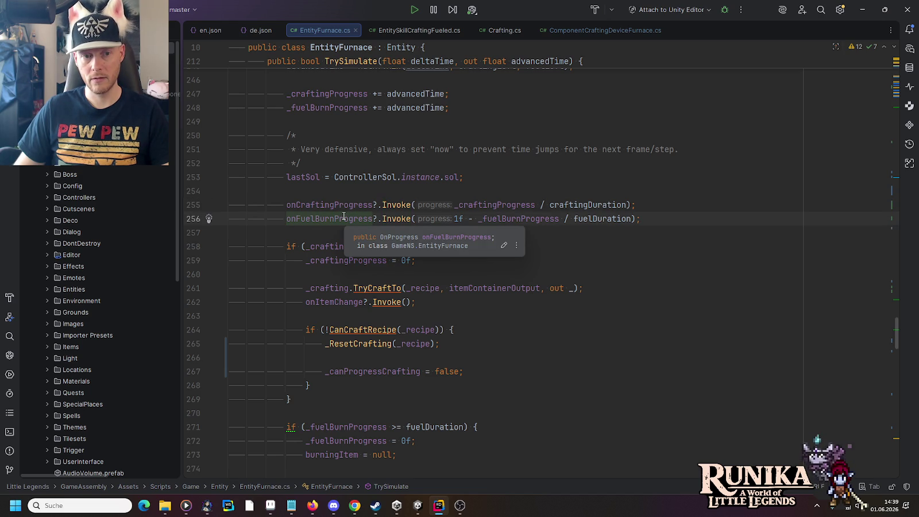
click(335, 260)
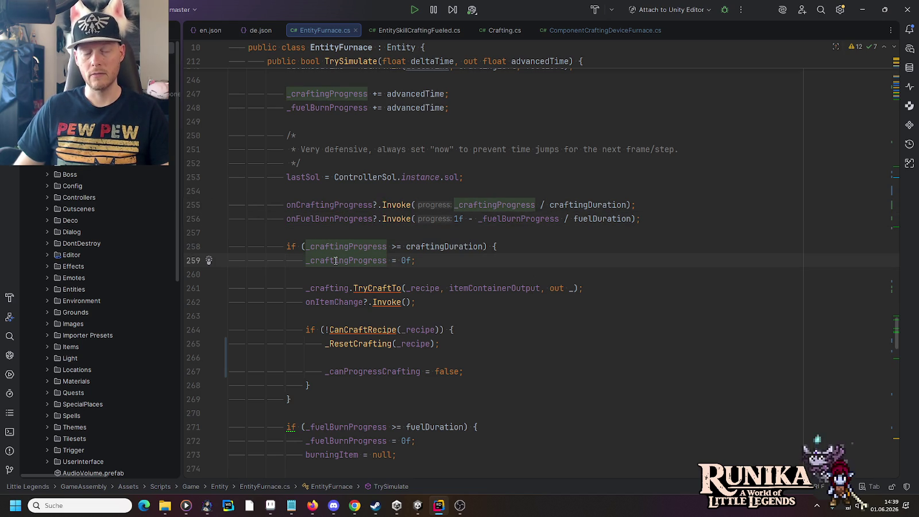
click(424, 258)
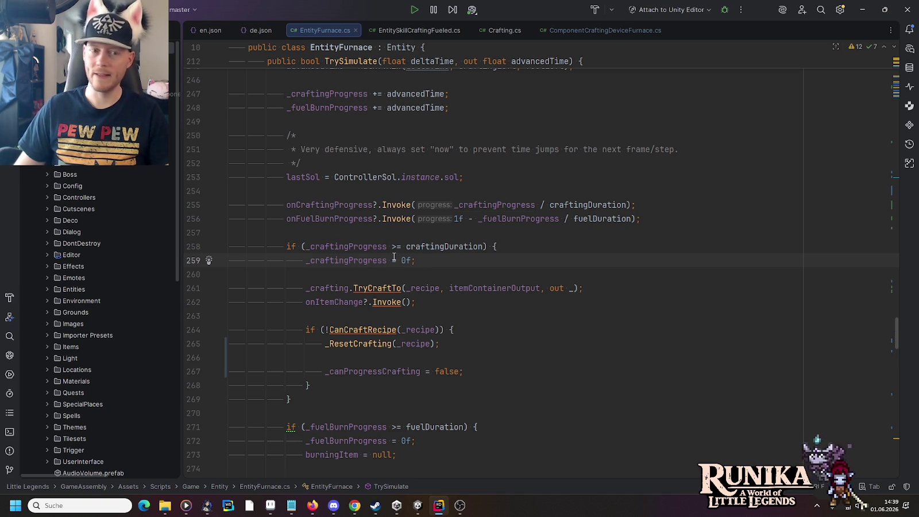
scroll(307, 256, up, 5)
scroll(307, 256, down, 6)
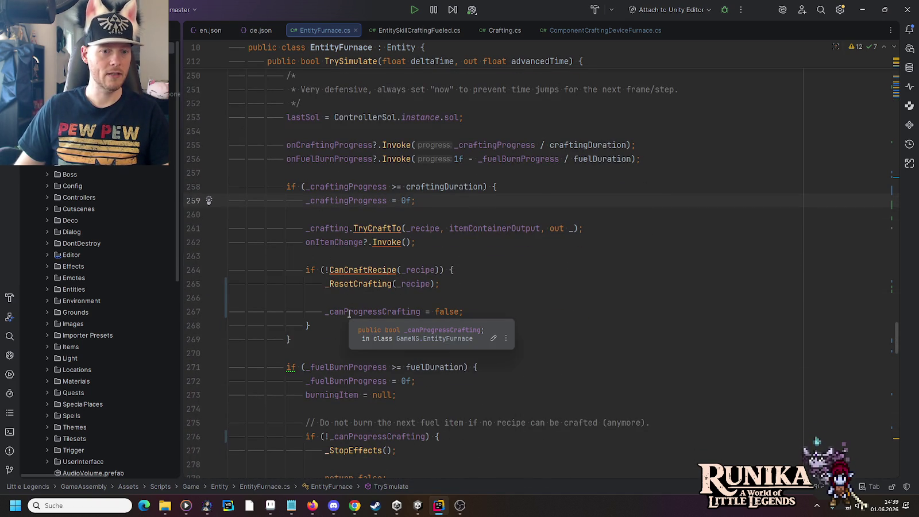
click(336, 199)
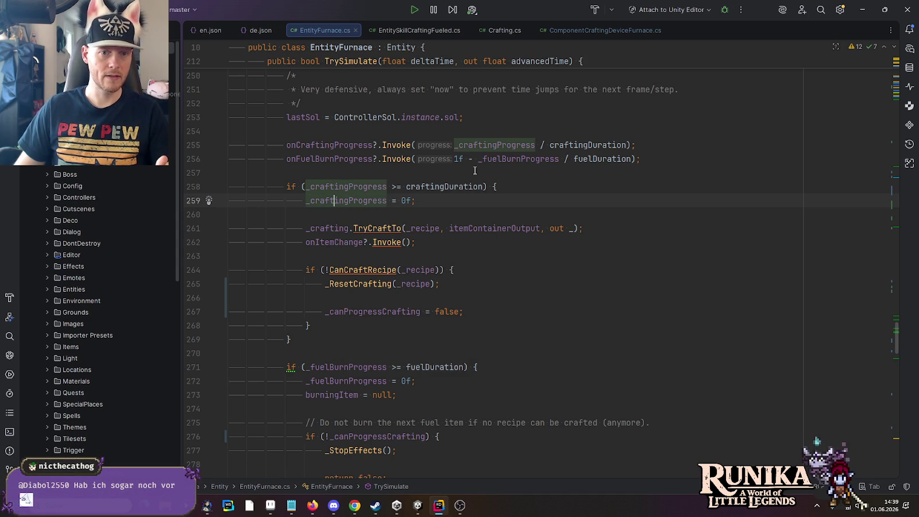
click(374, 145)
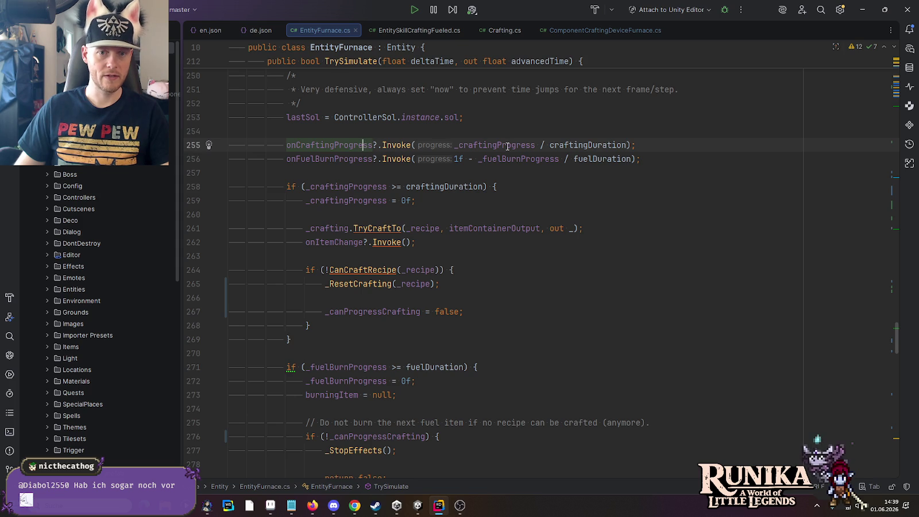
click(468, 146)
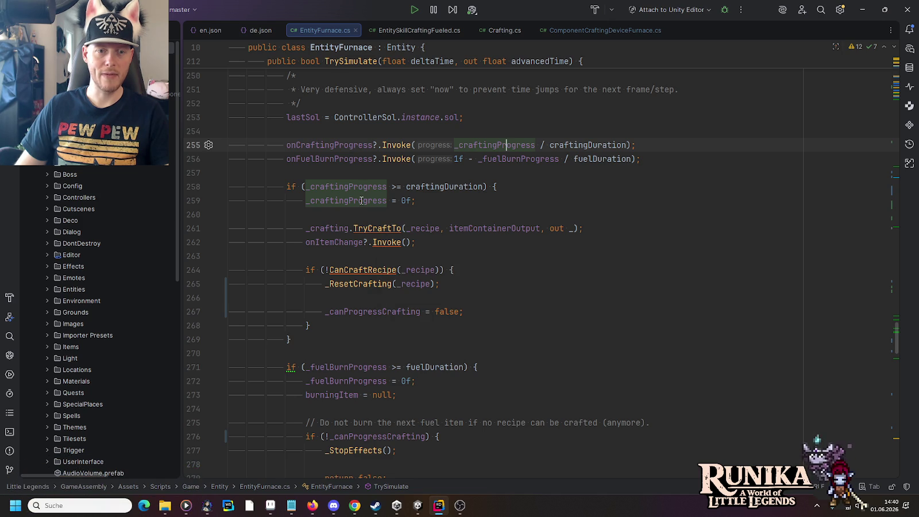
mouse_move(361, 200)
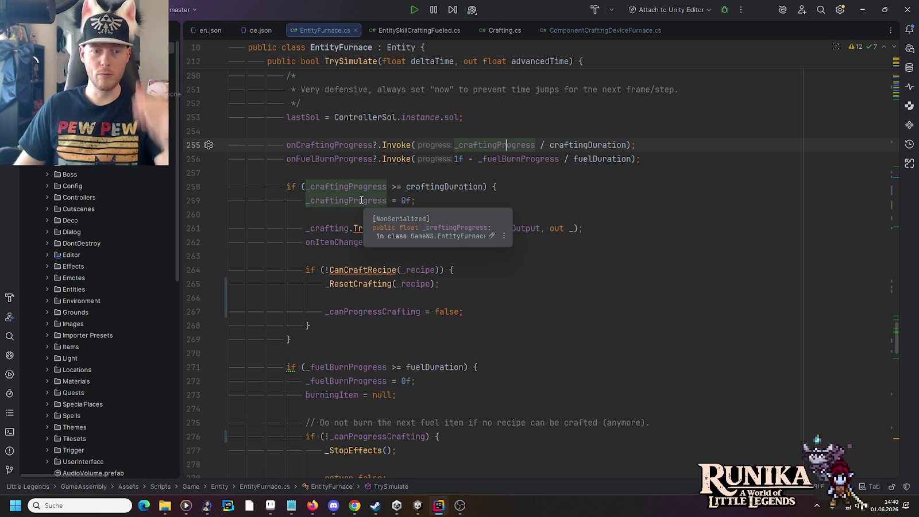
Check the progress reset inside the _ResetCrafting declaration, then return to its call on line 265.
scroll(338, 299, down, 1)
click(357, 242)
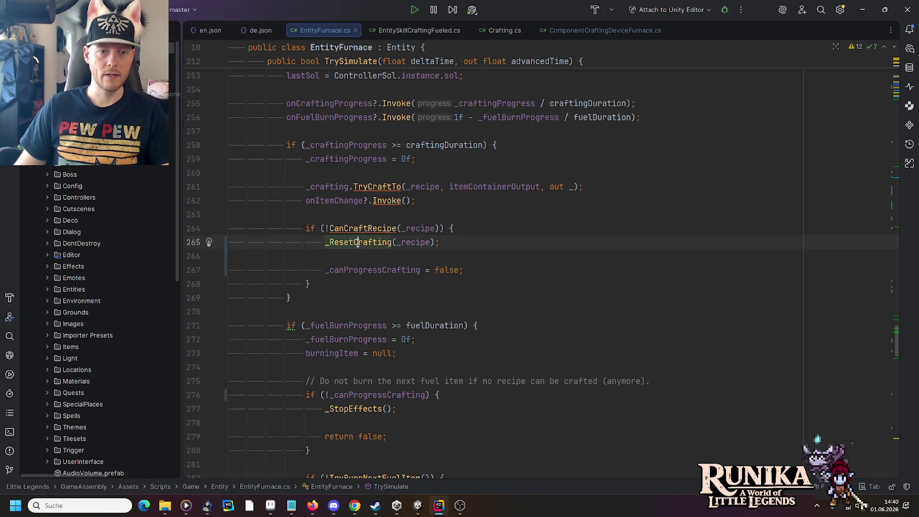
ctrl+click(349, 242)
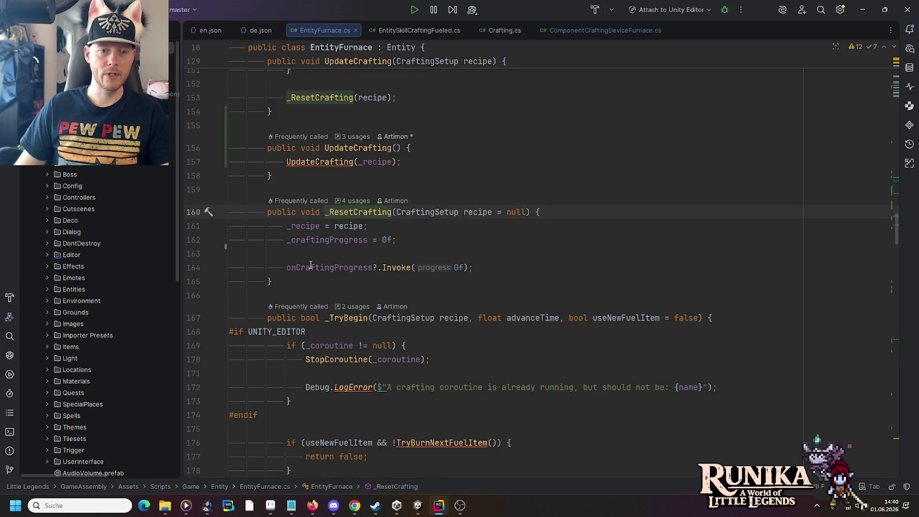
click(472, 267)
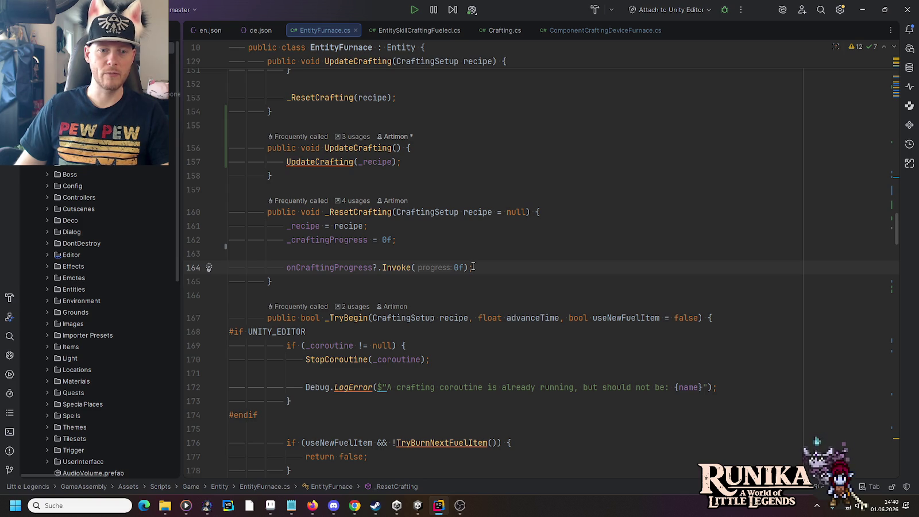
key(ctrl+alt+Left)
key(ctrl+alt+Down)
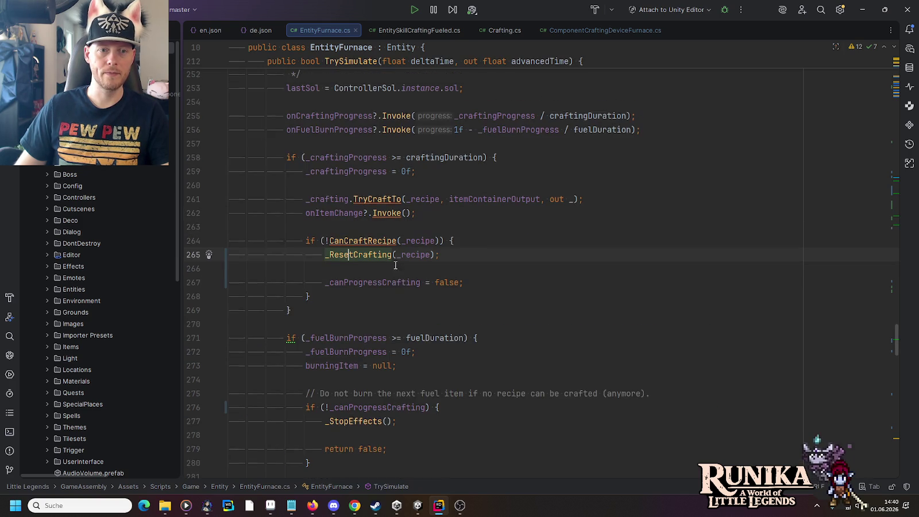
scroll(395, 265, up, 1)
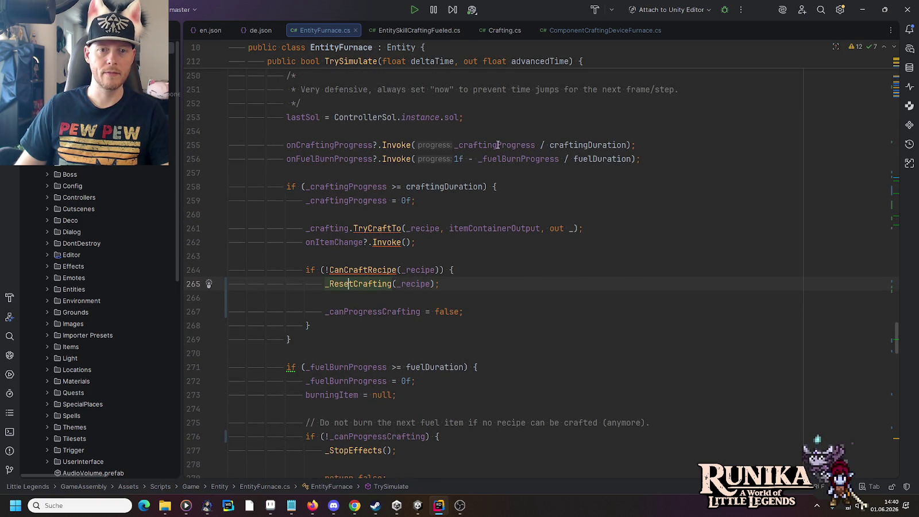
click(439, 284)
shift+click(458, 272)
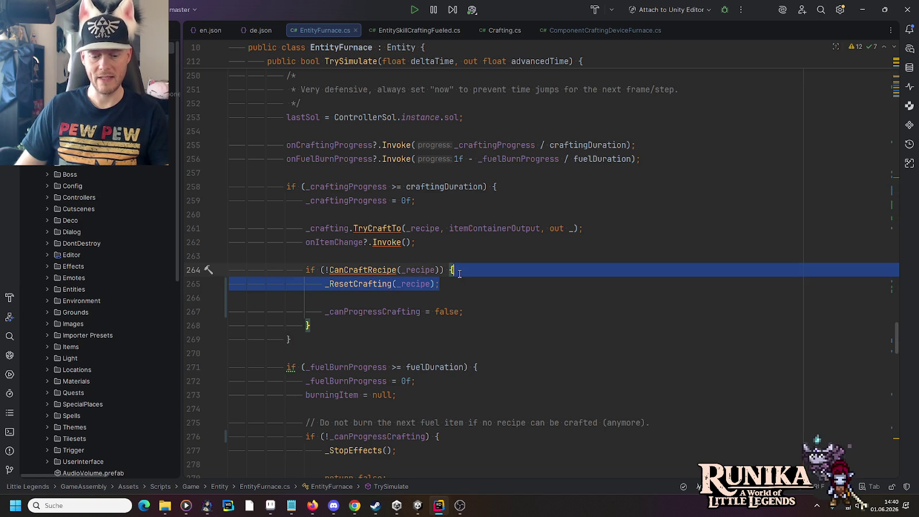
click(353, 284)
ctrl+click(352, 283)
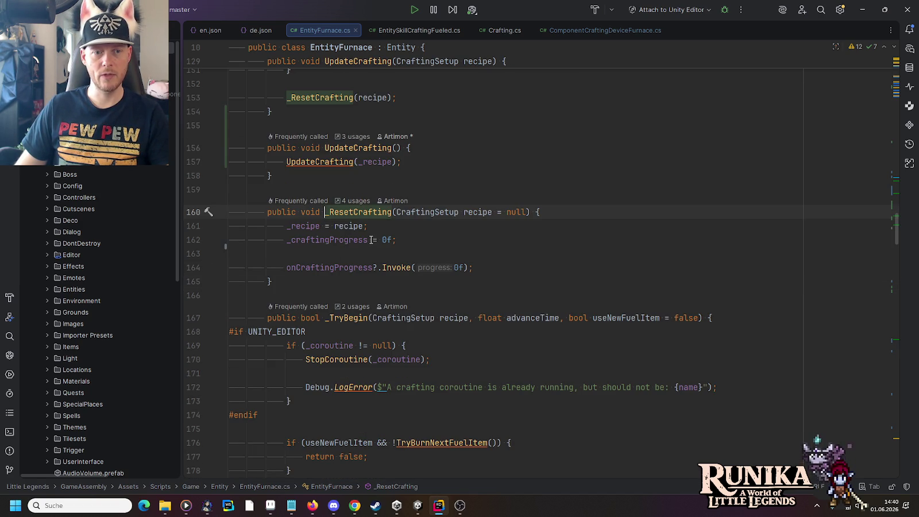
key(ctrl+alt+Left)
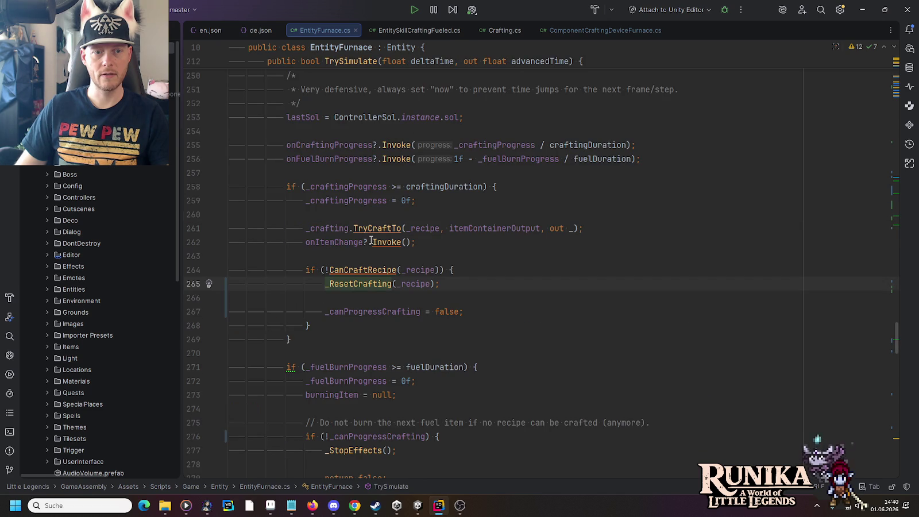
Look over the progress reset on line 259 and the CanCraftRecipe check on line 264.
drag(339, 200, 415, 198)
click(418, 196)
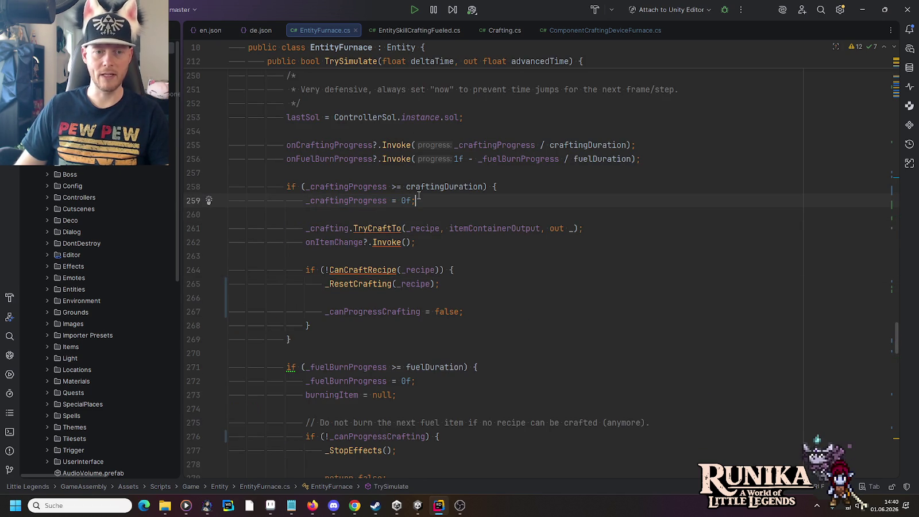
click(368, 270)
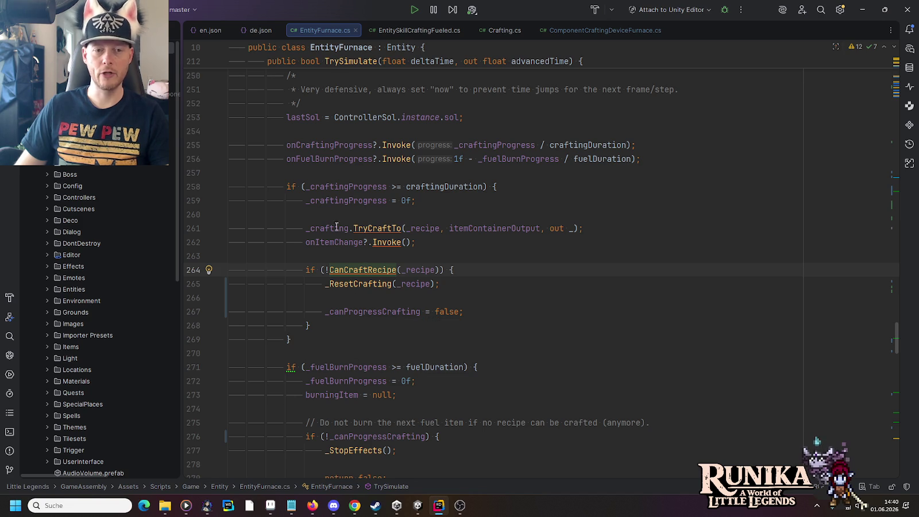
mouse_move(329, 191)
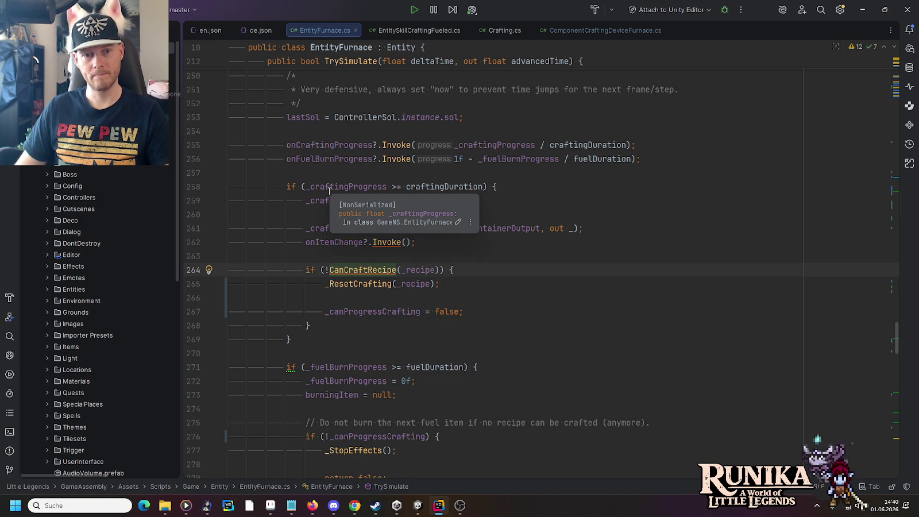
Inspect the progress event calls on lines 255–256 and where _craftingProgress advances on line 247.
click(328, 145)
click(328, 159)
click(327, 146)
click(327, 160)
scroll(348, 306, down, 5)
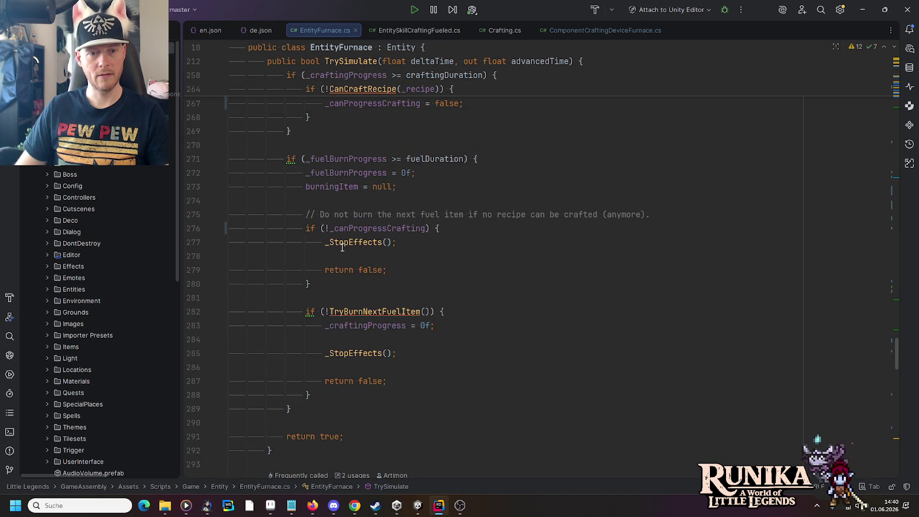
scroll(355, 283, up, 4)
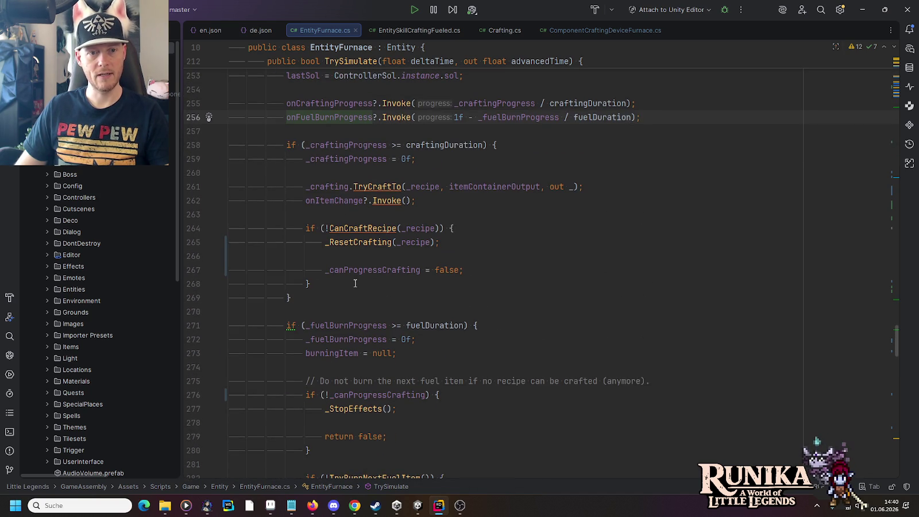
click(359, 160)
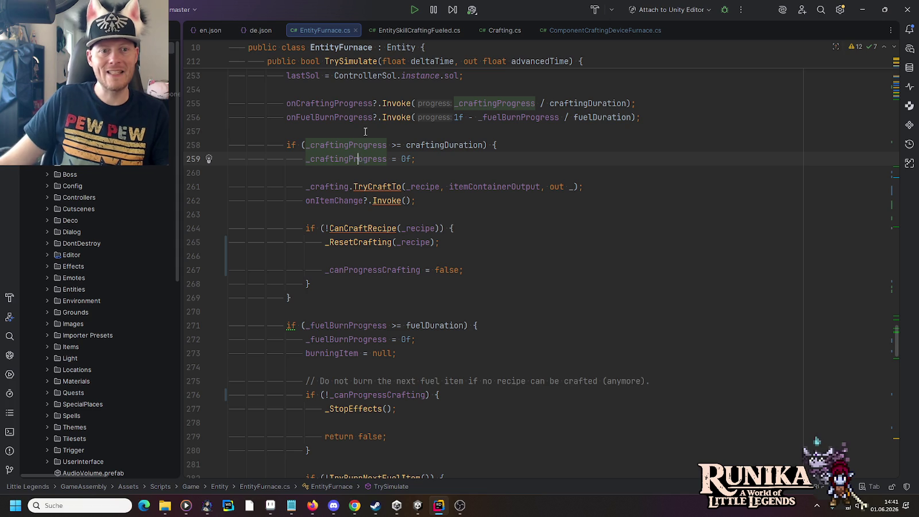
scroll(363, 163, down, 1)
scroll(391, 172, up, 5)
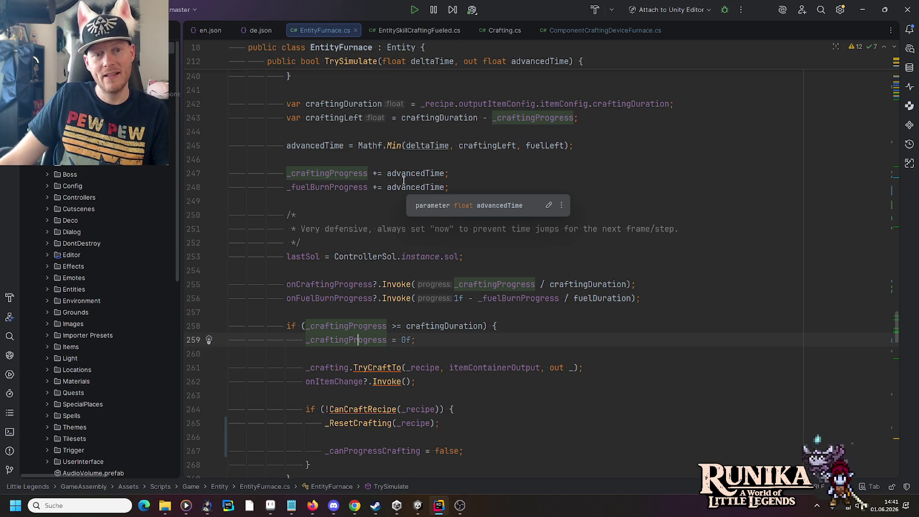
click(332, 173)
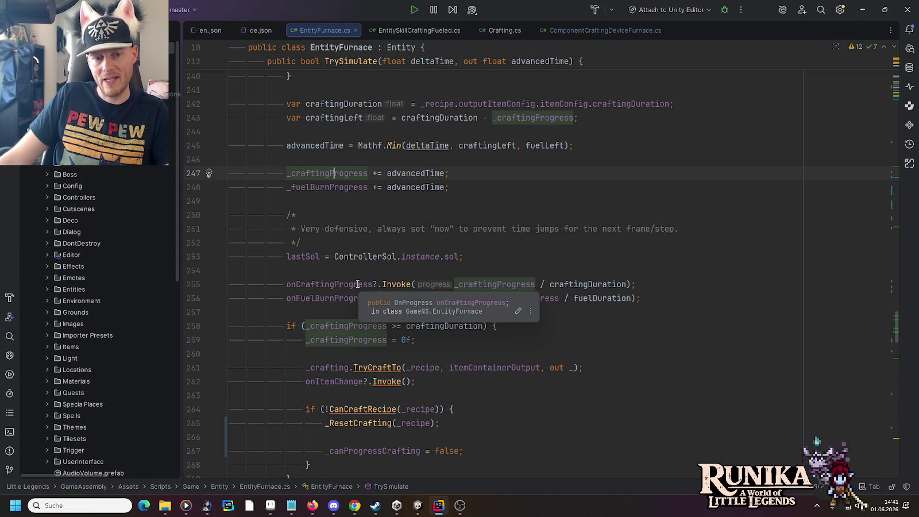
Highlight onCraftingProgress usages and search the file for _craftingProgress.
click(369, 284)
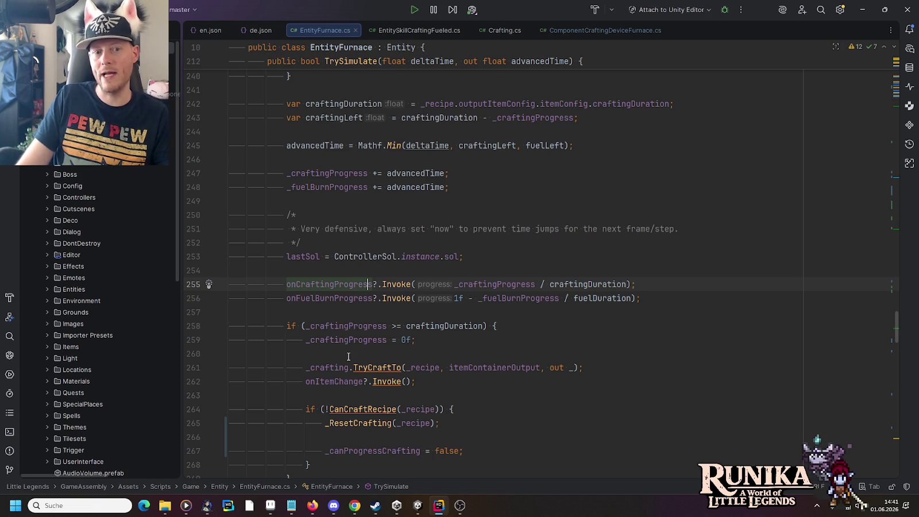
scroll(362, 360, down, 2)
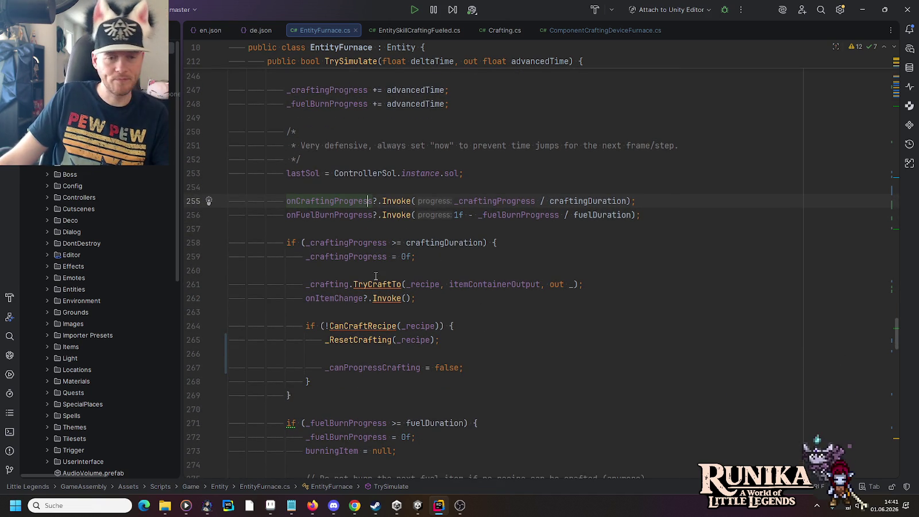
click(355, 257)
double_click(355, 257)
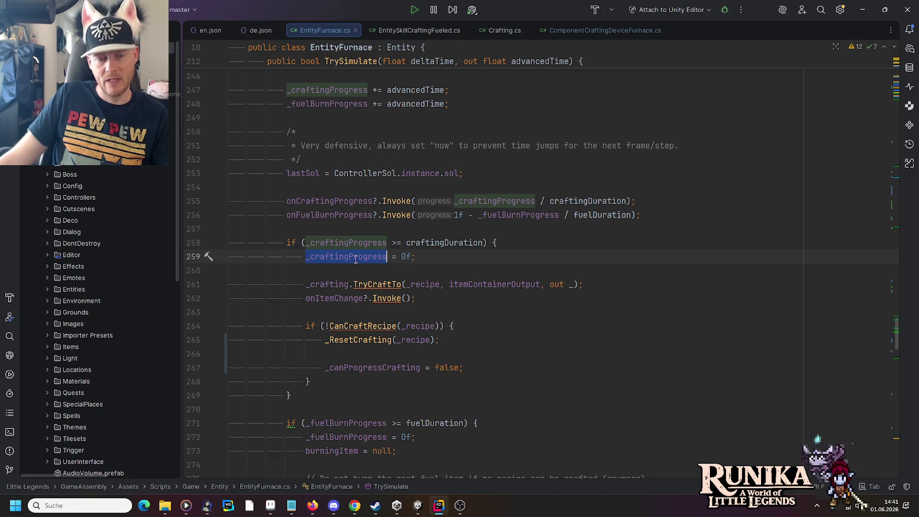
key(ctrl+r)
key(End)
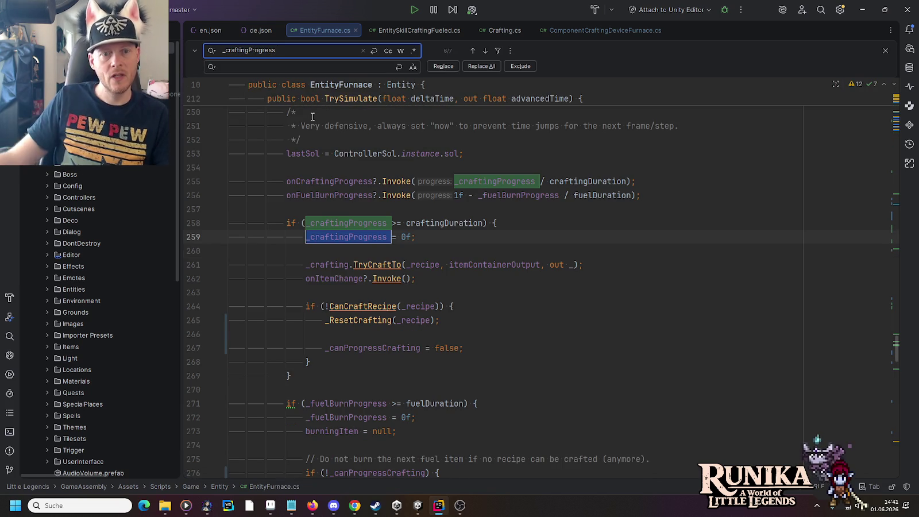
Step through the _craftingProgress occurrences on lines 108, 247 and 259.
click(485, 51)
click(485, 51)
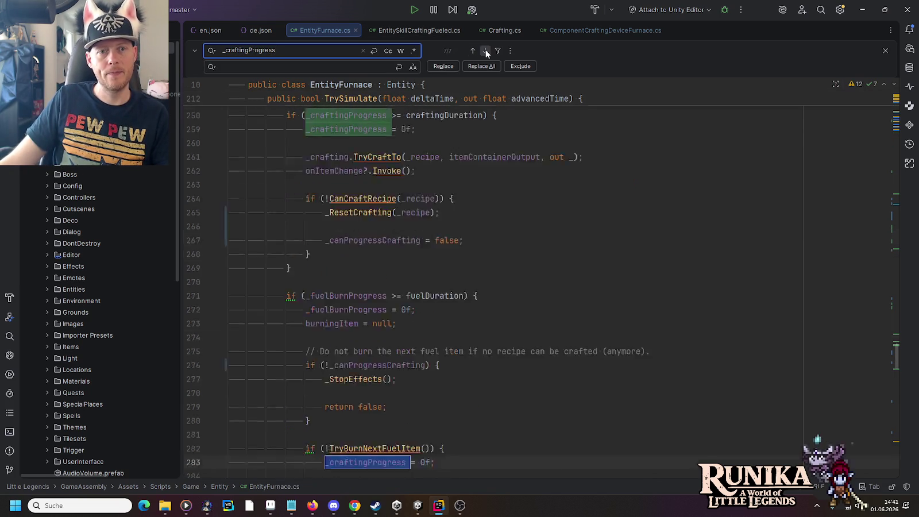
click(485, 50)
click(485, 52)
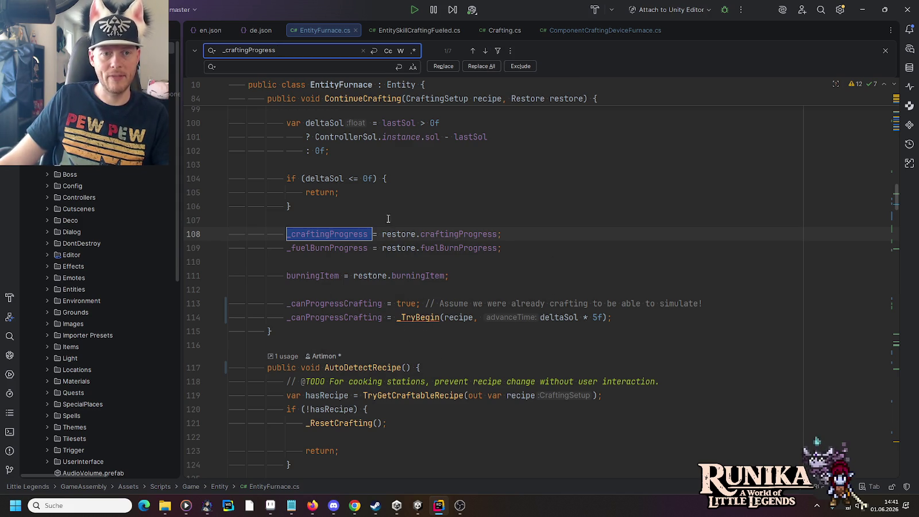
scroll(391, 234, up, 7)
scroll(374, 261, down, 7)
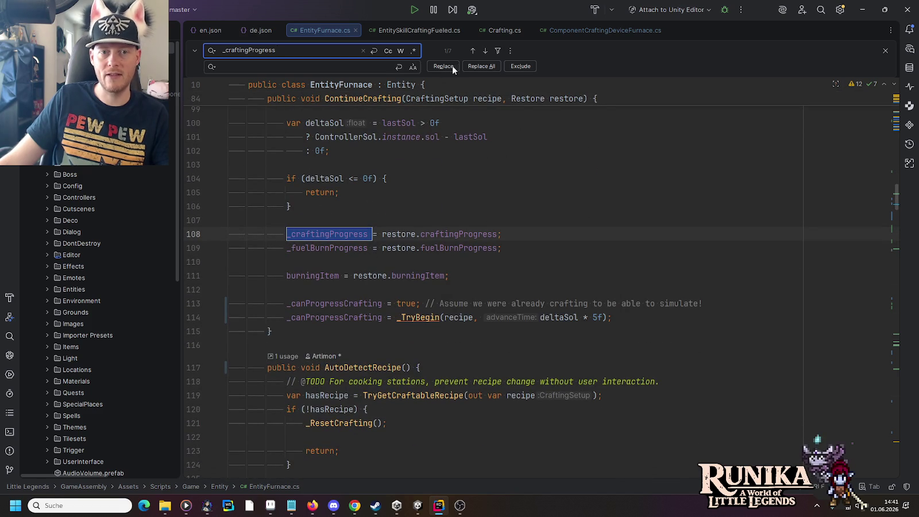
click(485, 51)
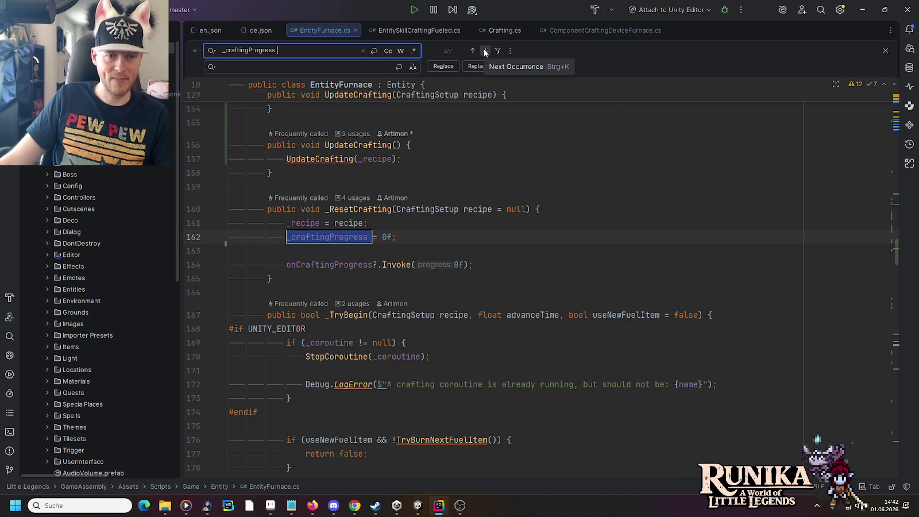
click(485, 52)
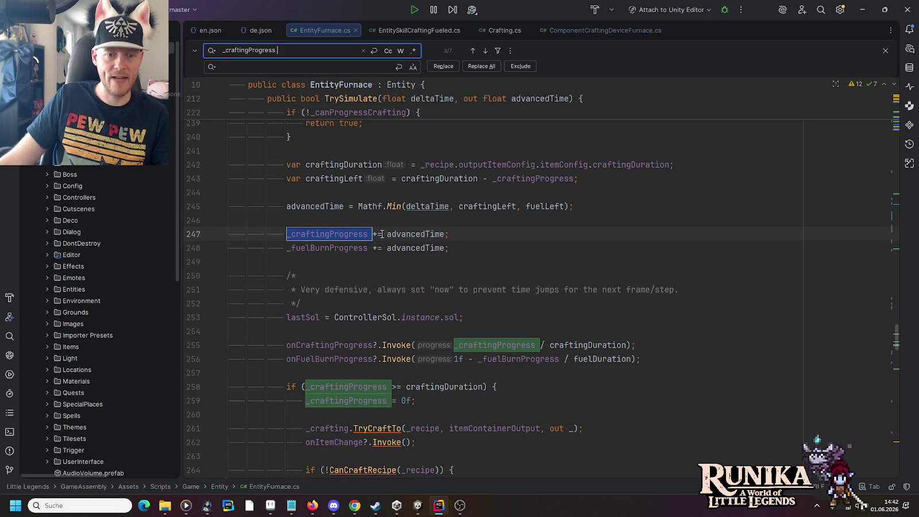
scroll(348, 320, down, 3)
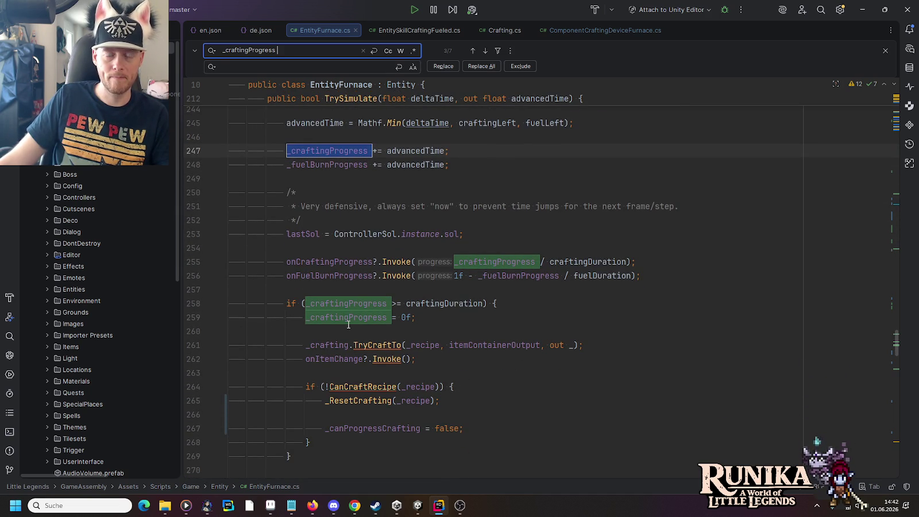
click(485, 51)
click(486, 51)
click(485, 51)
click(485, 51)
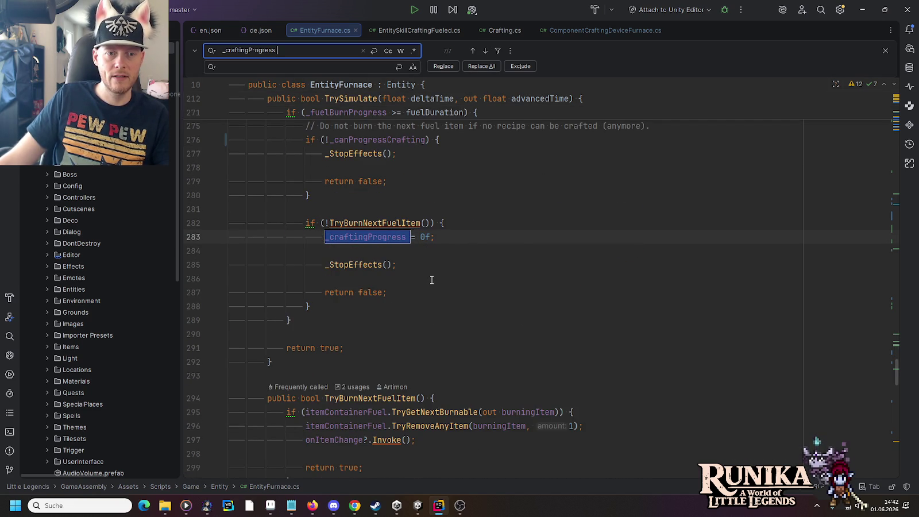
key(Escape)
scroll(437, 253, up, 8)
key(Up)
key(Up)
key(Up)
scroll(443, 225, up, 6)
scroll(444, 228, down, 2)
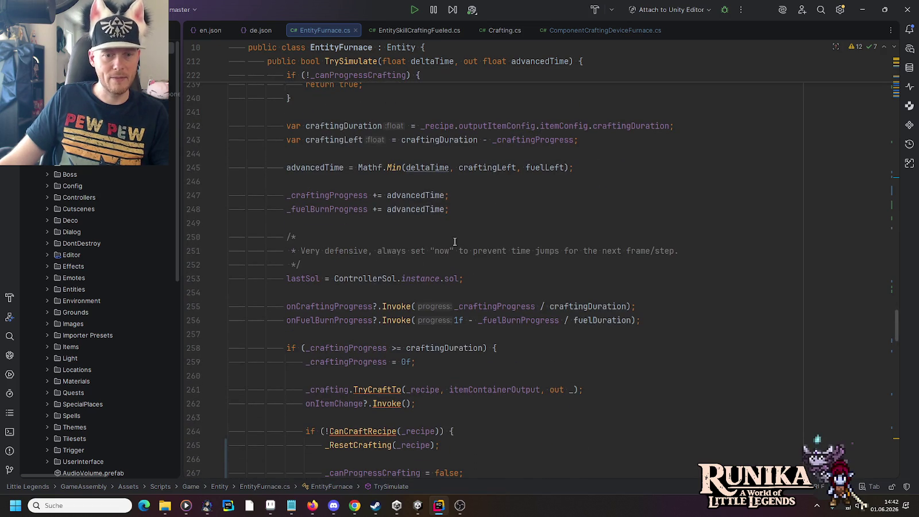
Add an onCraftingProgress call with argument 0f below the _craftingProgress reset on line 259.
drag(644, 305, 641, 293)
scroll(452, 274, down, 3)
key(ctrl+c)
click(425, 238)
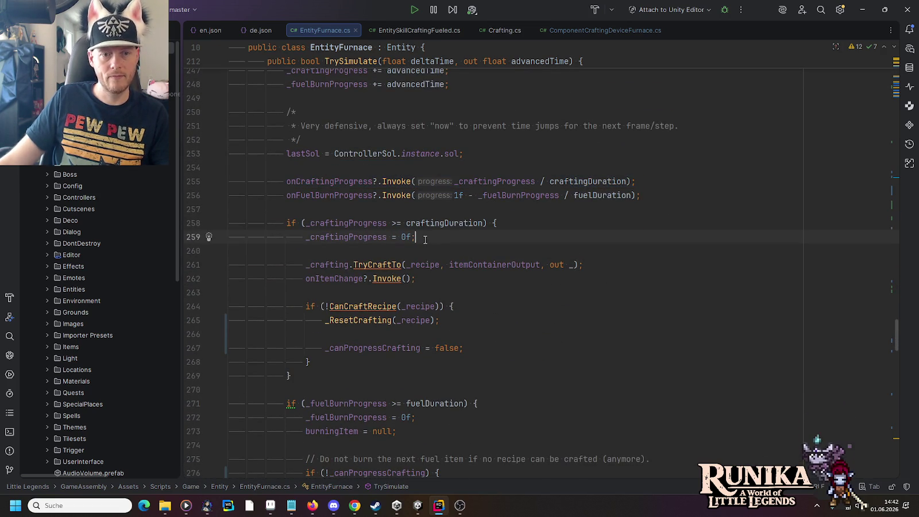
key(Return)
key(ctrl+v)
key(Left)
key(ctrl+shift+Left)
key(ctrl+shift+Left)
key(ctrl+shift+Left)
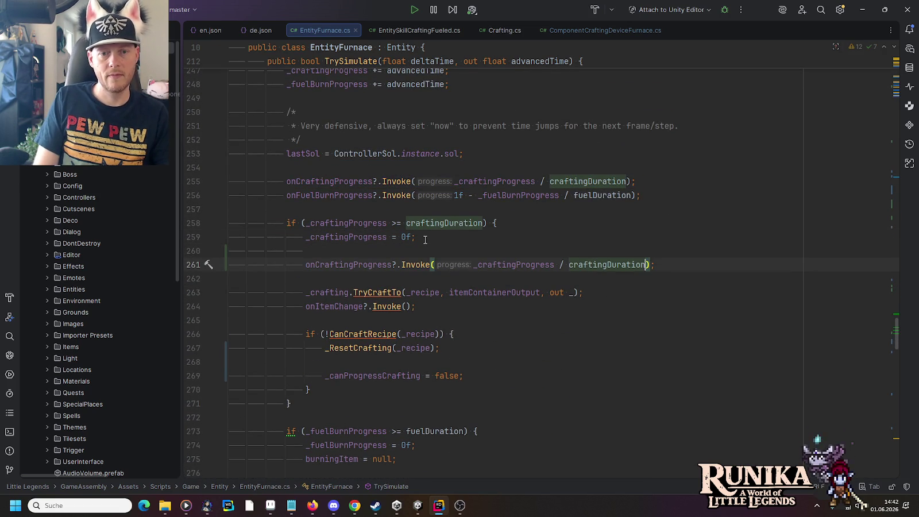
key(BackSpace)
text(0f)
key(Up)
key(BackSpace)
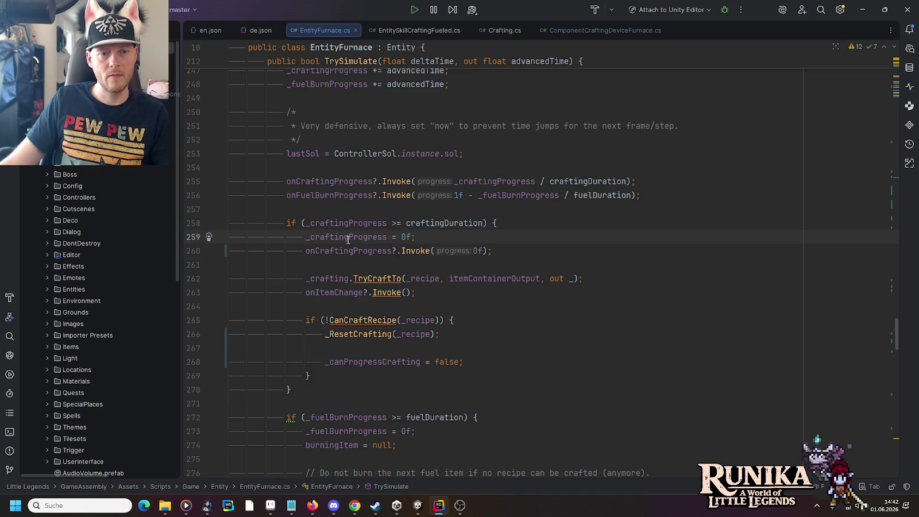
Replace the 0f argument on line 260 with _craftingProgress.
double_click(347, 237)
double_click(476, 251)
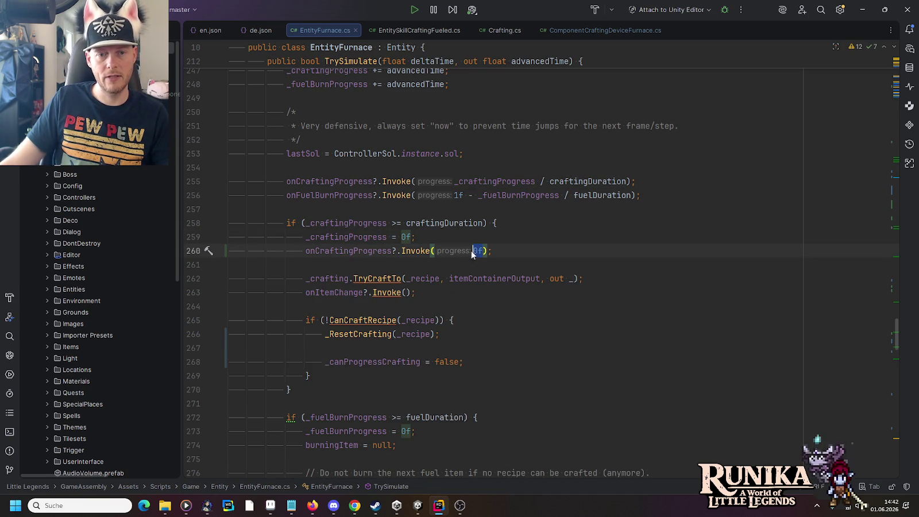
key(ctrl+v)
click(448, 250)
drag(528, 251, 533, 241)
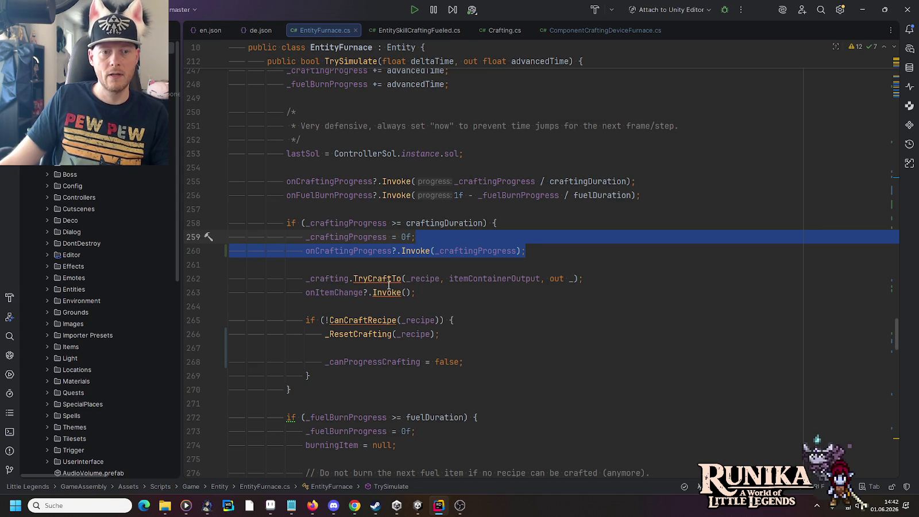
Paste the progress-invoke line below the _craftingProgress reset in the TryBurnNextFuelItem branch.
scroll(393, 284, down, 10)
click(435, 168)
key(ctrl+v)
click(456, 152)
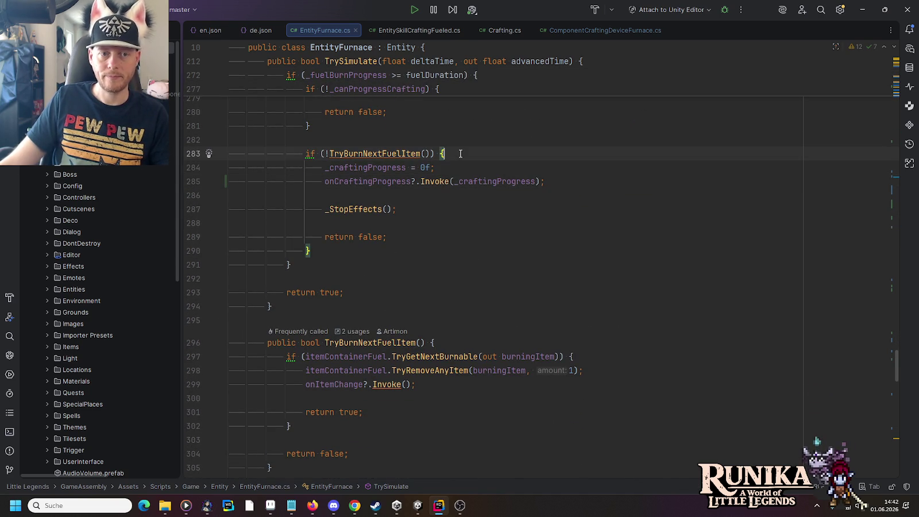
click(415, 508)
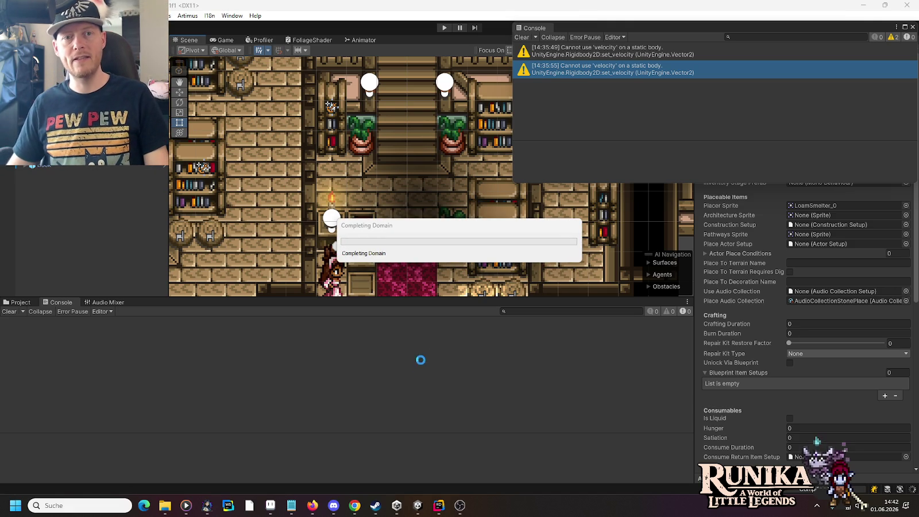
Start Play mode, choose Laden, load the first save slot and continue with Weiter.
click(443, 29)
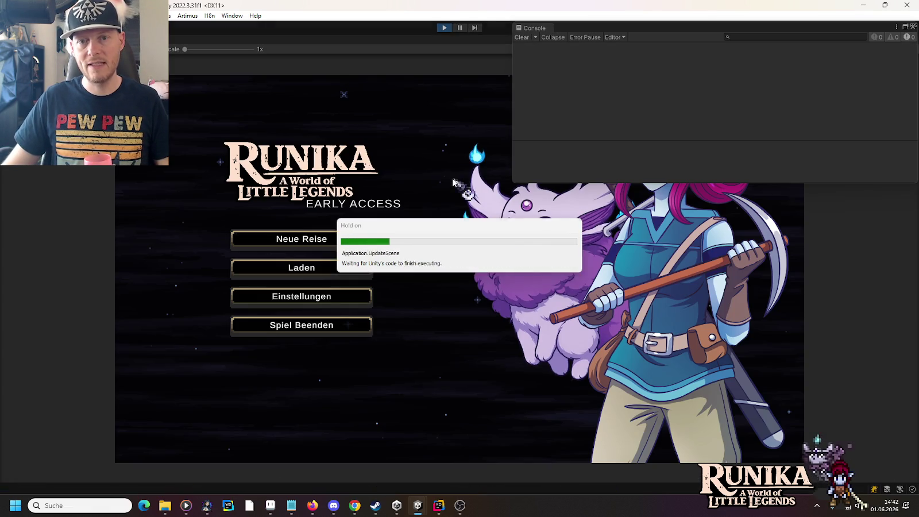
click(344, 269)
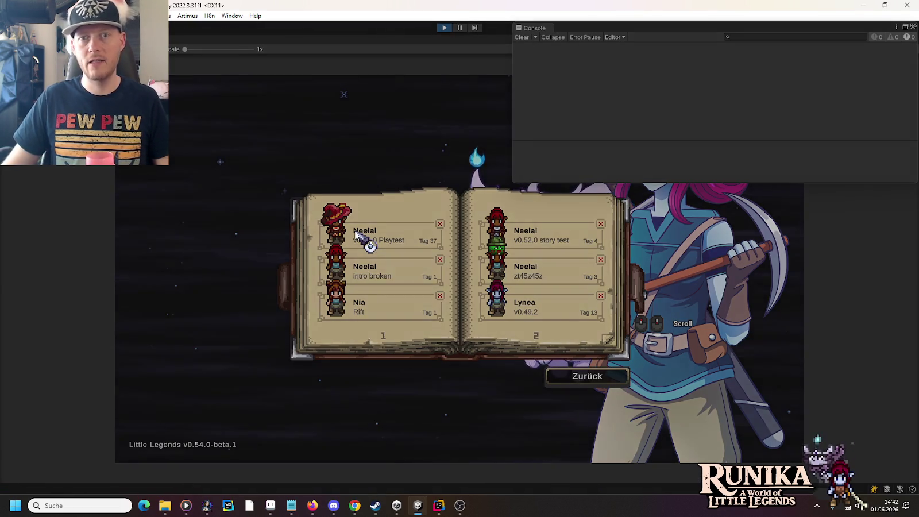
click(356, 235)
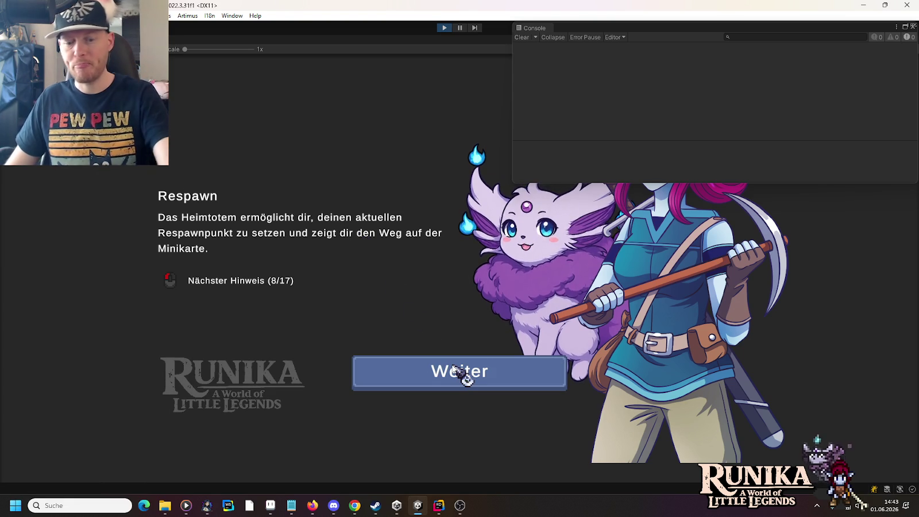
click(455, 369)
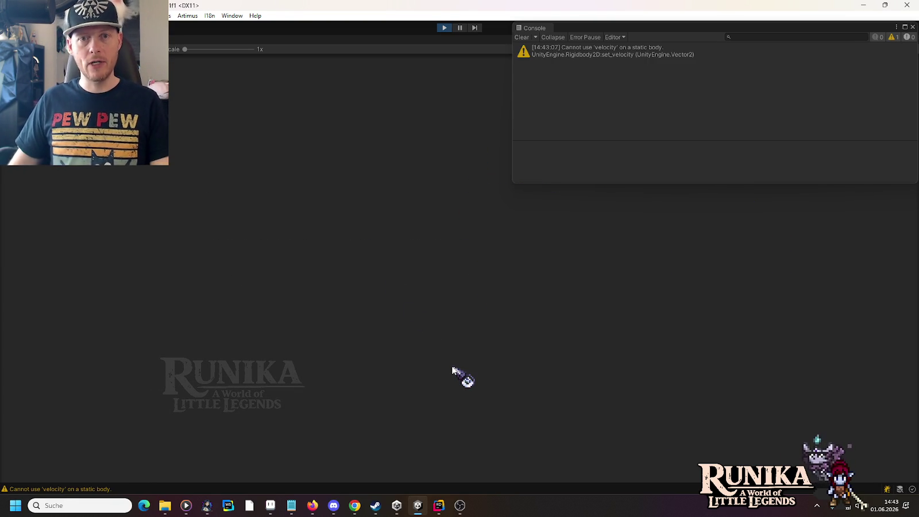
Walk to the smelter, open it, and take the 16 coal from its output slot.
key(s)
key(d)
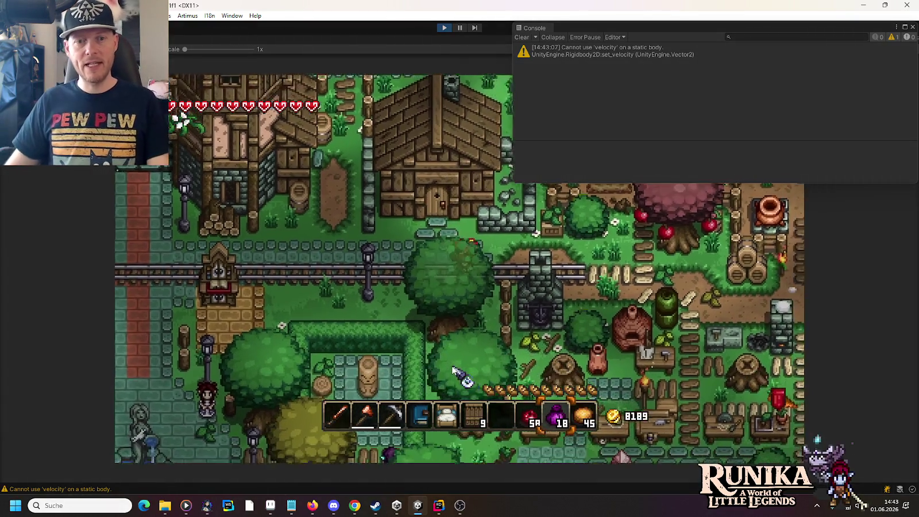
key(d)
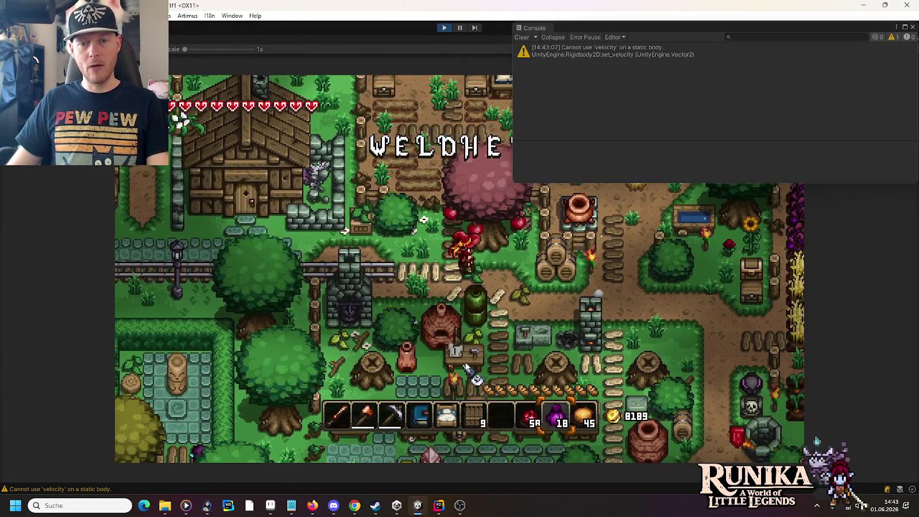
key(d)
key(e)
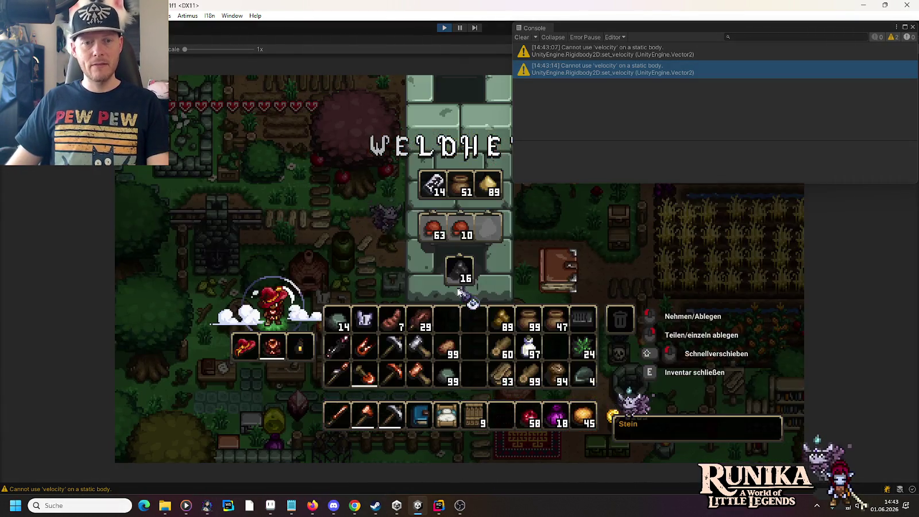
shift+click(461, 275)
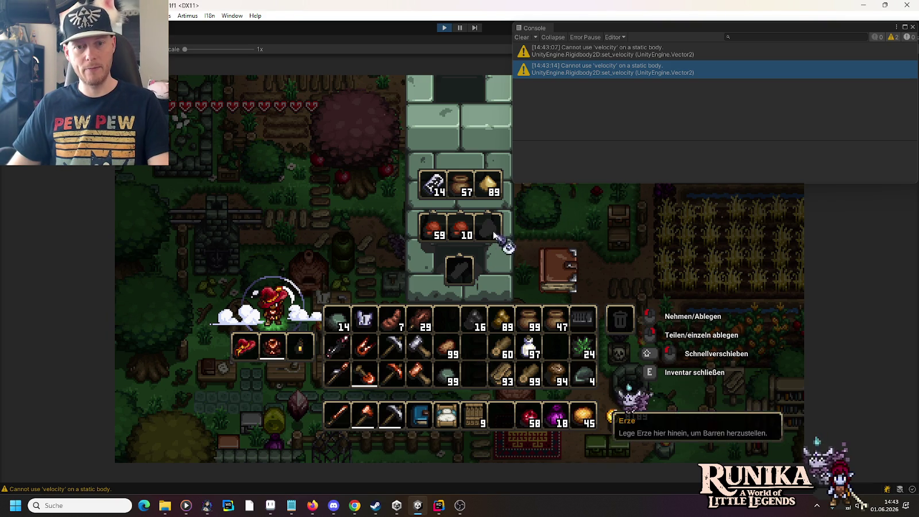
Close the smelter, walk to the oven and open its recipe book.
key(e)
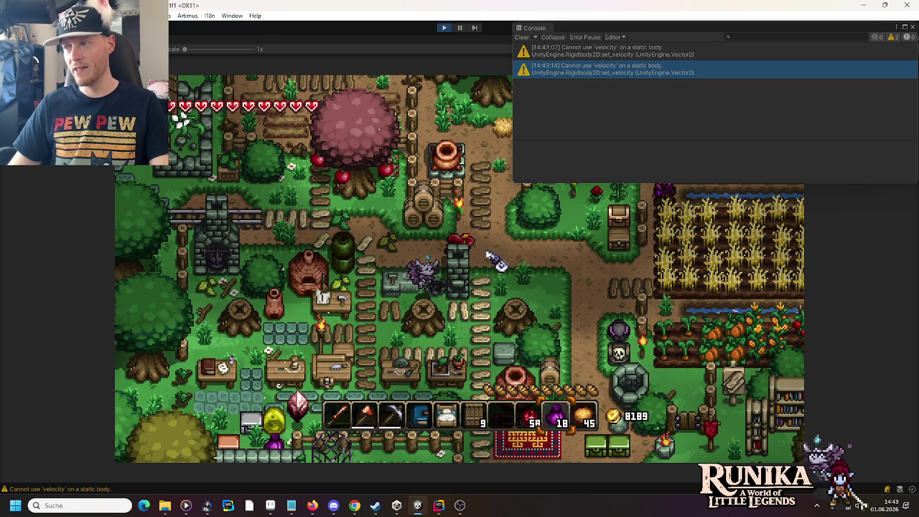
key(a)
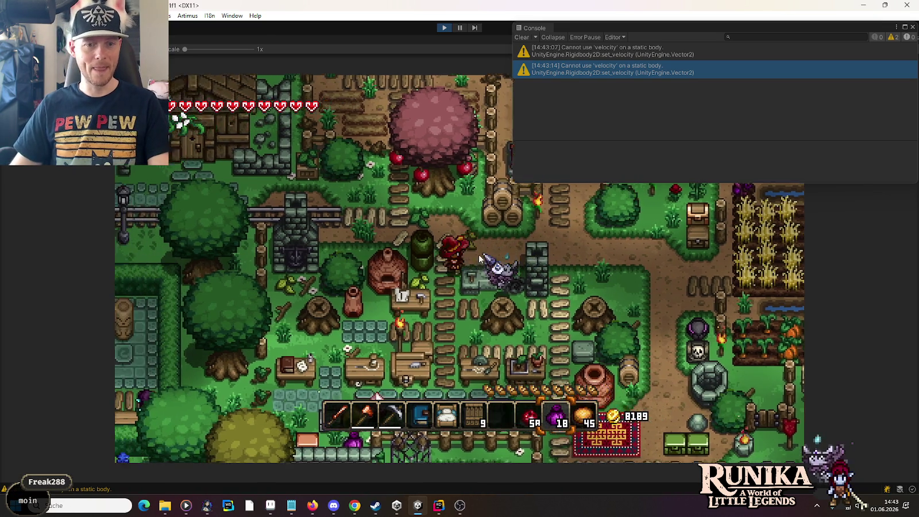
key(e)
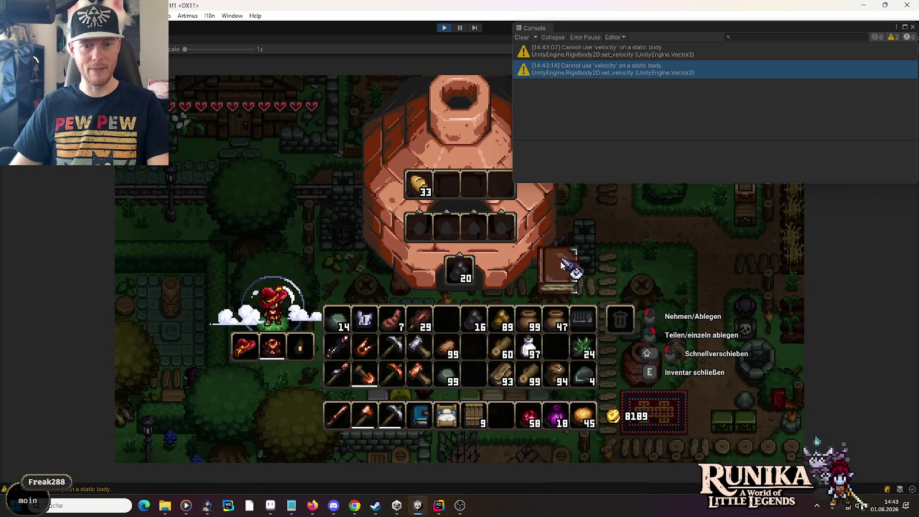
click(562, 284)
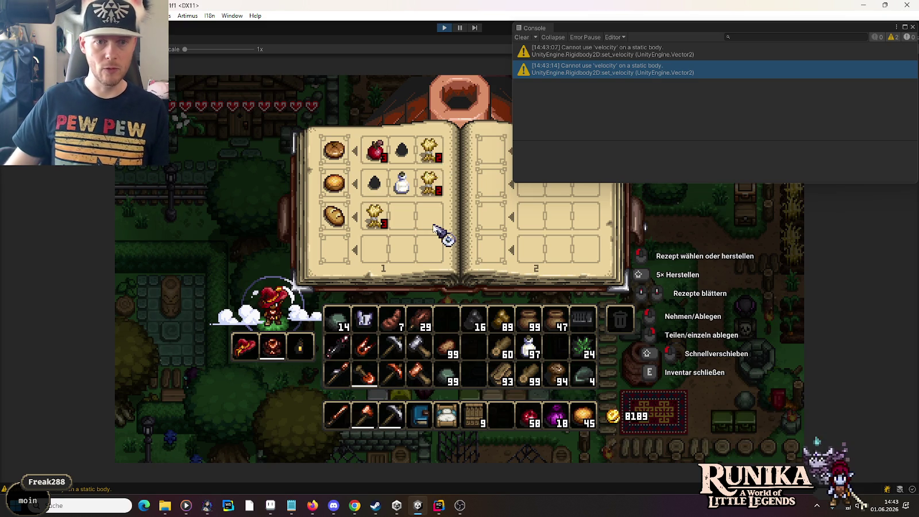
Enter /add Wheat 99, /add apple 99 and /add Egg in chat, then reopen the oven's recipe book.
text(e/ad)
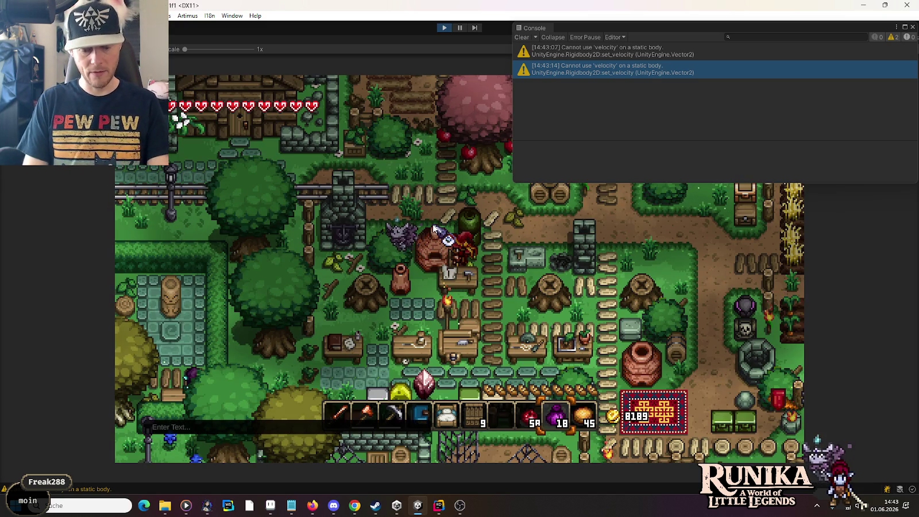
text(d Wheat)
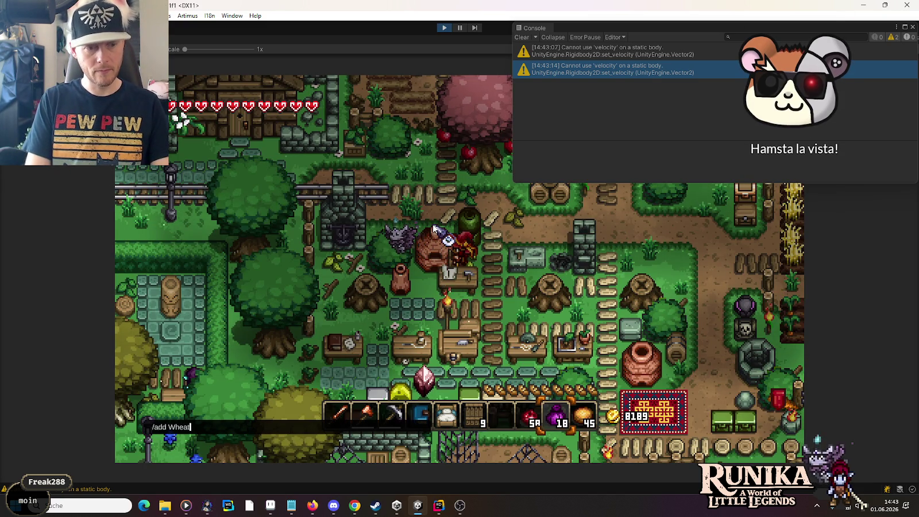
text( 99)
key(Return)
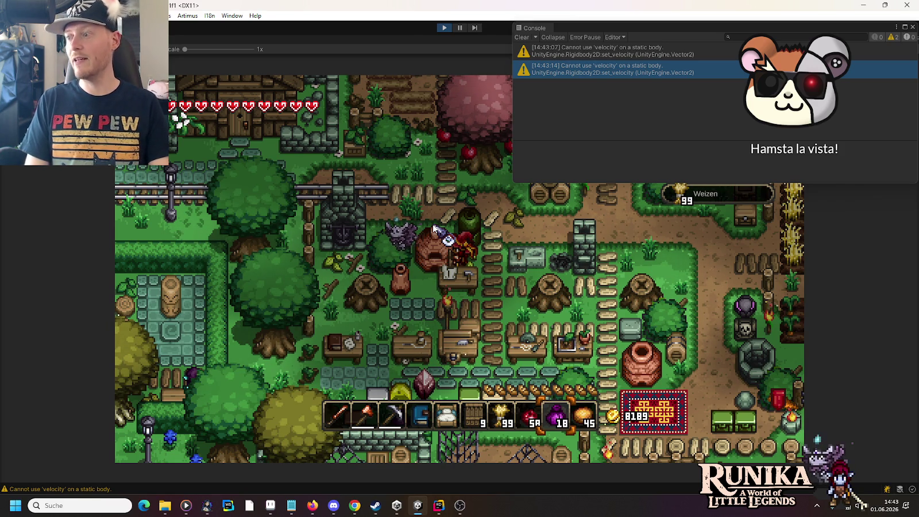
text(/add)
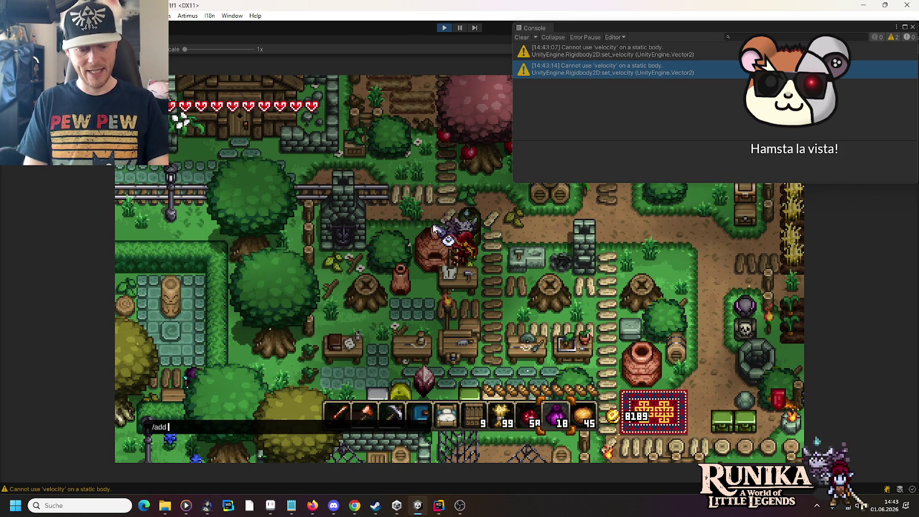
text( apple 99)
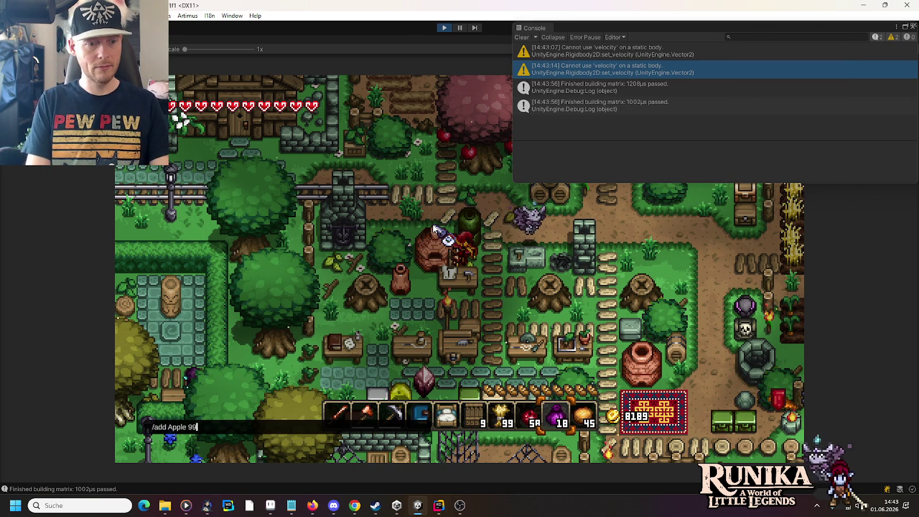
key(Return)
text(/add)
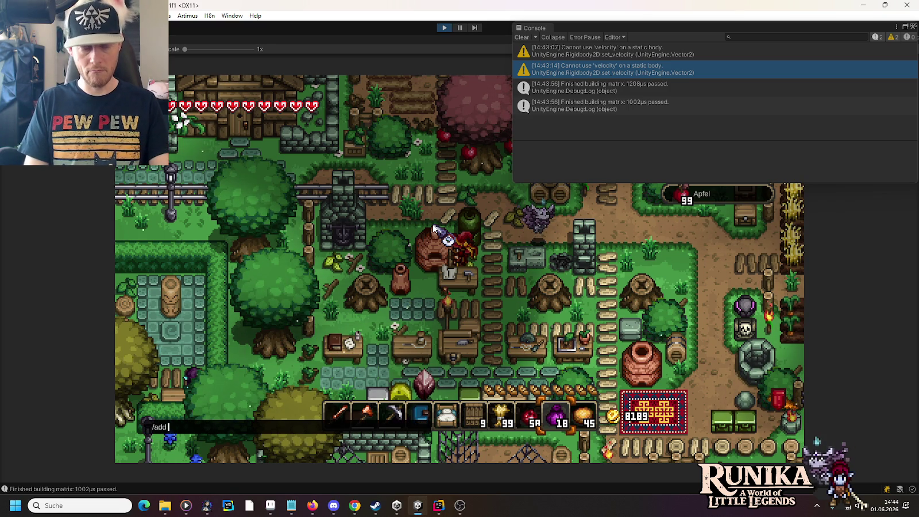
text( Egg)
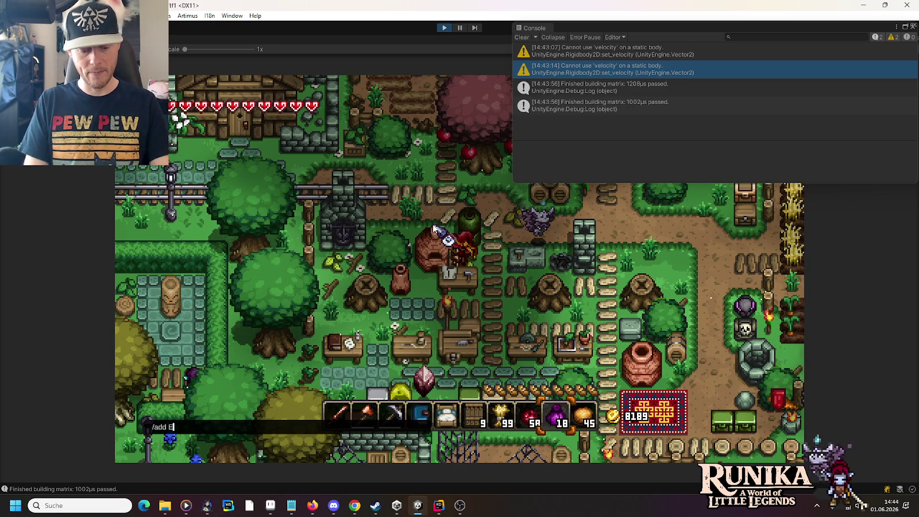
key(Return)
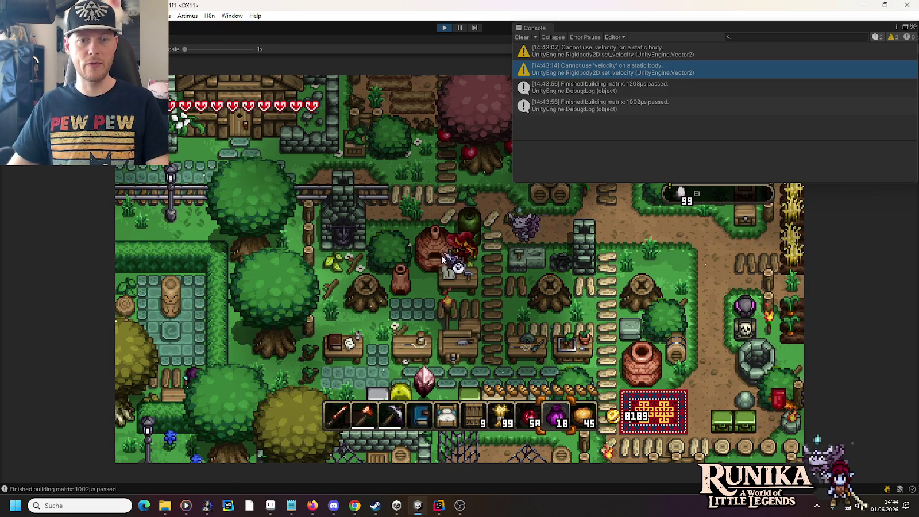
click(447, 262)
click(560, 270)
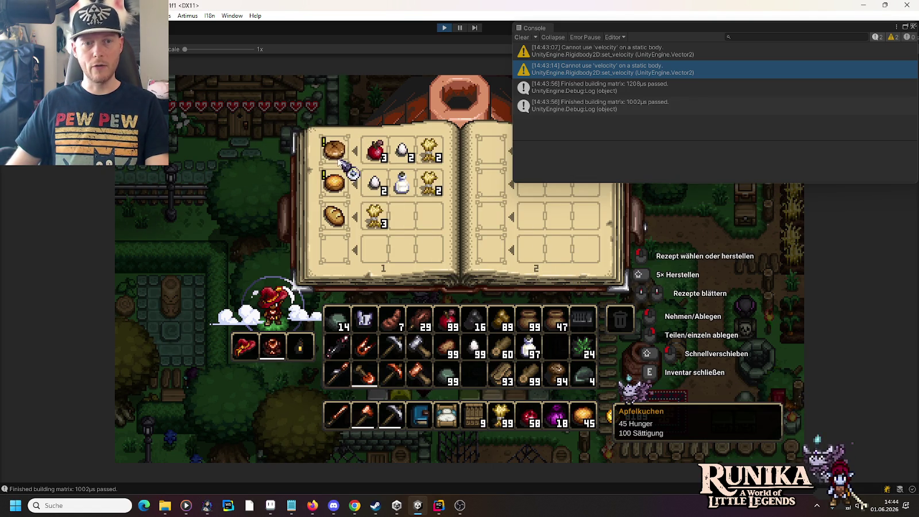
Load the Apfelkuchen recipe into the oven and move some apples back to the inventory.
click(335, 153)
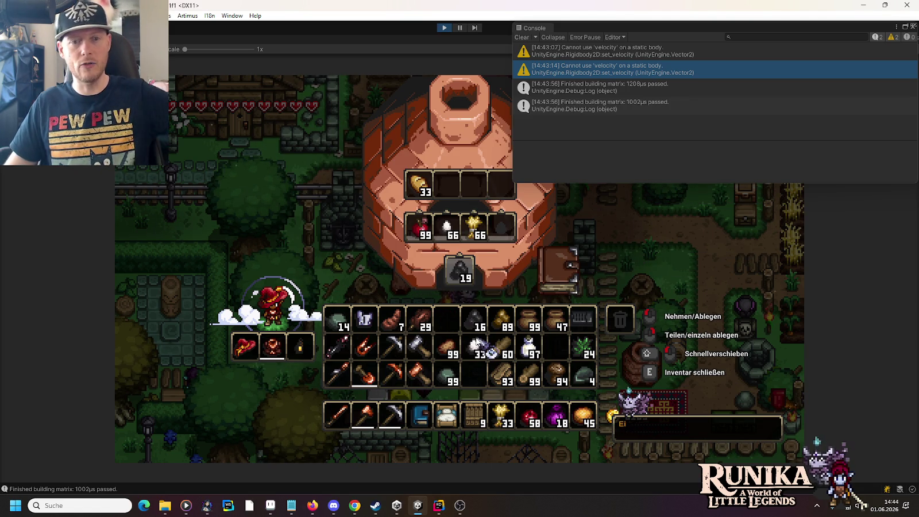
click(425, 230)
right_click(476, 376)
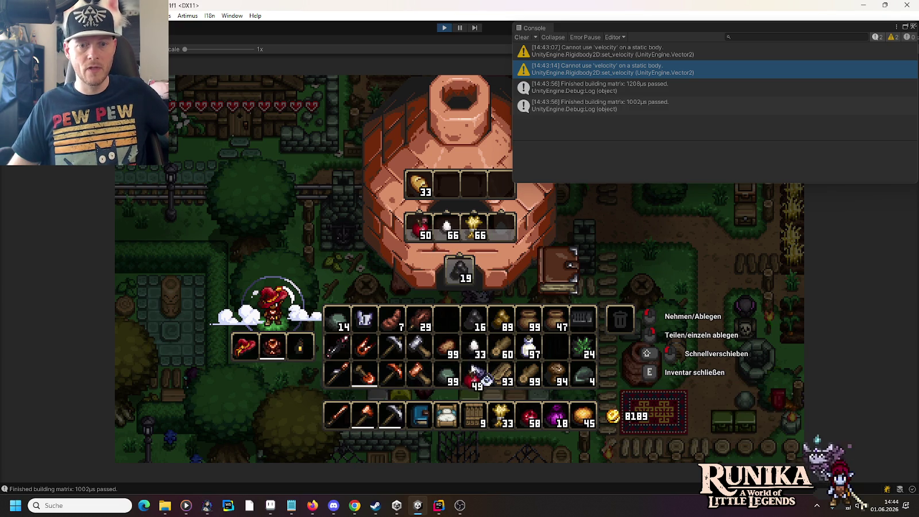
right_click(424, 230)
click(476, 376)
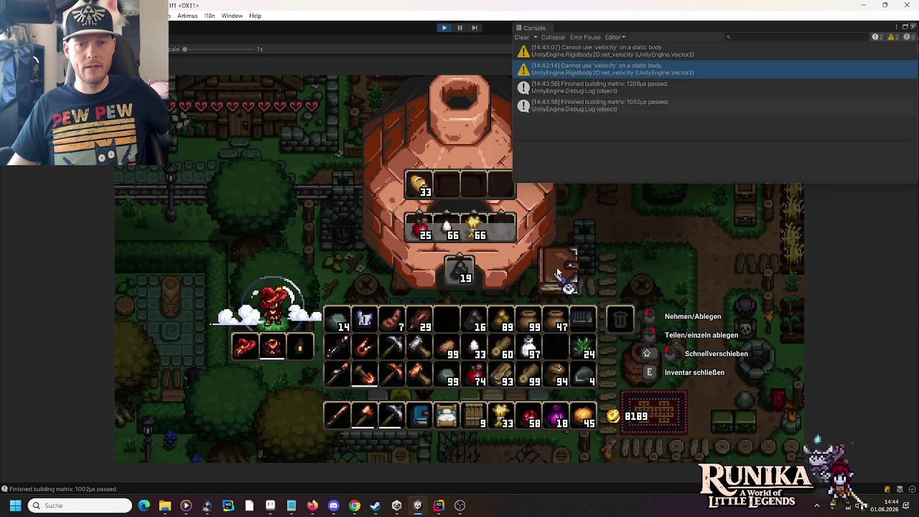
click(569, 270)
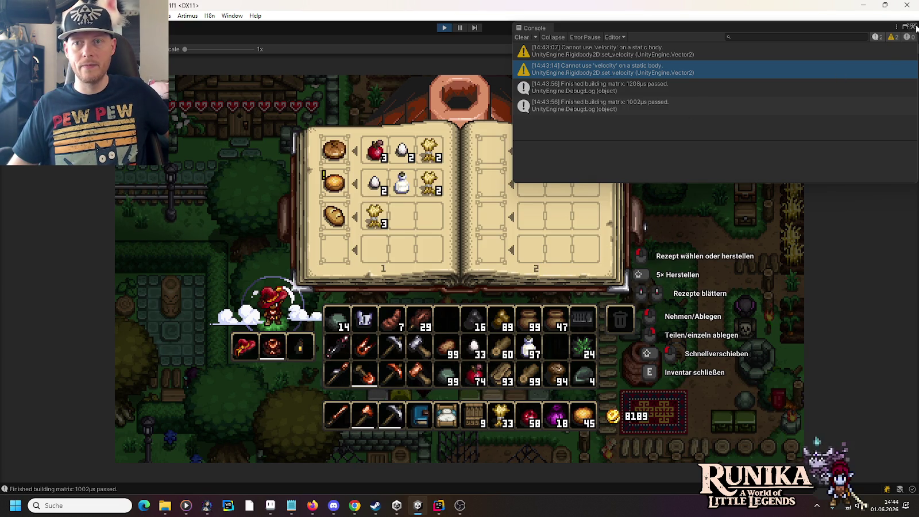
Close the console and recipe book, take more oven apples into the inventory, and stop the game.
click(912, 27)
click(632, 153)
right_click(419, 226)
click(476, 374)
right_click(419, 228)
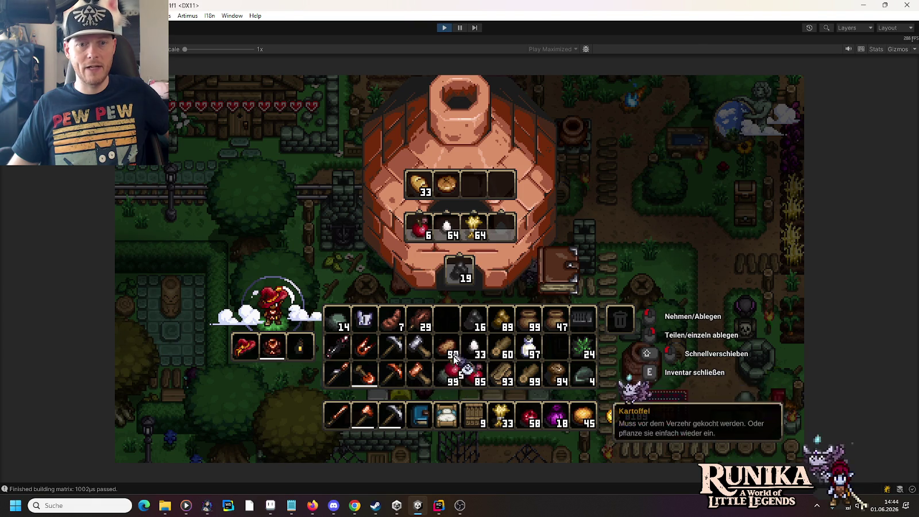
click(475, 374)
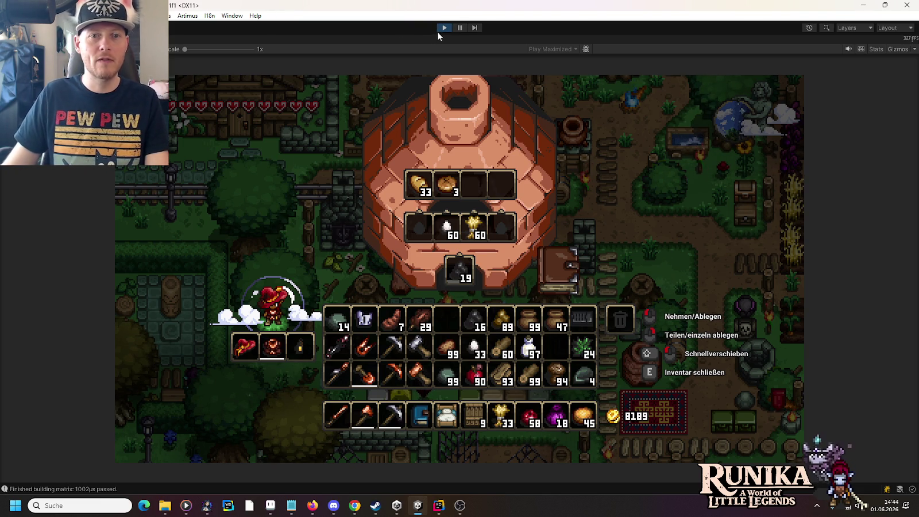
click(443, 27)
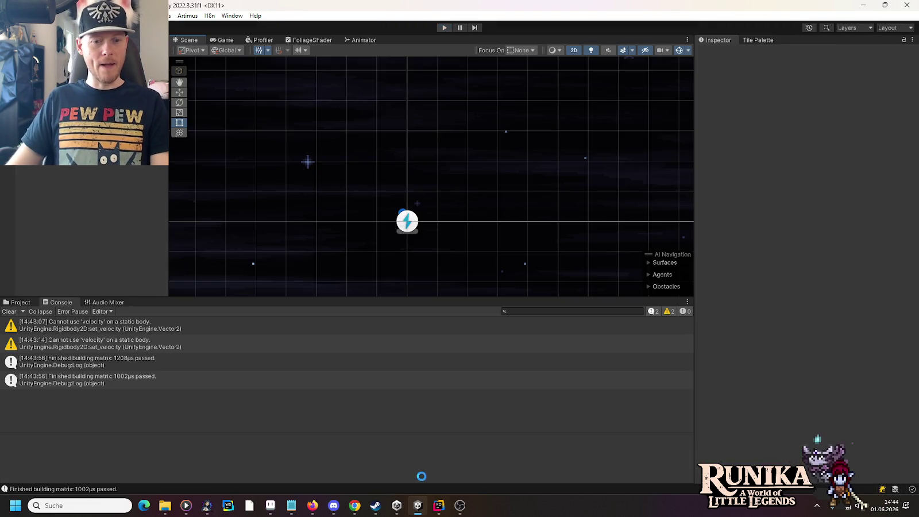
Return to Rider and scroll EntityFurnace.cs to the top, at the EntityFurnace class declaration.
click(439, 504)
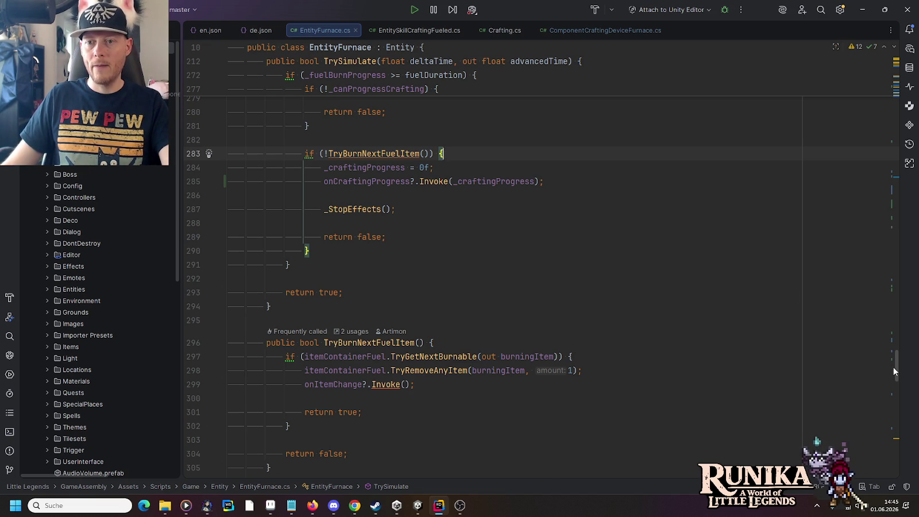
drag(893, 368, 880, 41)
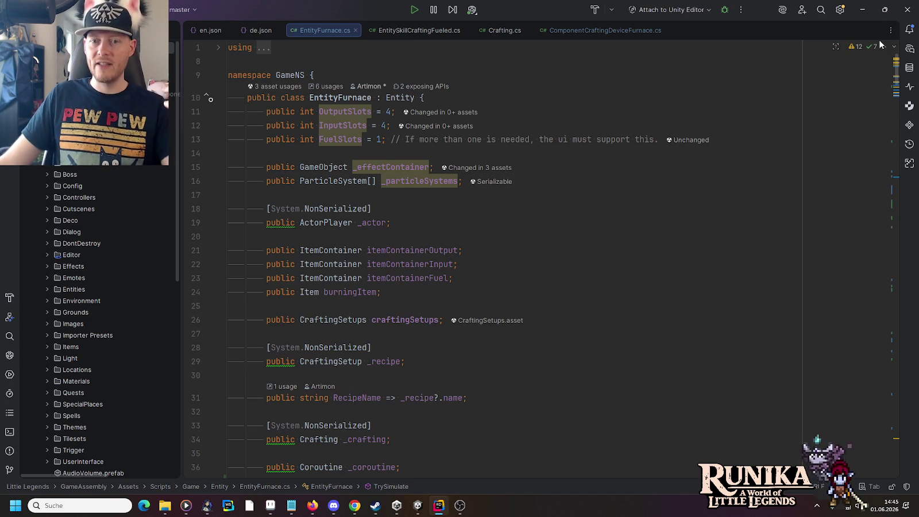
click(565, 94)
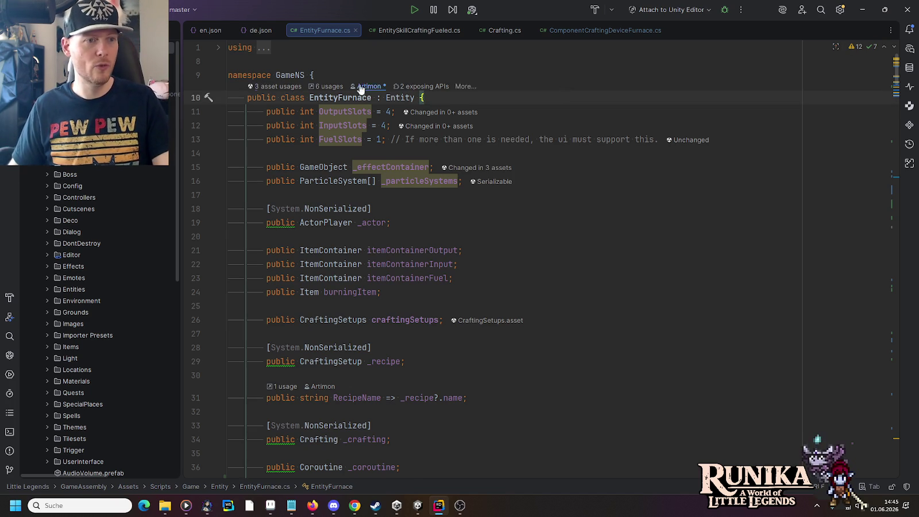
Start a Git Commit Directory for the project folder.
right_click(76, 47)
mouse_move(195, 100)
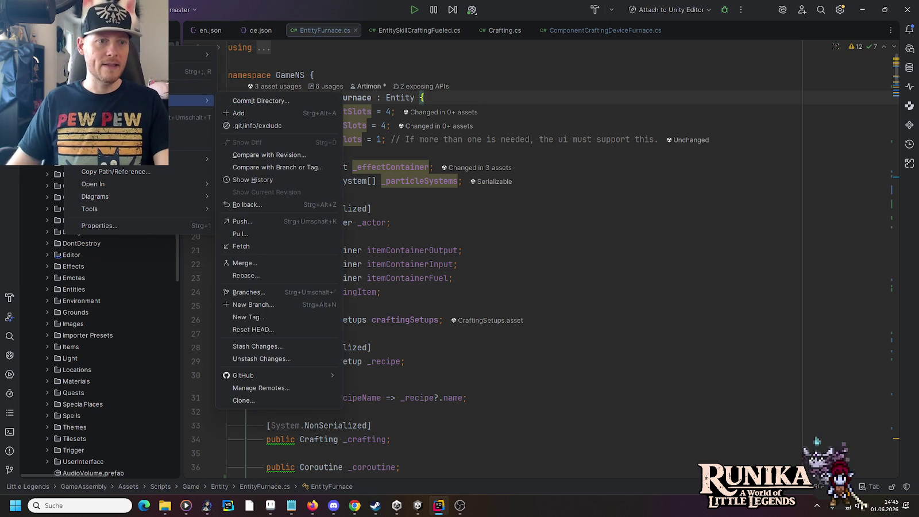
click(242, 102)
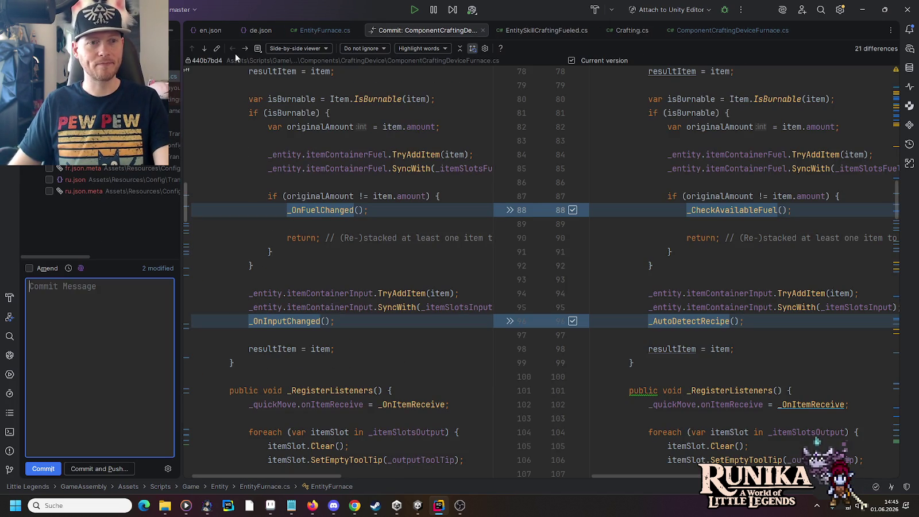
Step through the first ComponentCraftingDeviceFurnace.cs differences up to line 125, then back to line 88.
click(203, 49)
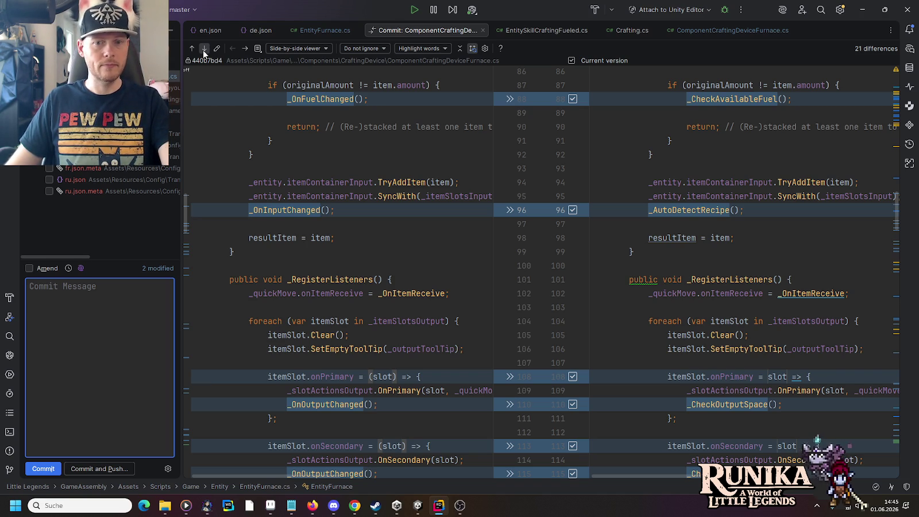
click(204, 51)
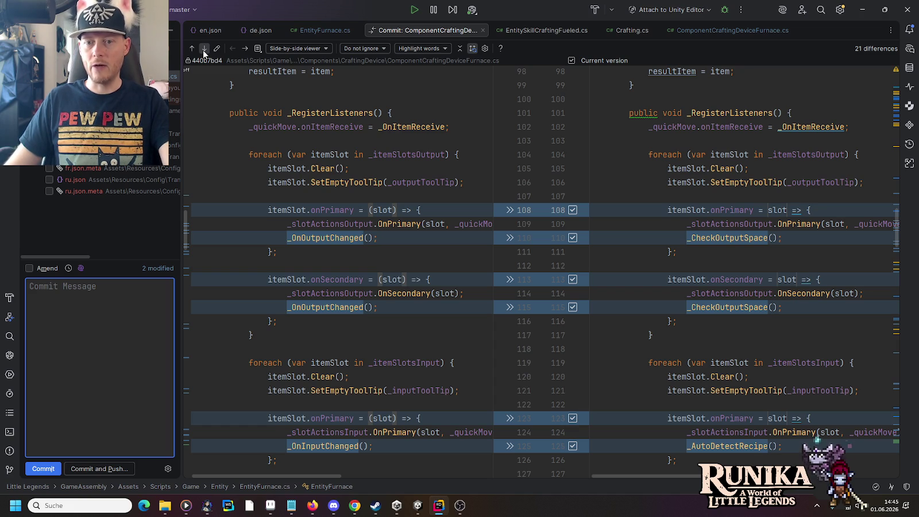
click(204, 51)
click(204, 51)
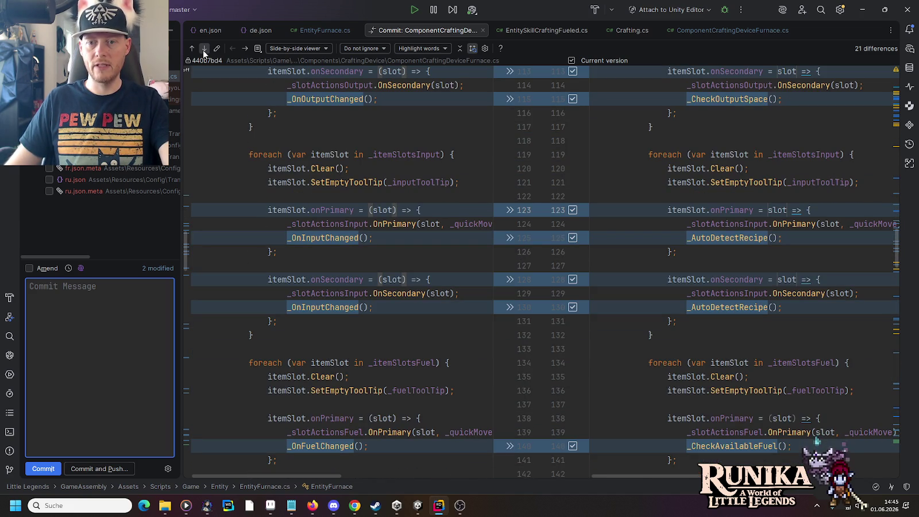
click(203, 51)
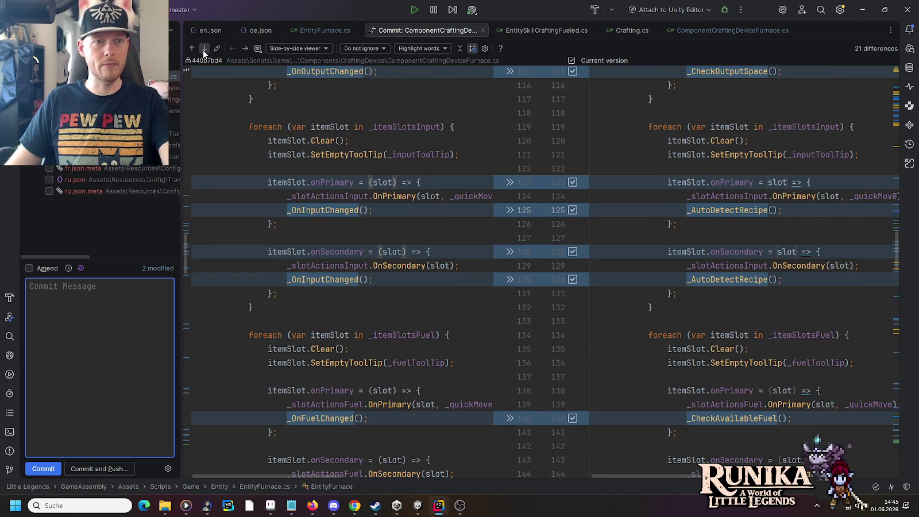
click(195, 49)
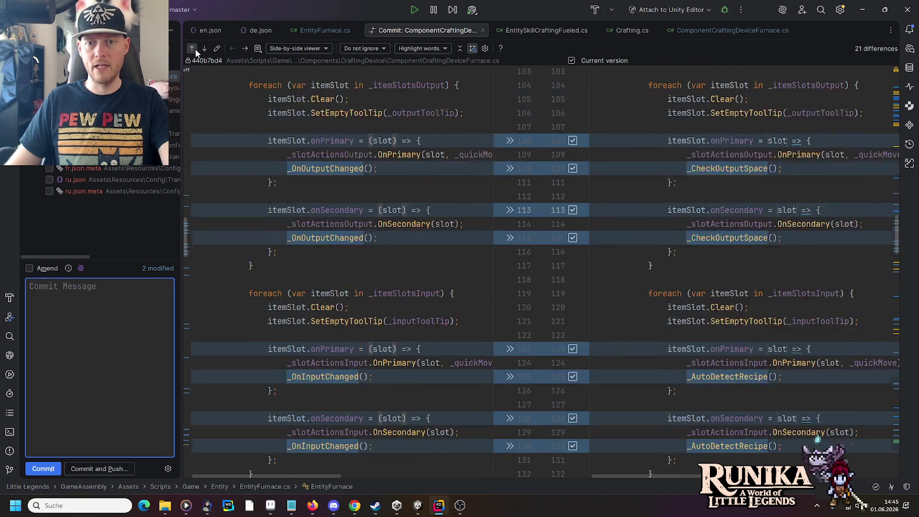
click(195, 49)
scroll(731, 243, up, 4)
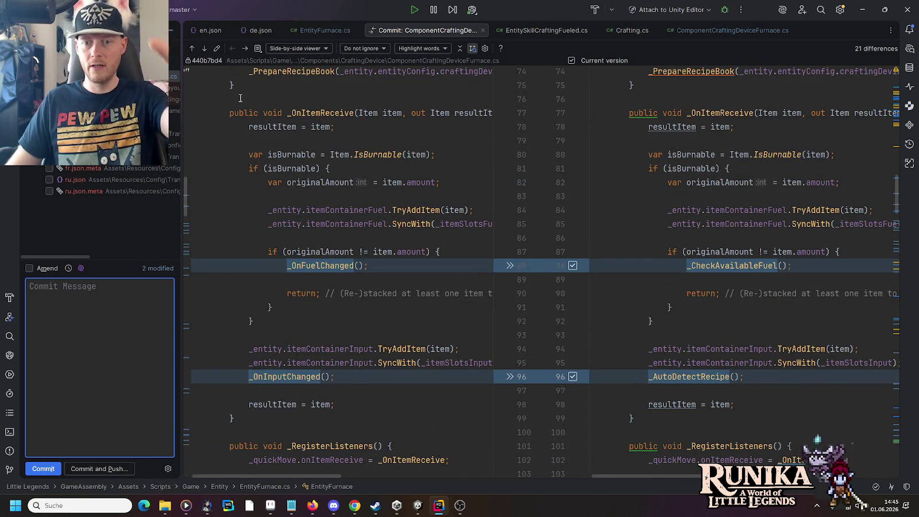
Continue through the later differences, past the _PrepareRecipeBook changes to lines 226/229.
click(200, 54)
click(201, 55)
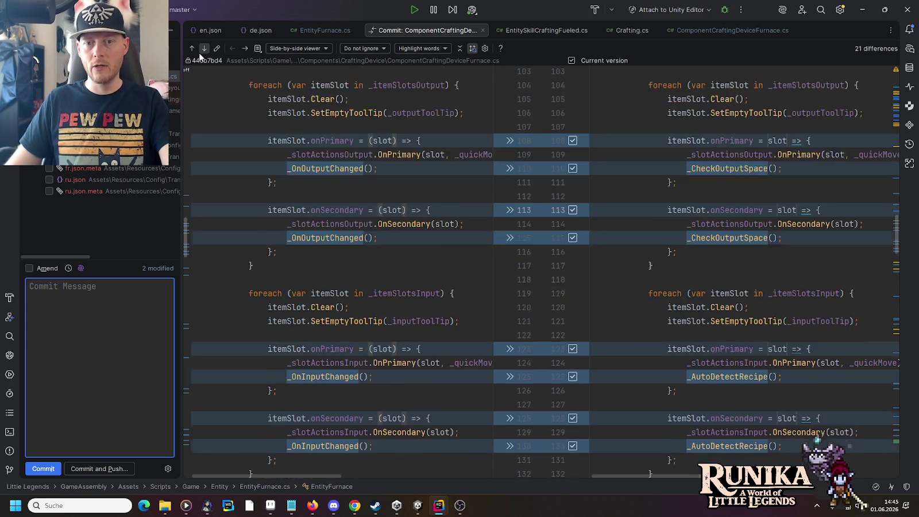
click(200, 55)
click(204, 49)
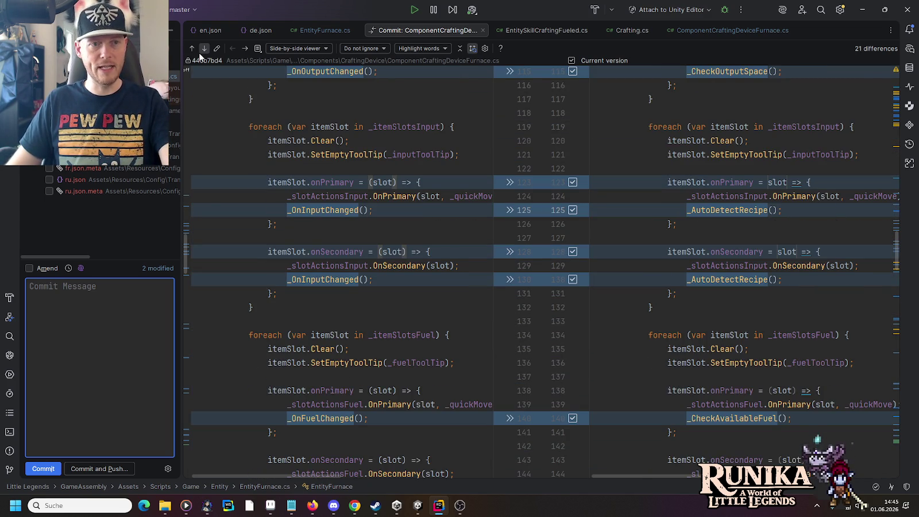
click(203, 50)
click(203, 50)
click(203, 50)
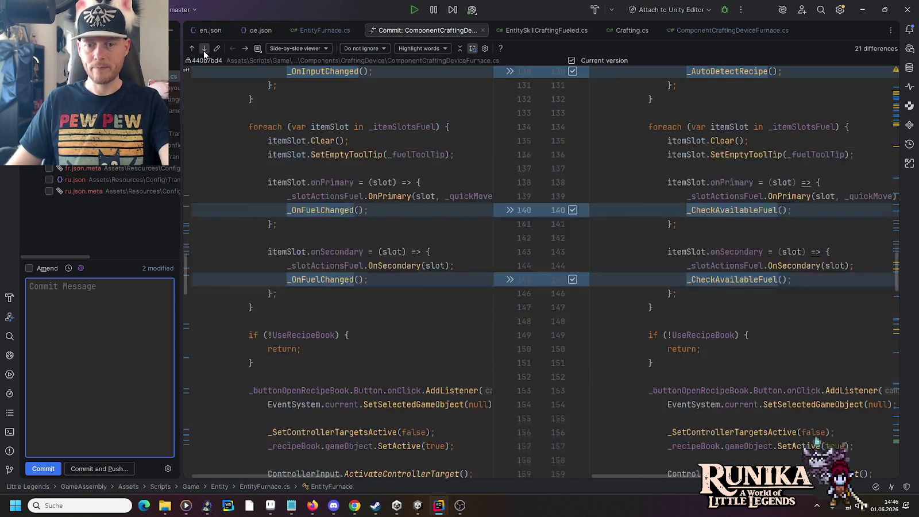
click(204, 51)
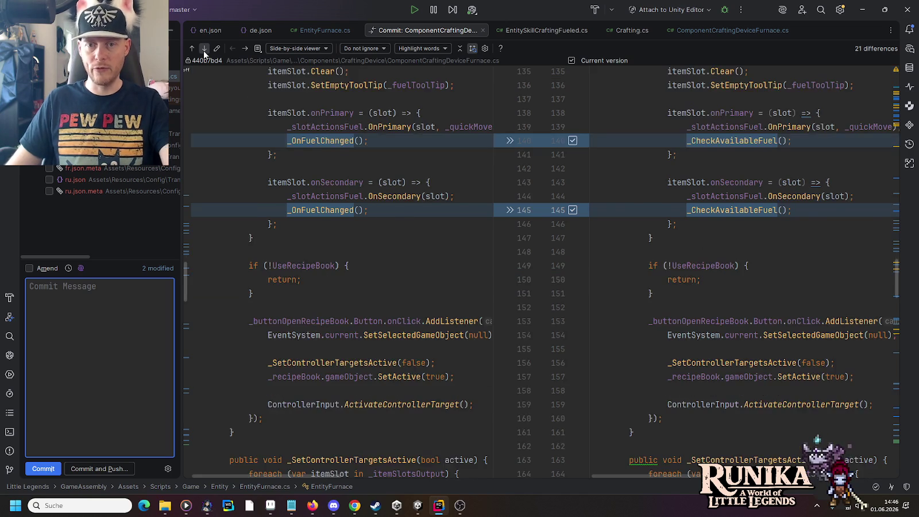
click(203, 50)
click(203, 51)
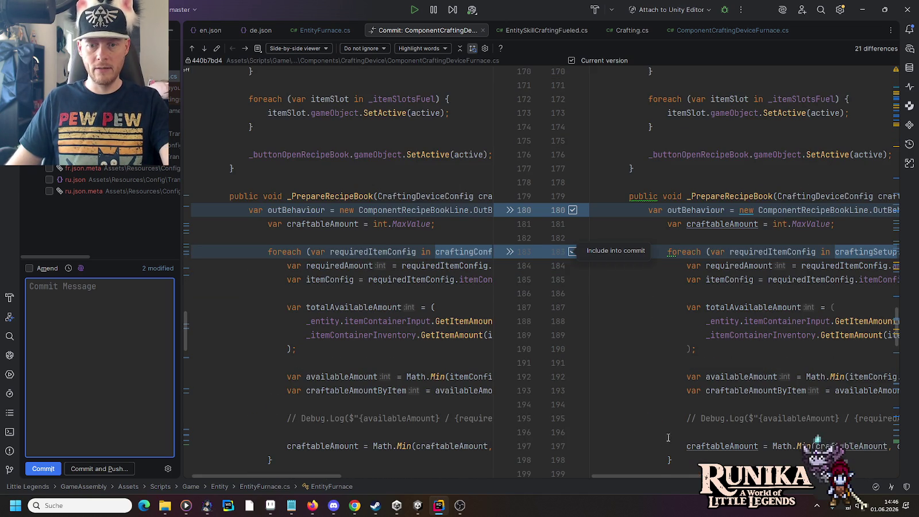
drag(658, 477, 738, 477)
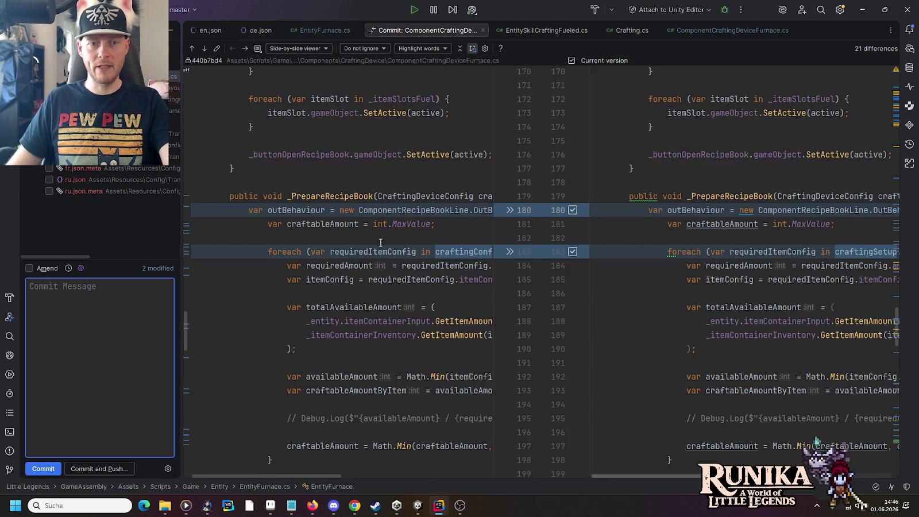
click(200, 46)
click(200, 45)
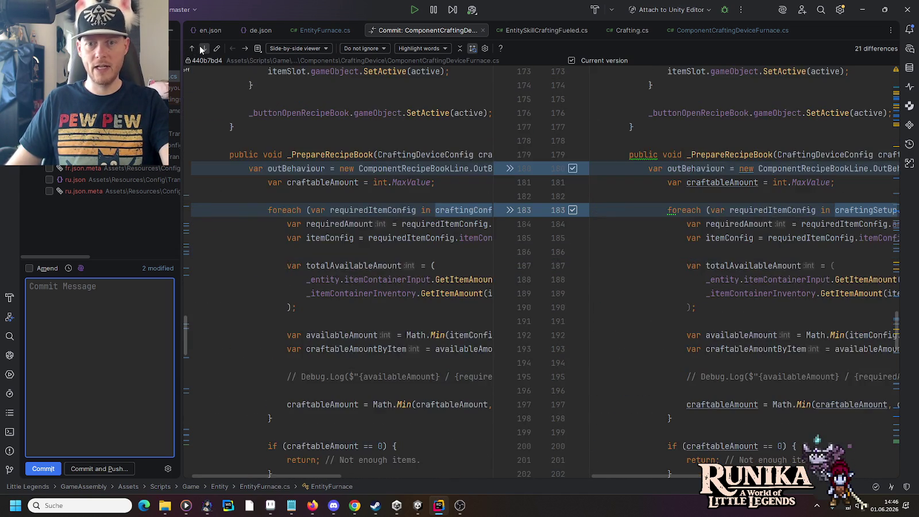
click(200, 46)
click(200, 45)
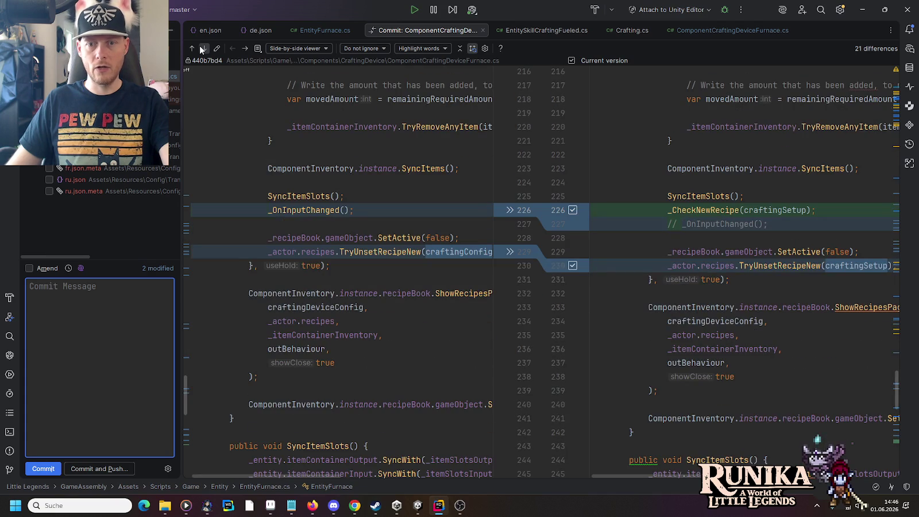
Delete the commented-out _OnInputChanged() call on line 227.
click(772, 225)
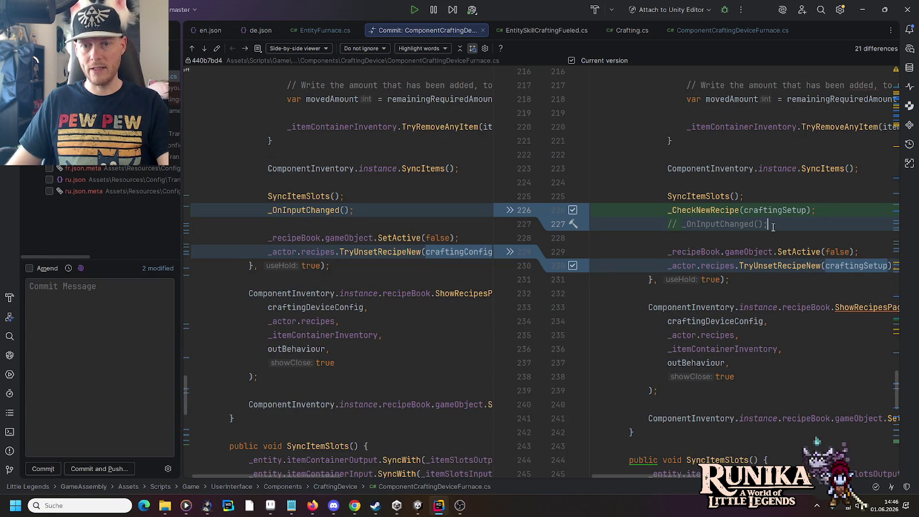
key(ctrl+x)
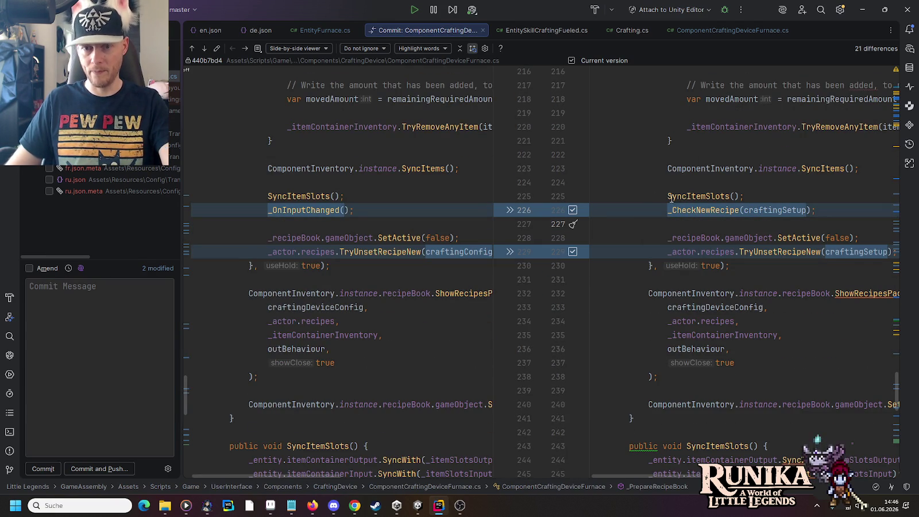
mouse_move(750, 205)
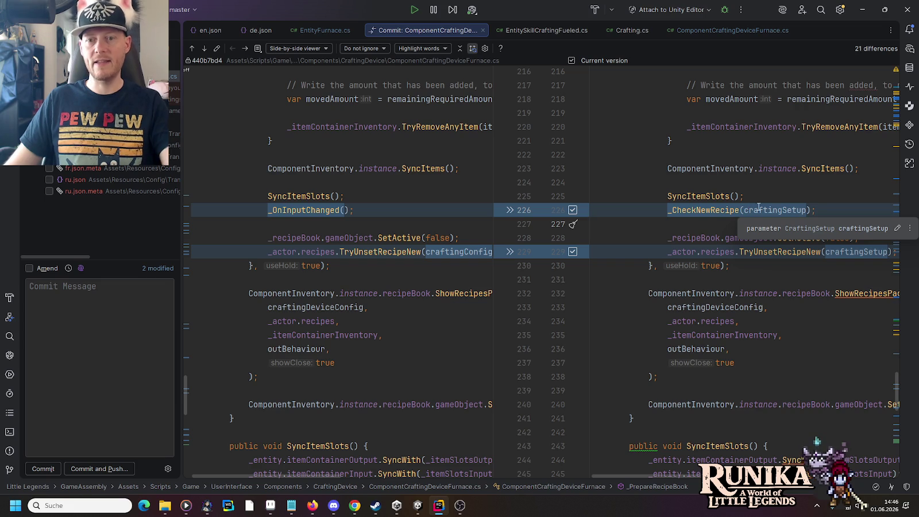
Review the remaining differences through the new _CheckNewRecipe method, then move on to EntityFurnace.cs.
click(206, 49)
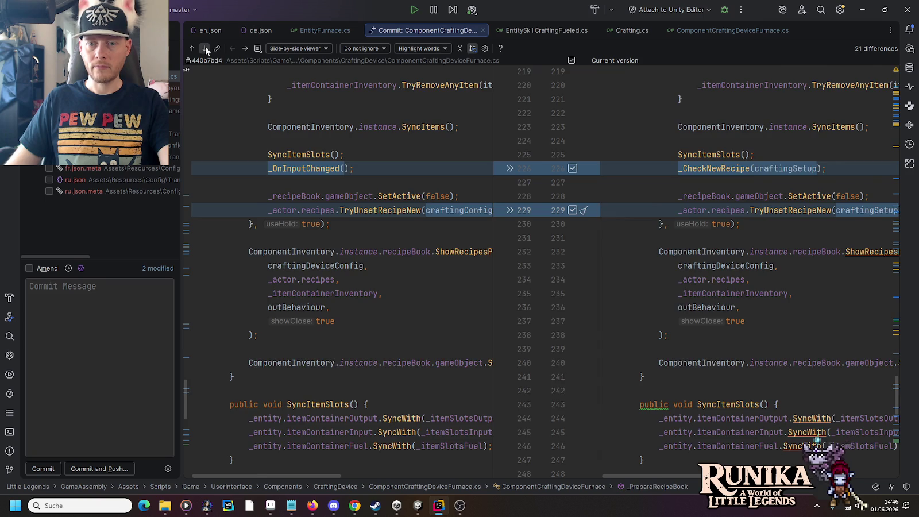
click(205, 48)
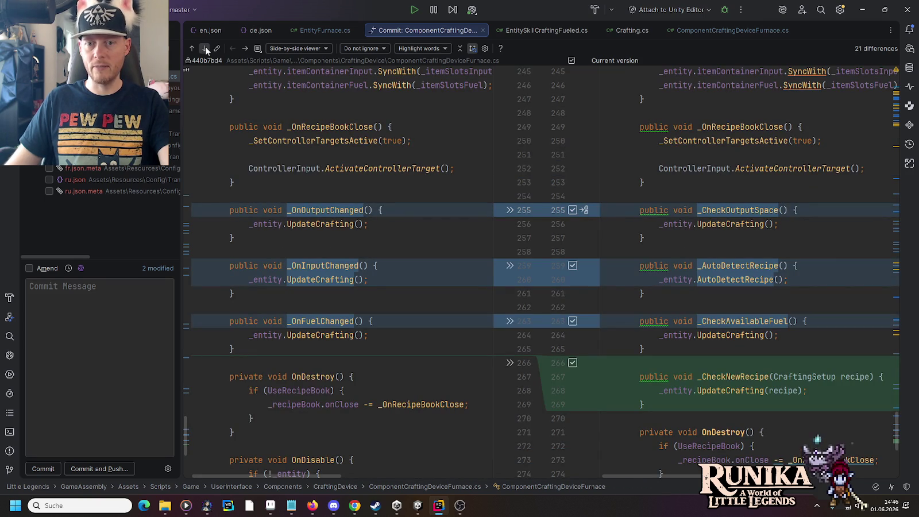
click(206, 46)
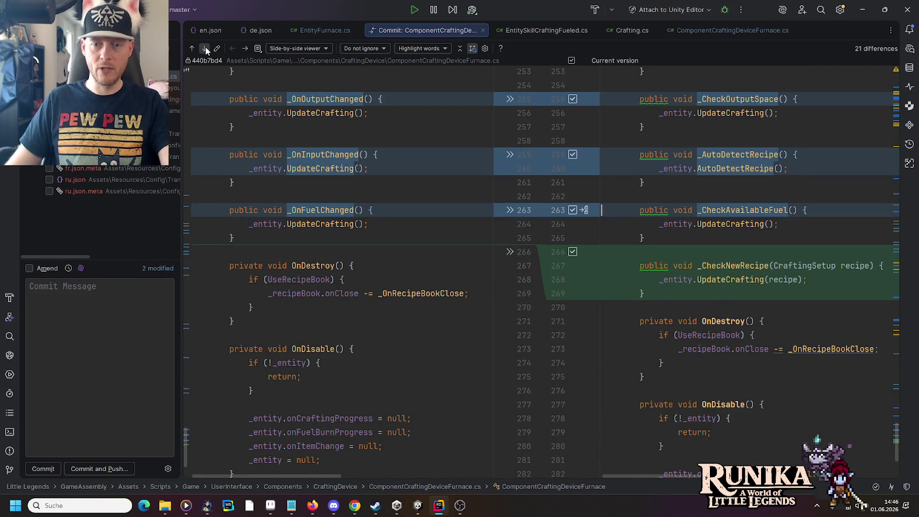
click(206, 47)
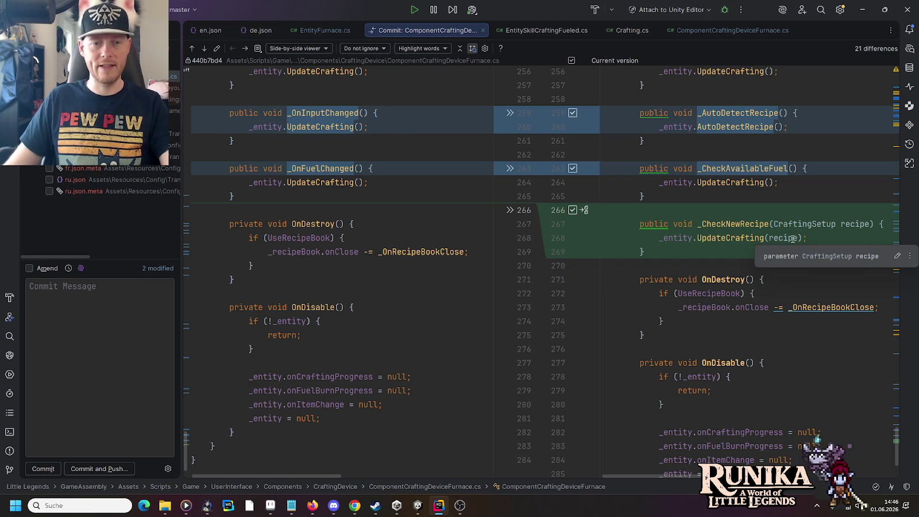
click(242, 50)
click(241, 50)
click(242, 50)
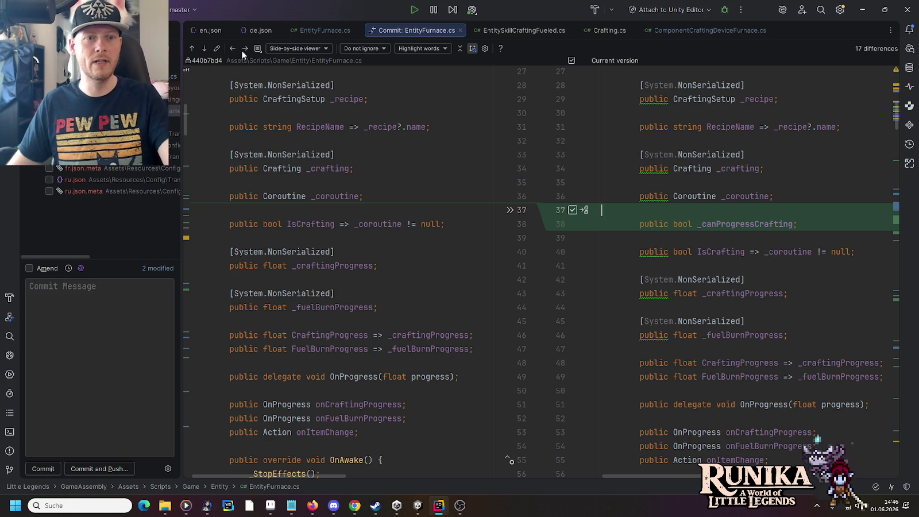
click(205, 48)
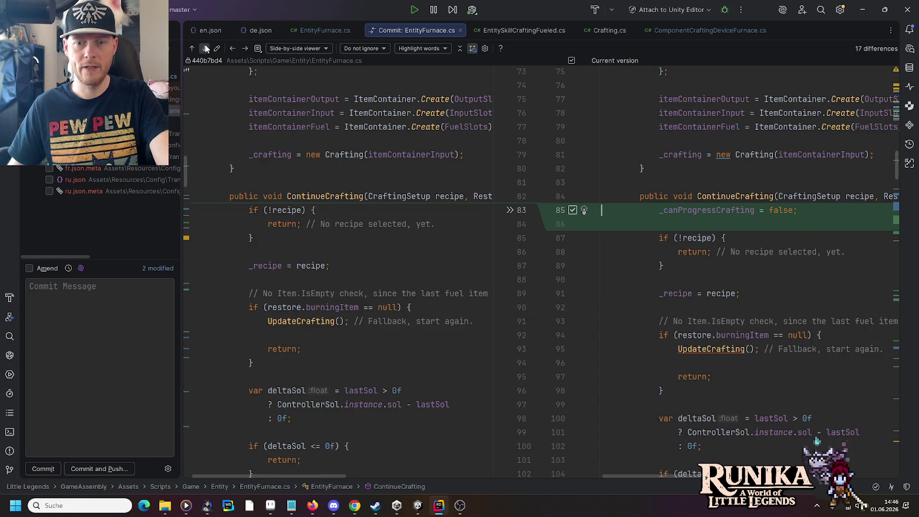
click(204, 48)
click(205, 48)
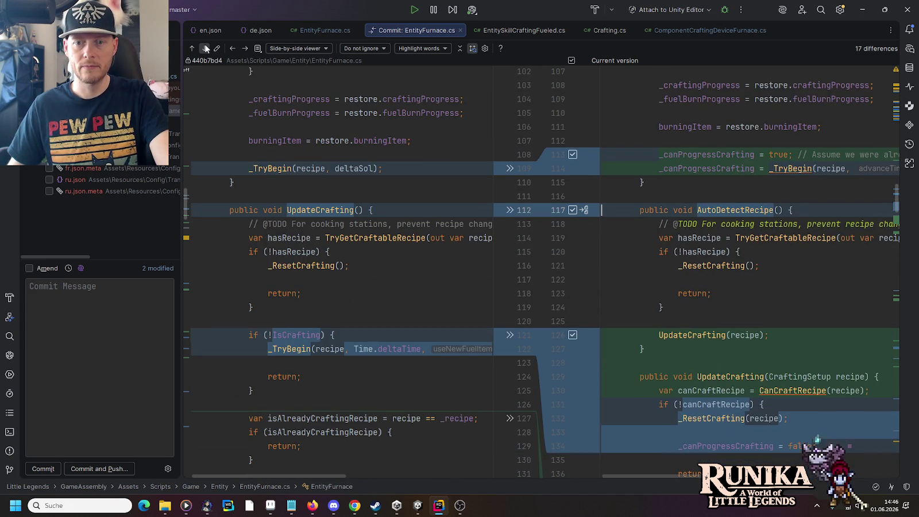
click(204, 48)
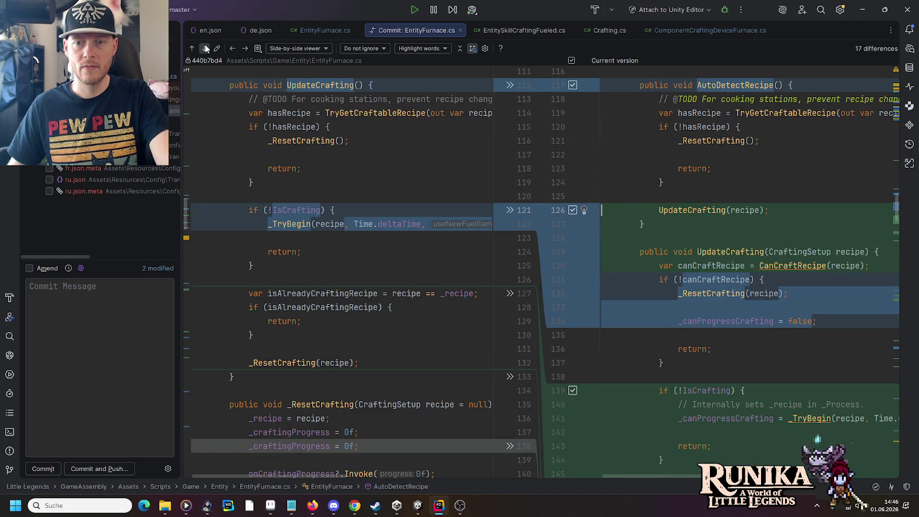
click(205, 48)
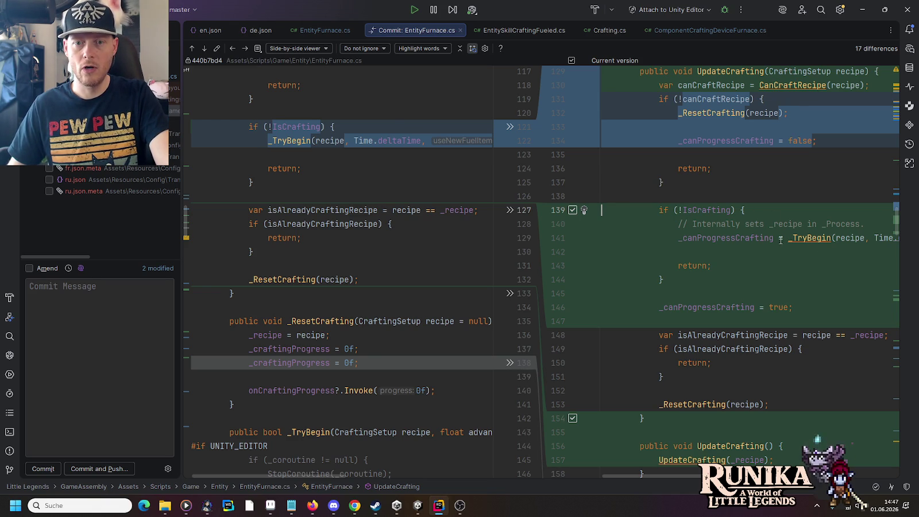
mouse_move(747, 242)
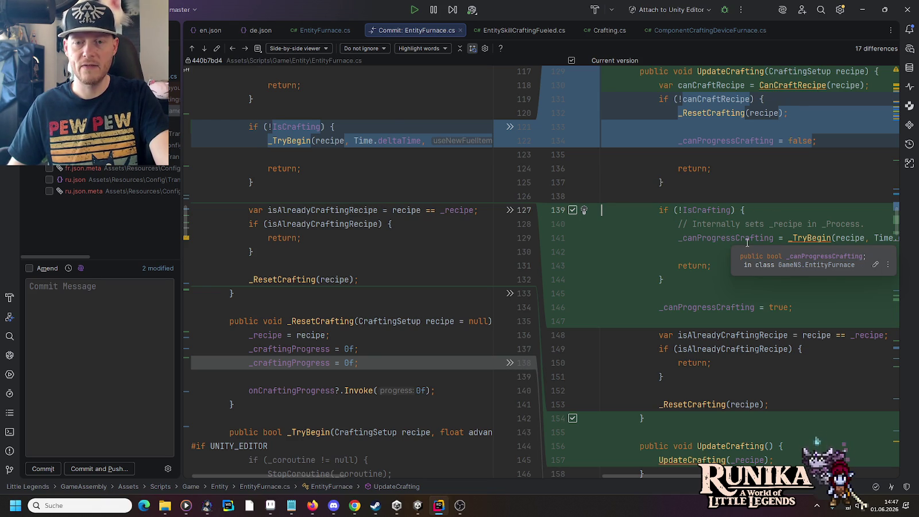
scroll(747, 242, up, 2)
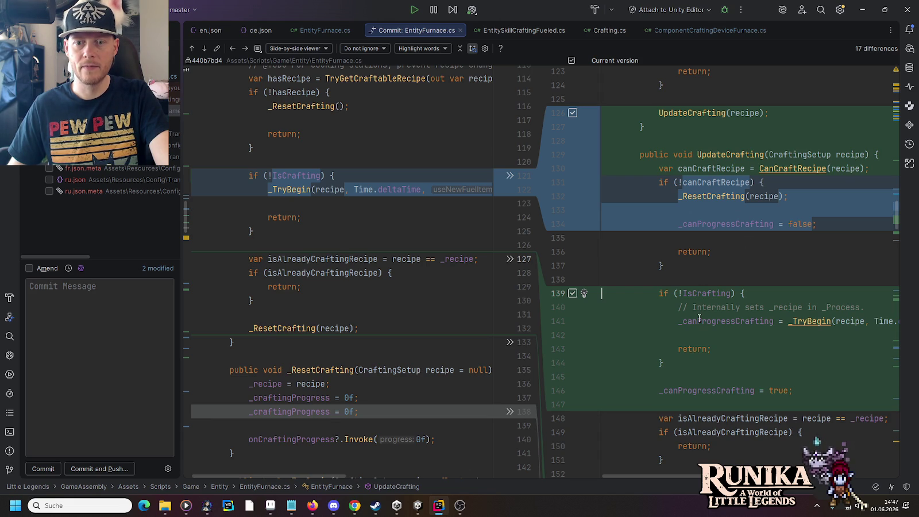
mouse_move(698, 318)
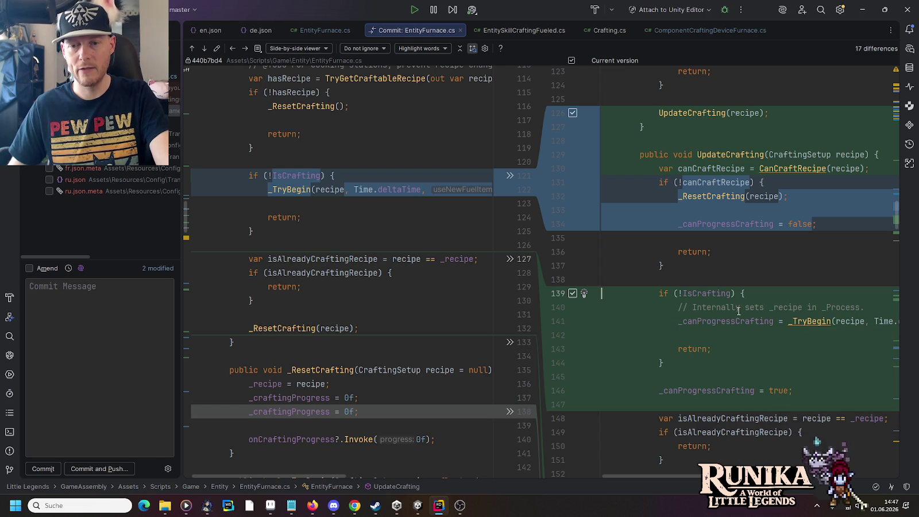
click(205, 47)
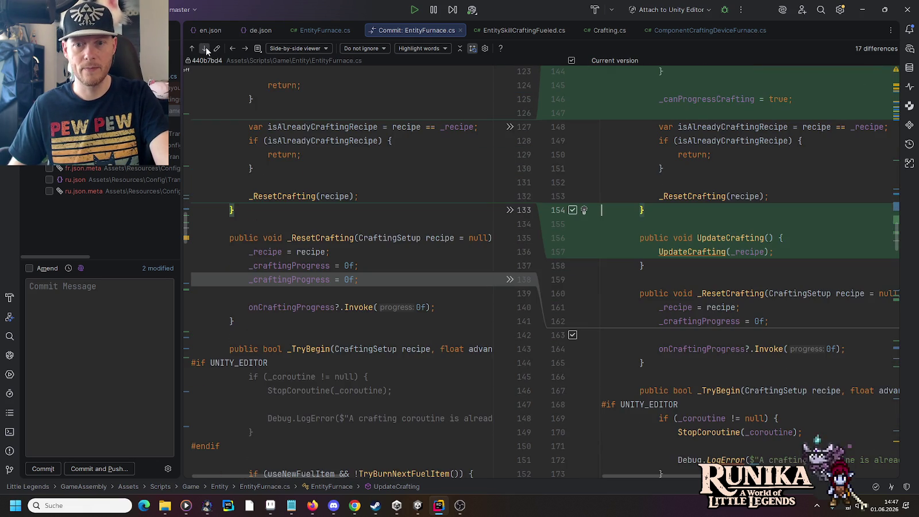
scroll(716, 277, up, 2)
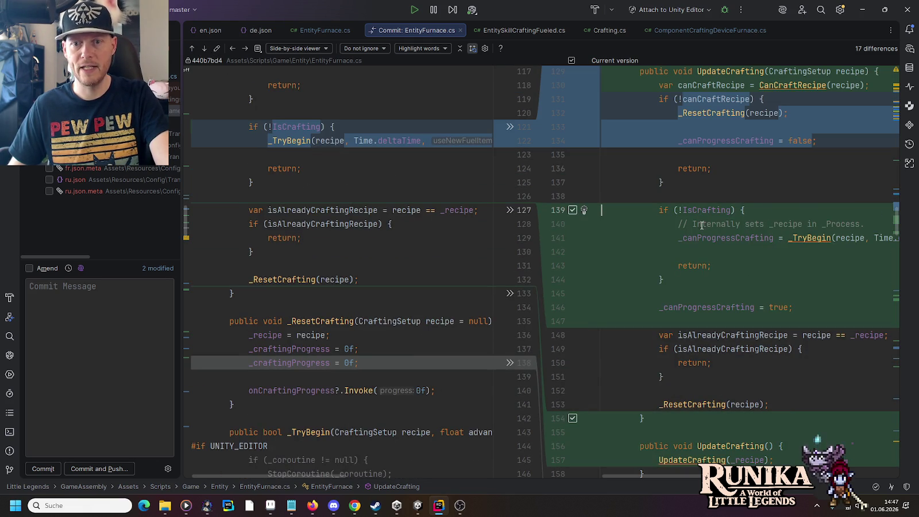
click(206, 47)
click(206, 47)
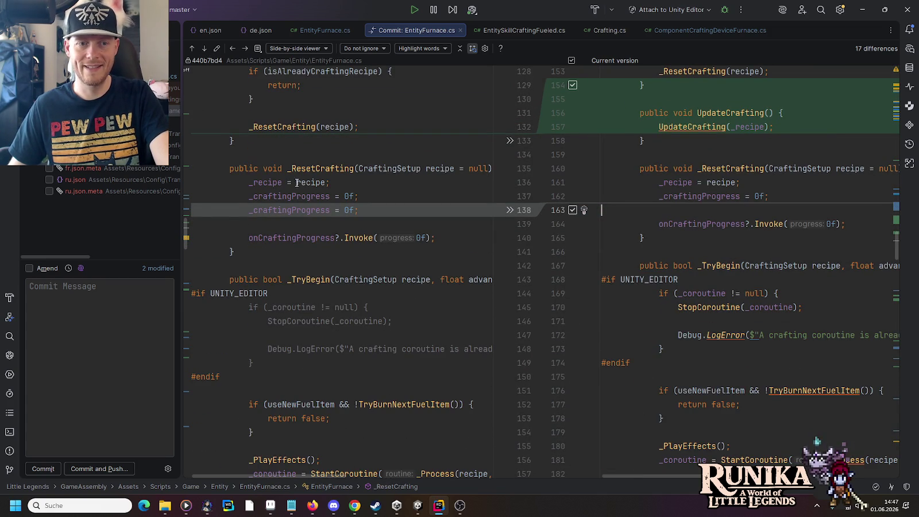
click(204, 49)
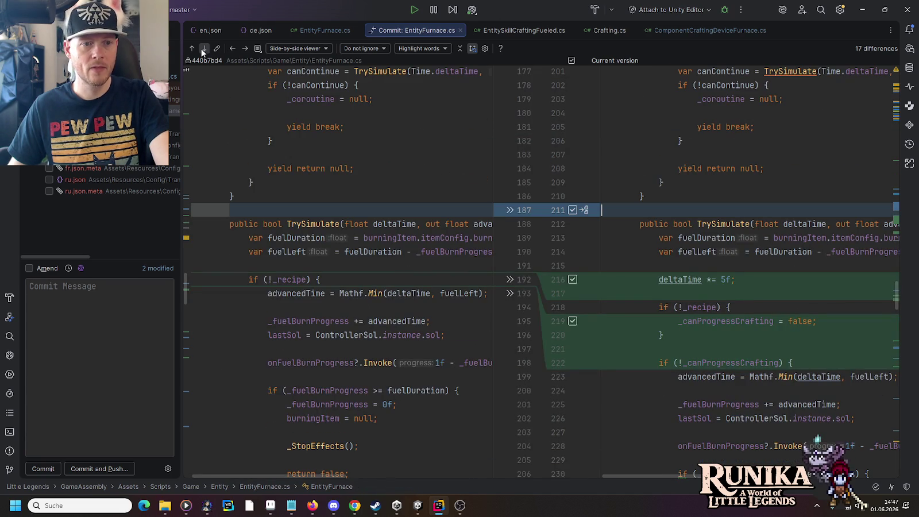
click(193, 48)
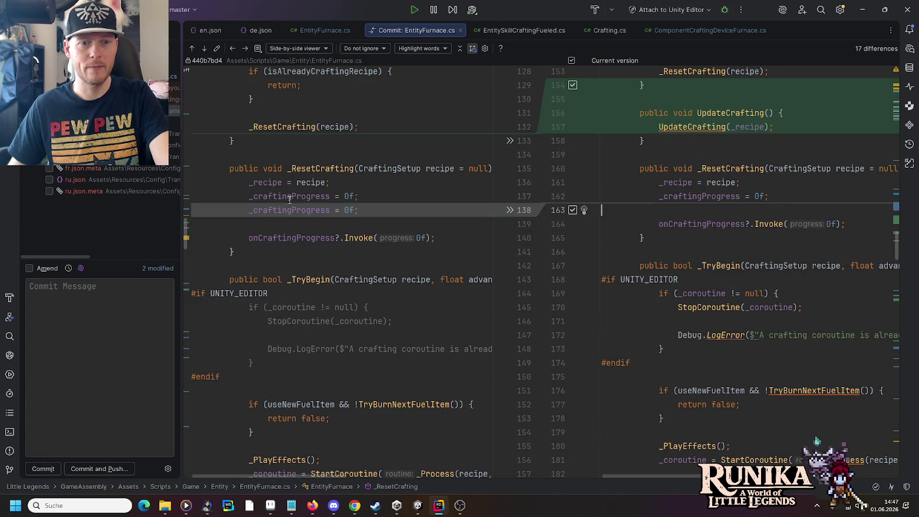
click(203, 49)
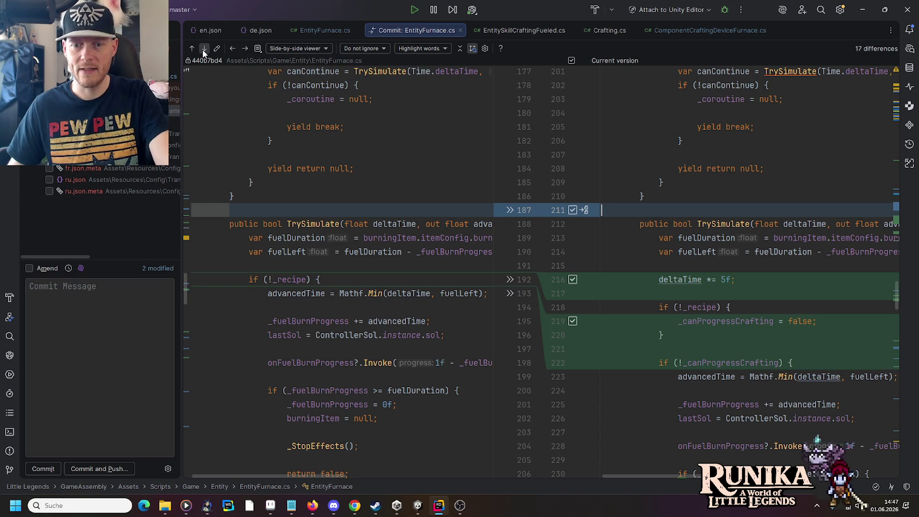
click(202, 49)
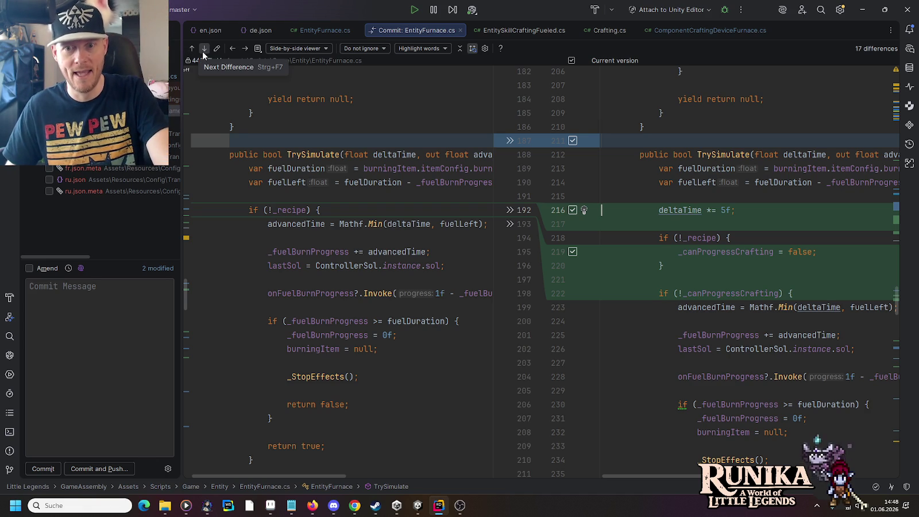
Delete the 'deltaTime *= 5f;' line from EntityFurnace.cs.
click(769, 216)
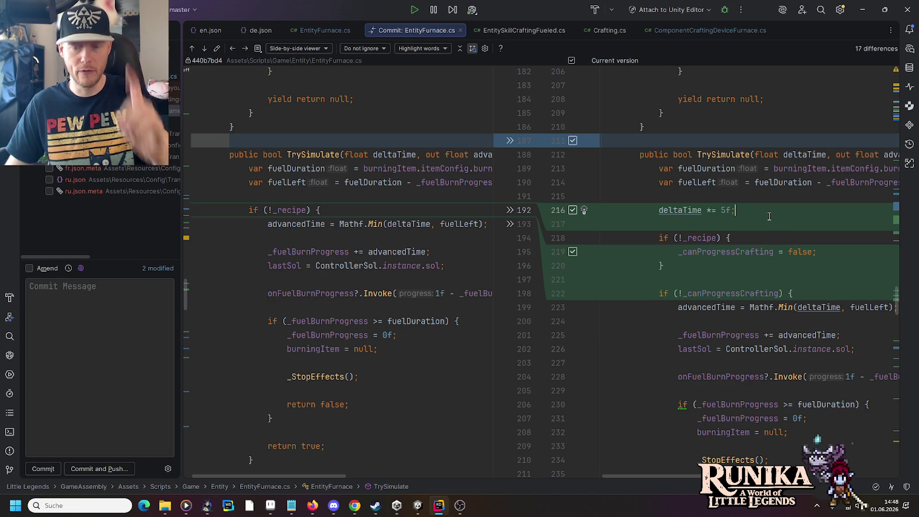
key(ctrl+y)
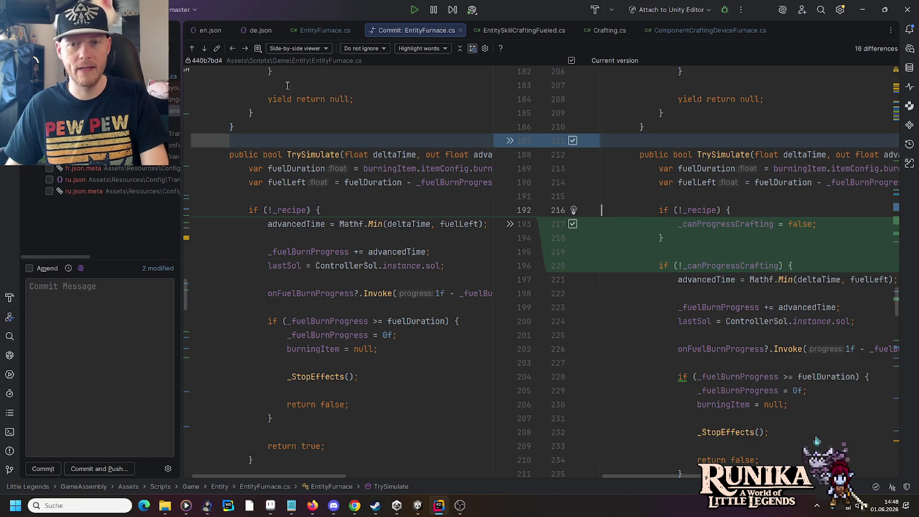
click(204, 50)
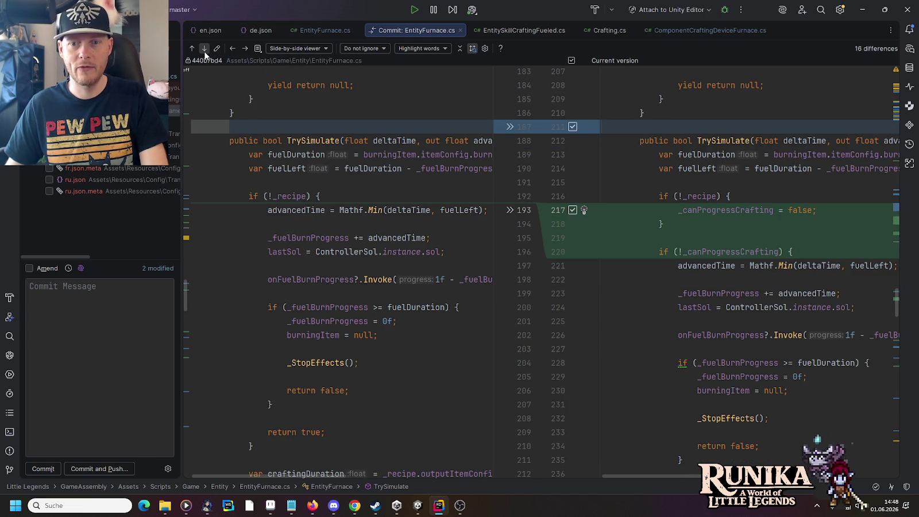
Step forward through the EntityFurnace.cs differences past the CanCraftRecipe change.
click(204, 49)
click(203, 50)
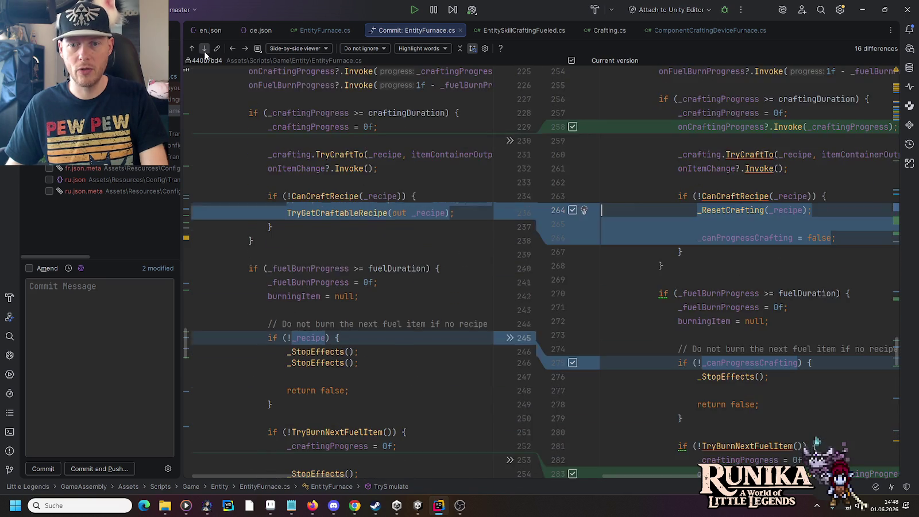
click(204, 49)
click(203, 49)
click(204, 49)
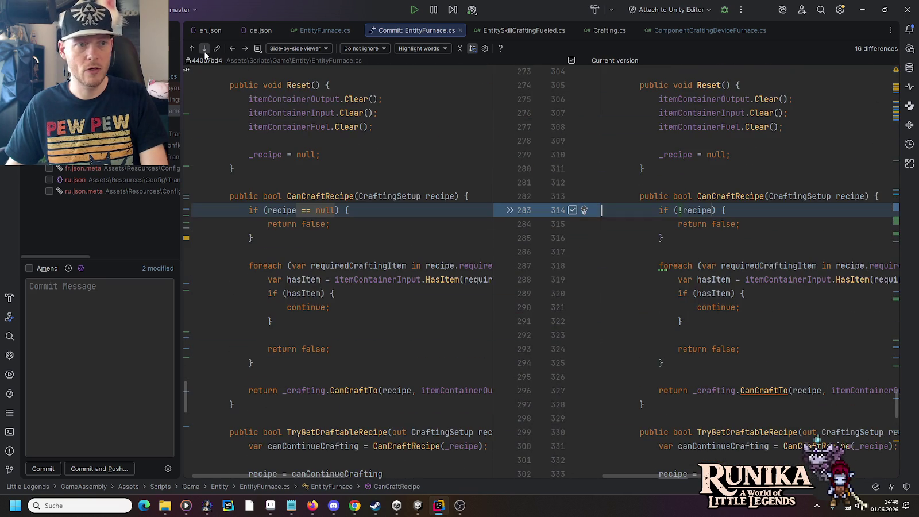
click(203, 49)
click(204, 49)
Step back through the differences to the first change, then forward to ContinueCrafting.
click(194, 48)
click(195, 49)
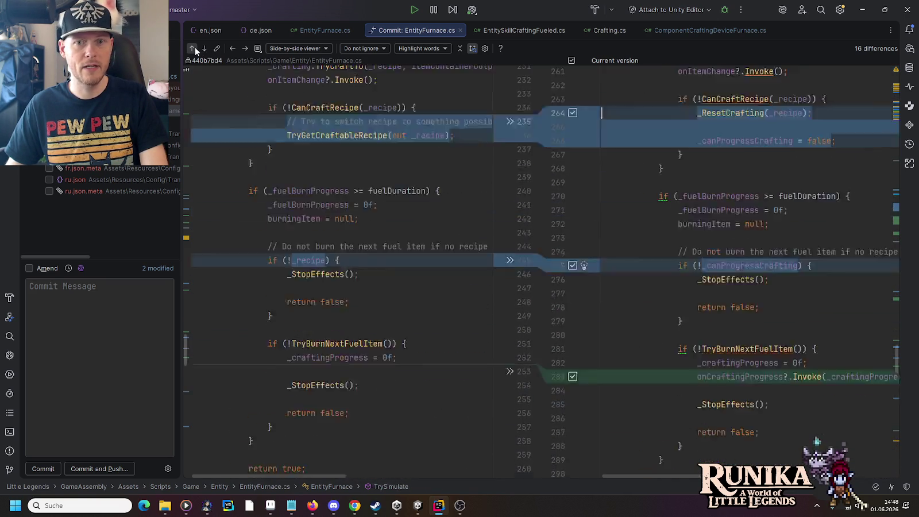
click(195, 48)
click(195, 48)
click(194, 48)
click(195, 48)
click(194, 49)
click(205, 49)
click(204, 48)
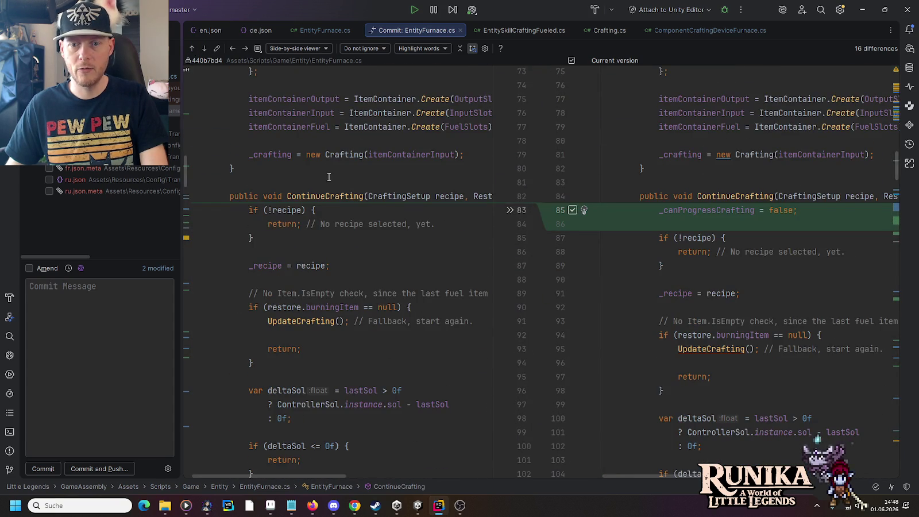
Remove the '* 5f' multiplier from deltaSol in the _TryBegin call on line 114.
scroll(734, 321, down, 7)
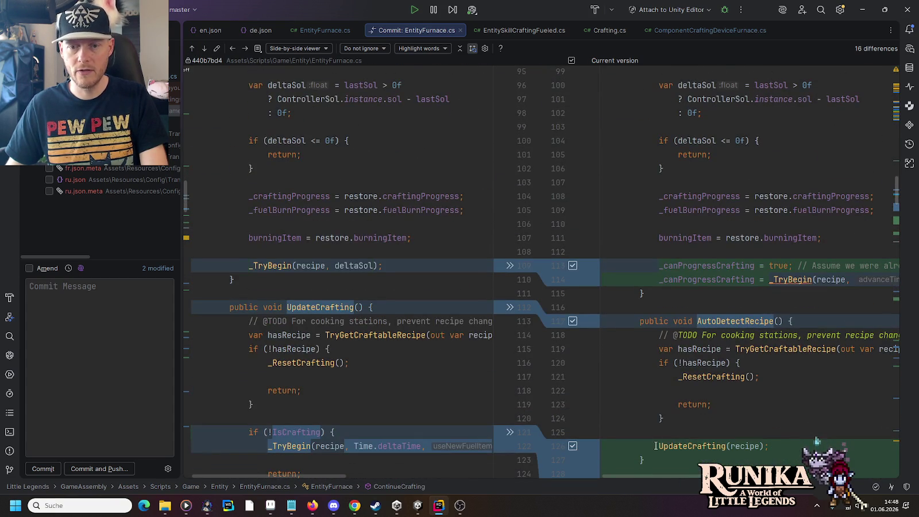
scroll(772, 299, right, 5)
click(739, 279)
key(BackSpace)
key(BackSpace)
key(BackSpace)
key(BackSpace)
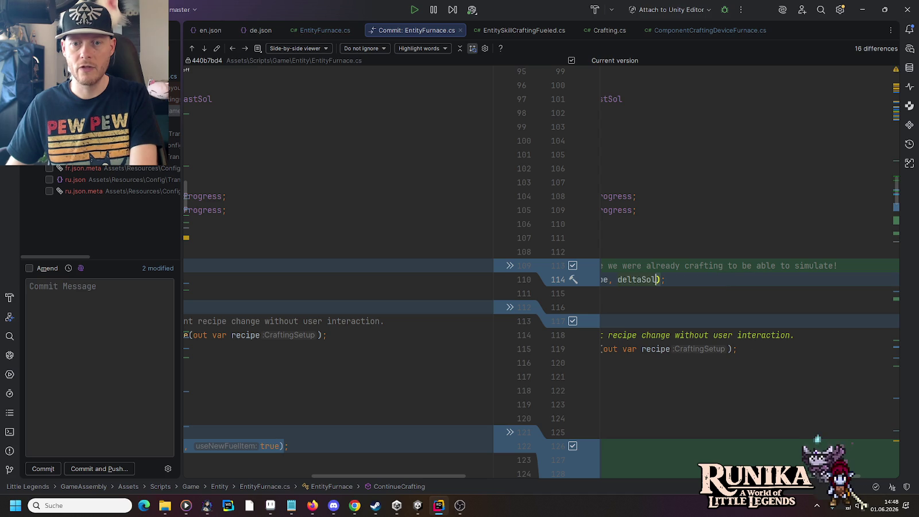
scroll(677, 472, left, 2)
scroll(678, 472, left, 3)
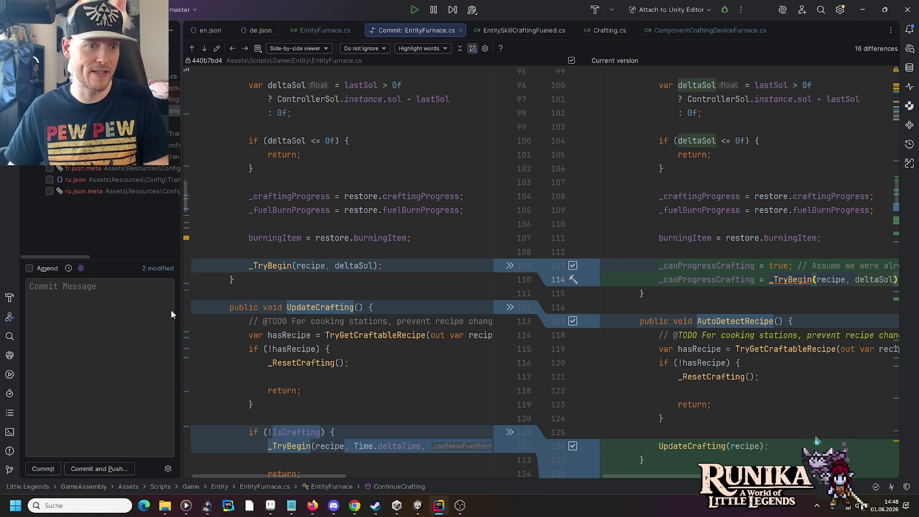
Commit and push with the message 'Fixes same-recipe furnace issue by adding actual recipe selection.'.
click(150, 320)
text(Fixes )
text(same-re)
text(cipp)
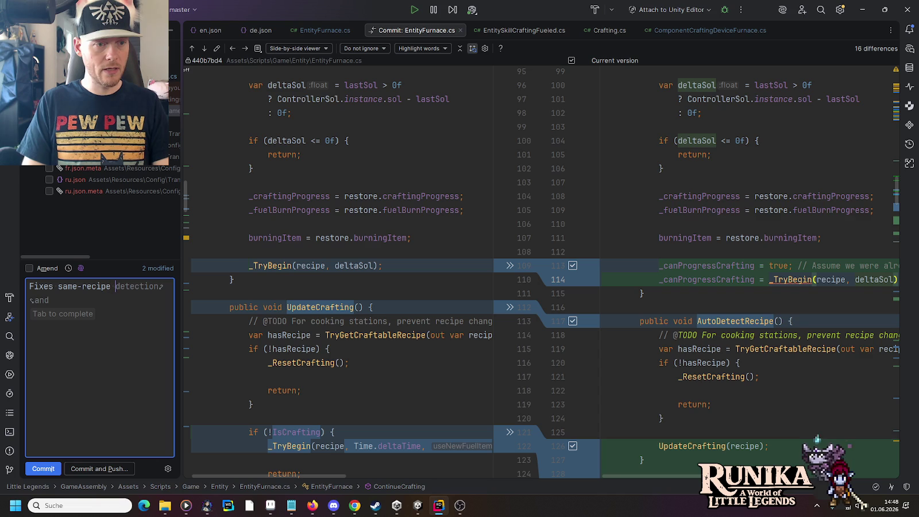
text( furnace)
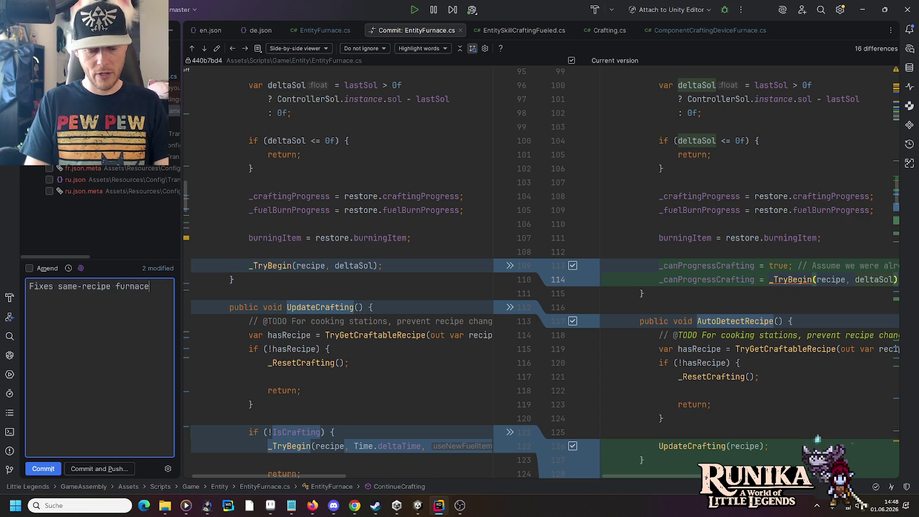
text( issue by)
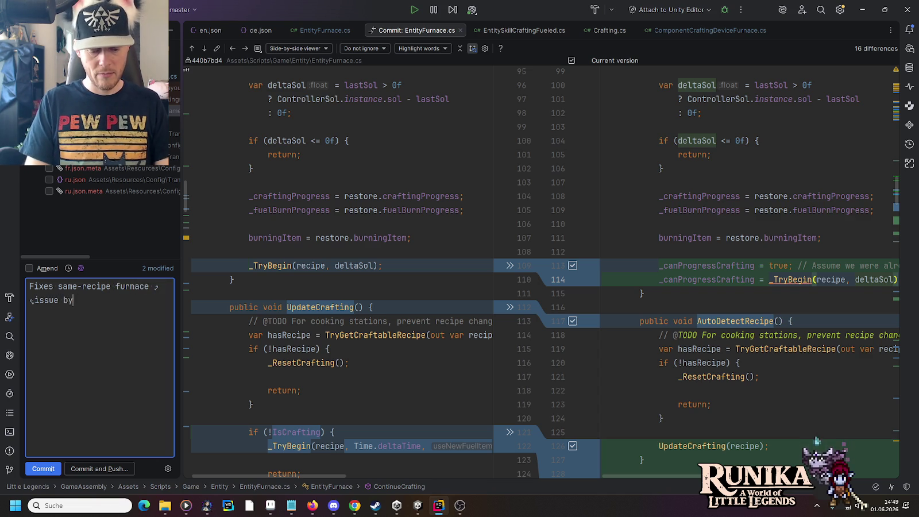
text( adding actual)
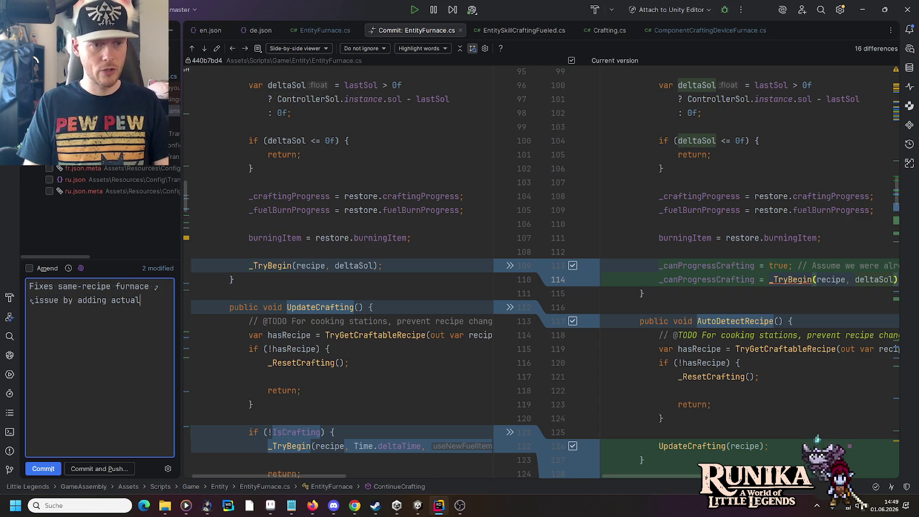
text( recipe)
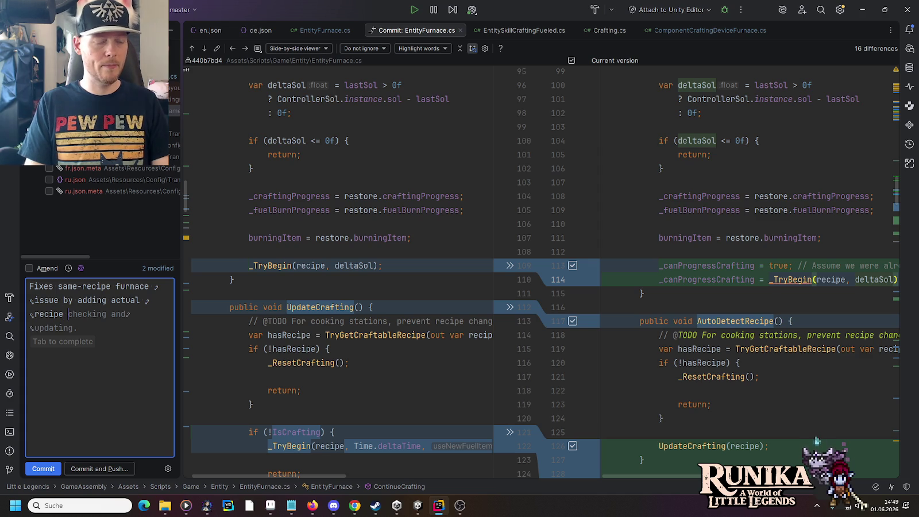
text( selection)
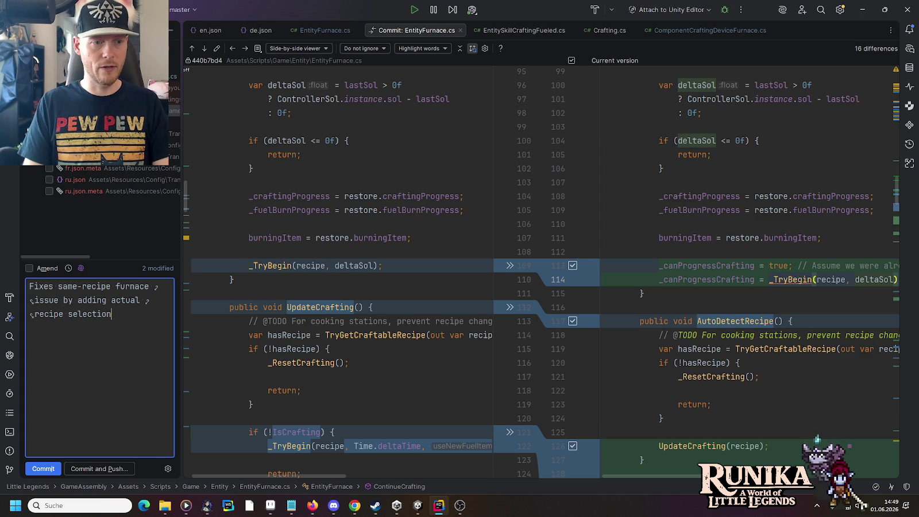
text( and)
key(BackSpace)
key(BackSpace)
key(BackSpace)
text(n.)
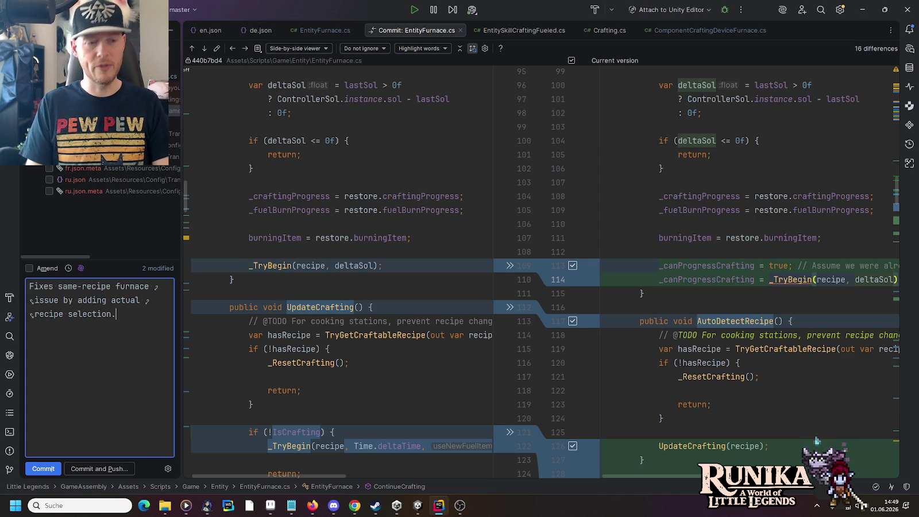
click(120, 466)
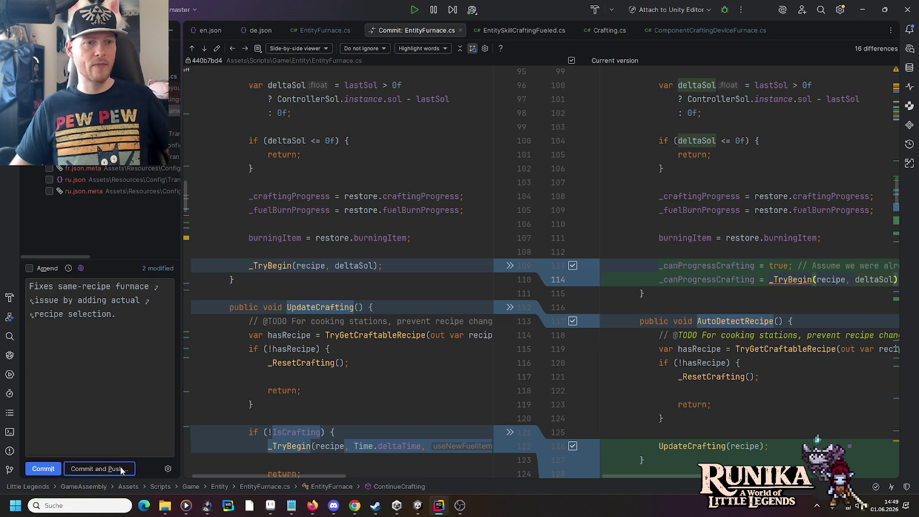
click(571, 363)
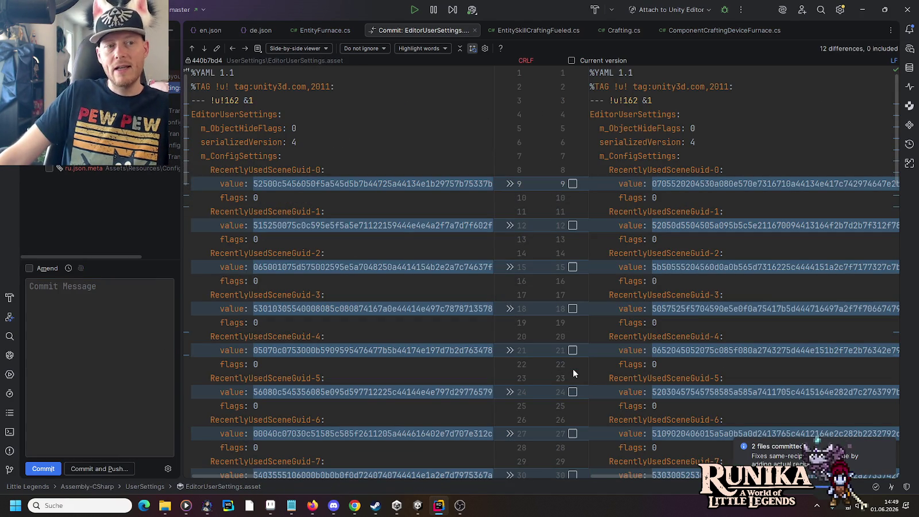
Close the EditorUserSettings diff and the EntityFurnace, EntitySkillCraftingFueled, Crafting and ComponentCraftingDeviceFurnace tabs, then minimize Rider.
click(474, 30)
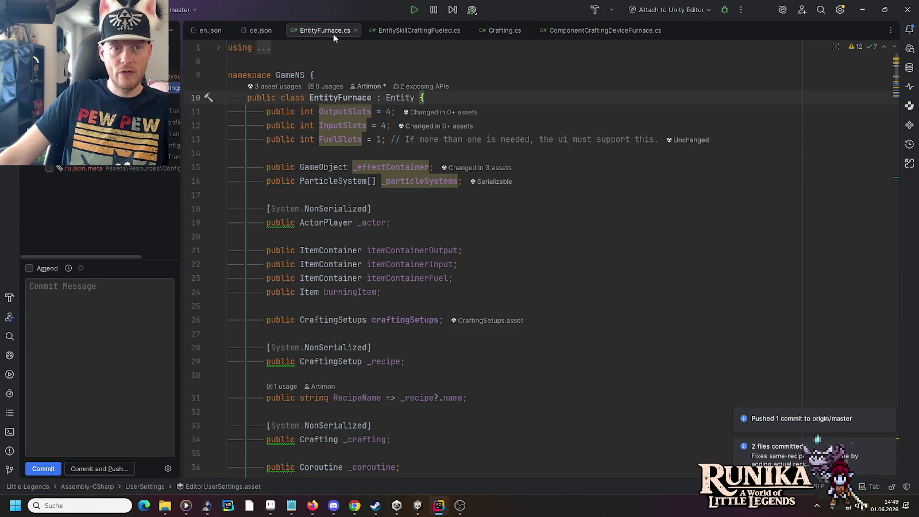
click(355, 30)
click(387, 30)
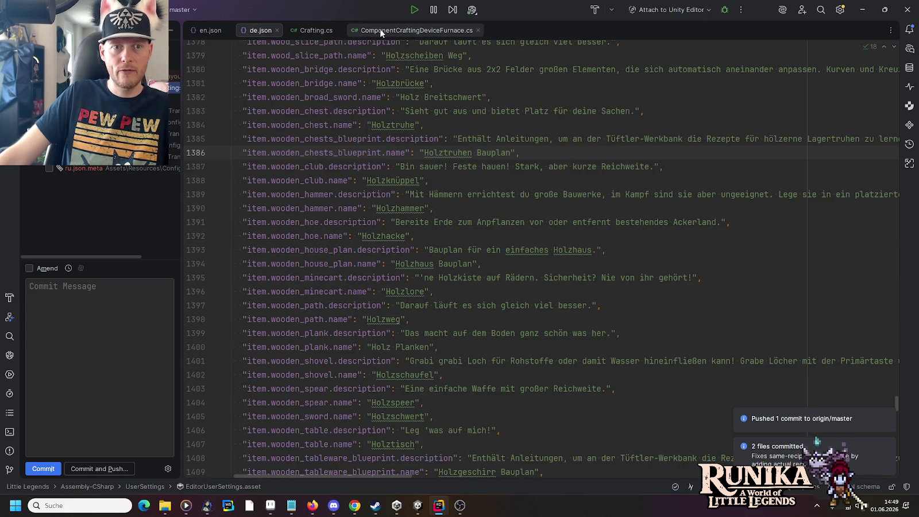
click(338, 29)
click(413, 30)
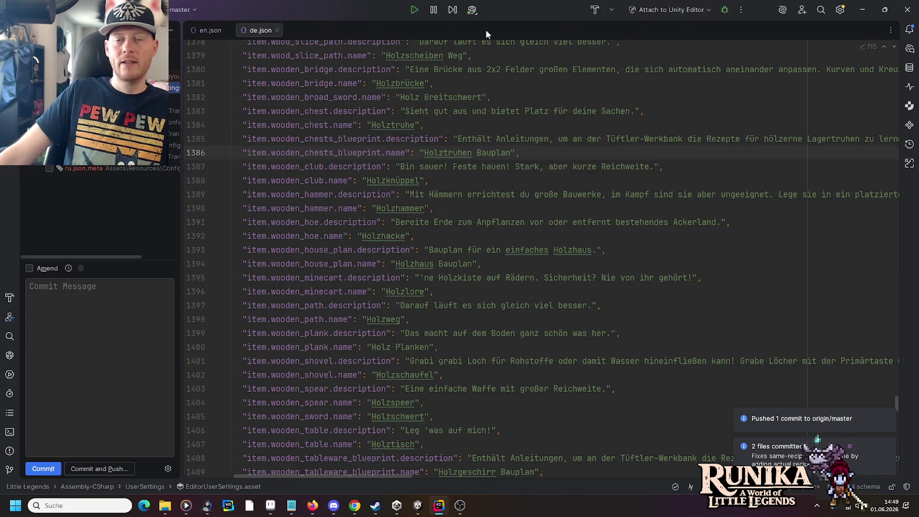
click(862, 9)
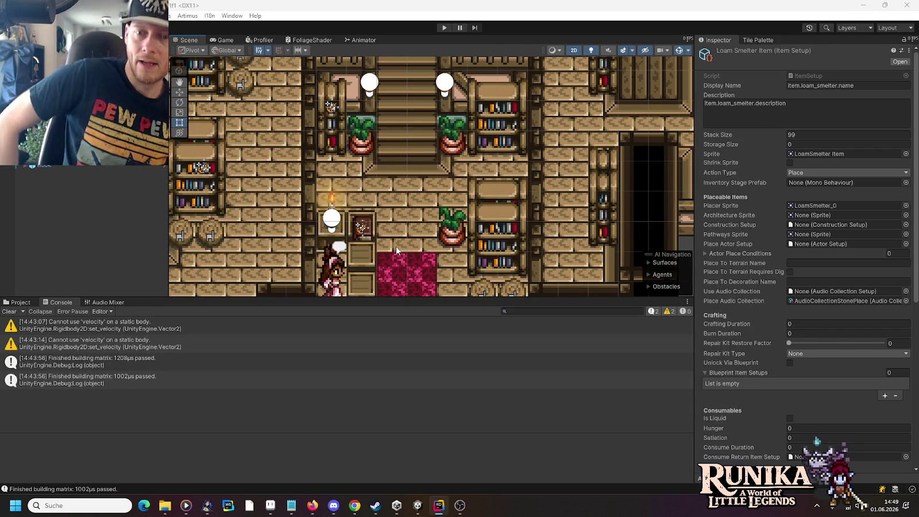
Delete the '- 3 rezepte nur mit lehm im Ofen' line from todo.txt and save it.
click(298, 503)
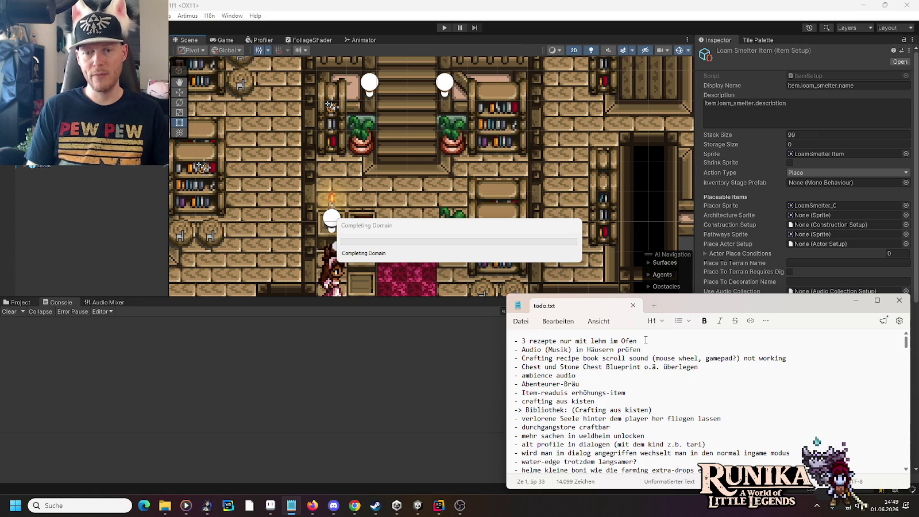
triple_click(645, 340)
key(Delete)
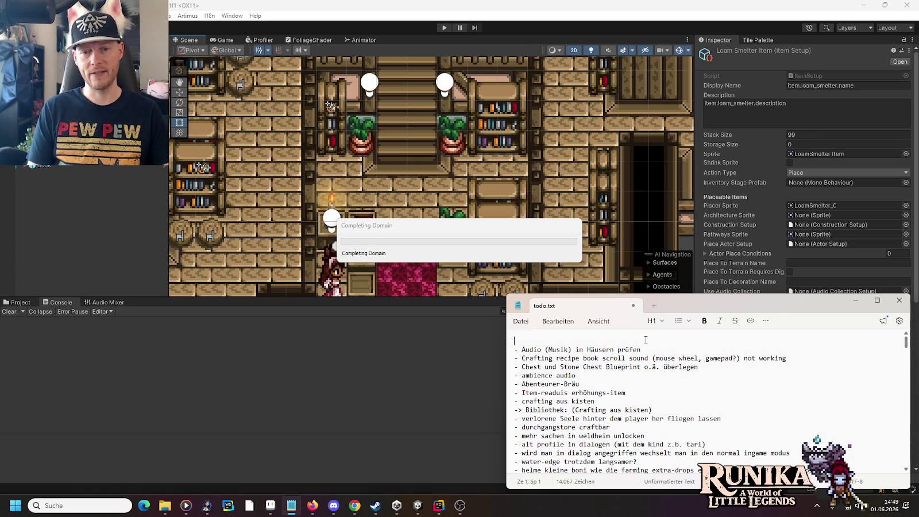
key(Delete)
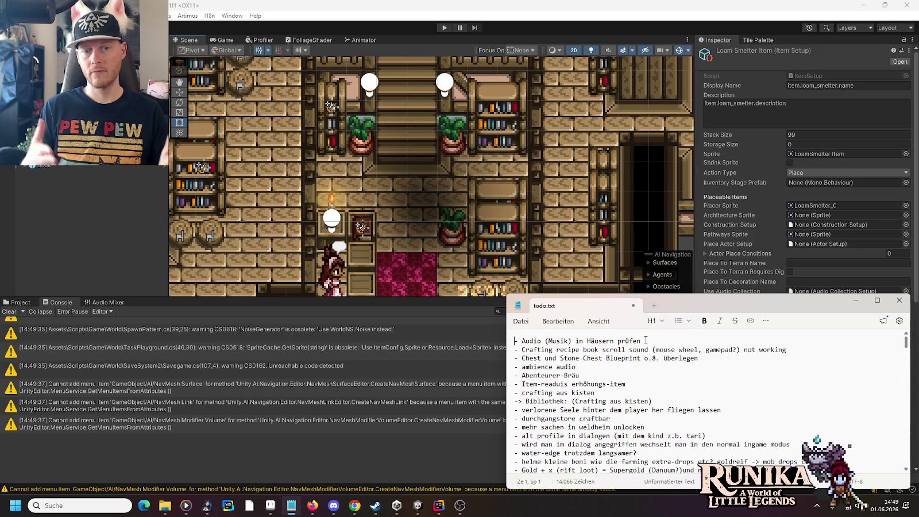
key(ctrl+s)
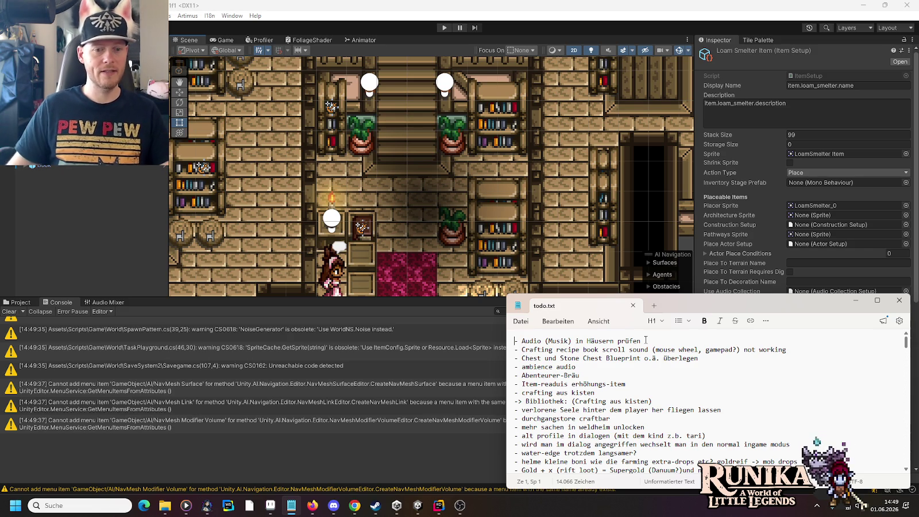
In Discord, go from #-little-legends to the #-little-legends-bugs channel.
click(333, 505)
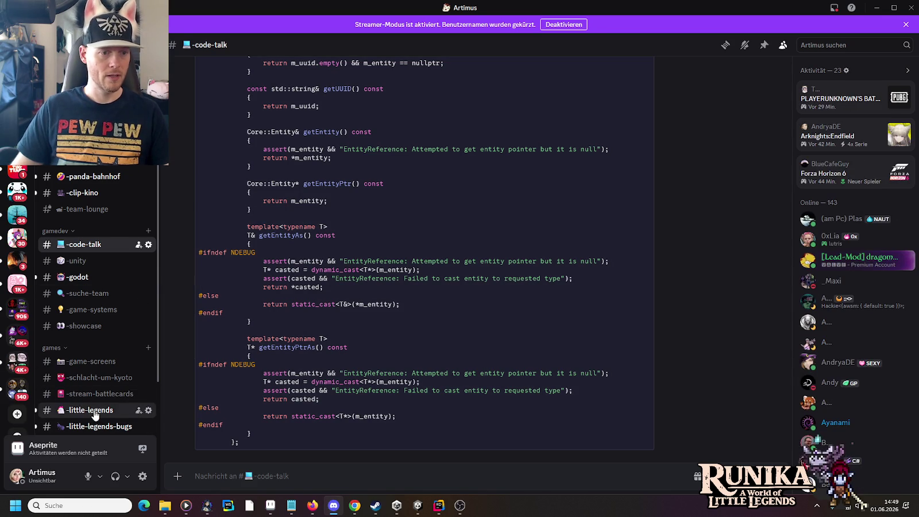
click(90, 410)
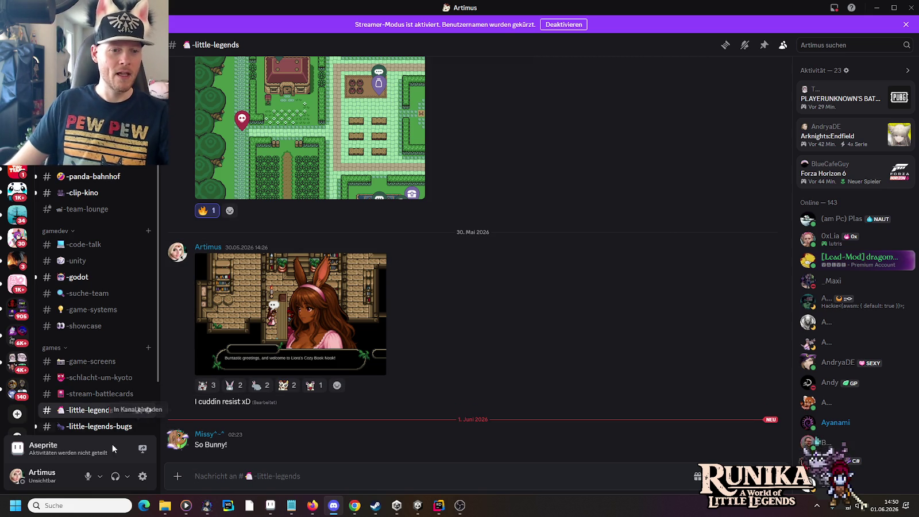
click(98, 426)
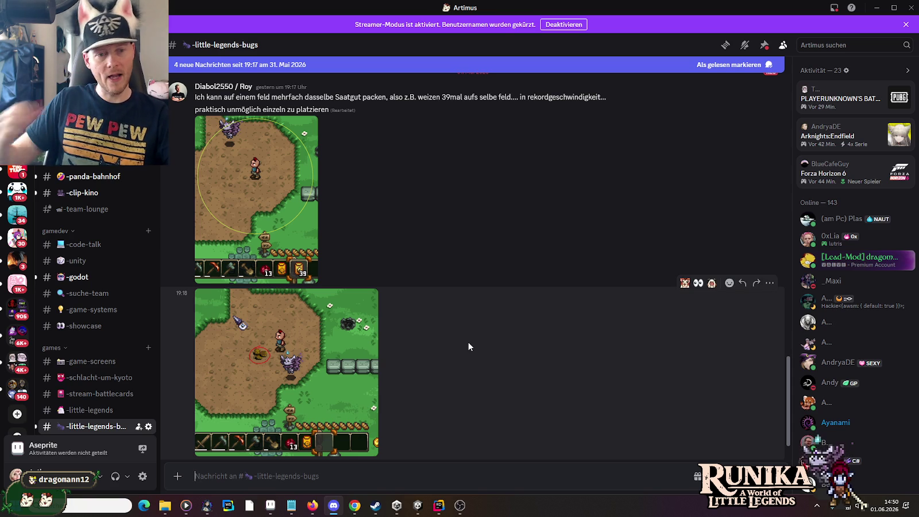
Highlight each reported bug in turn: FPS drops, guild-house item placement, pause-menu quest dialogue.
scroll(468, 346, up, 2)
scroll(468, 347, up, 5)
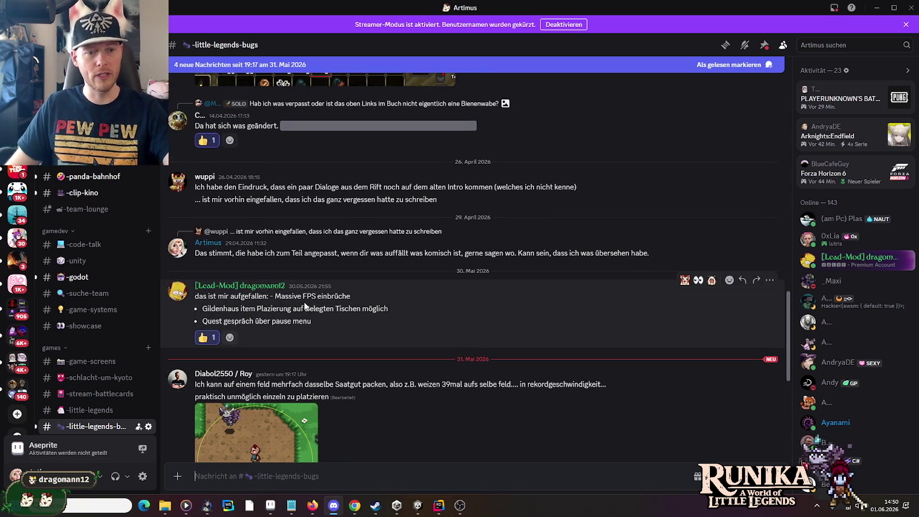
drag(353, 296, 277, 298)
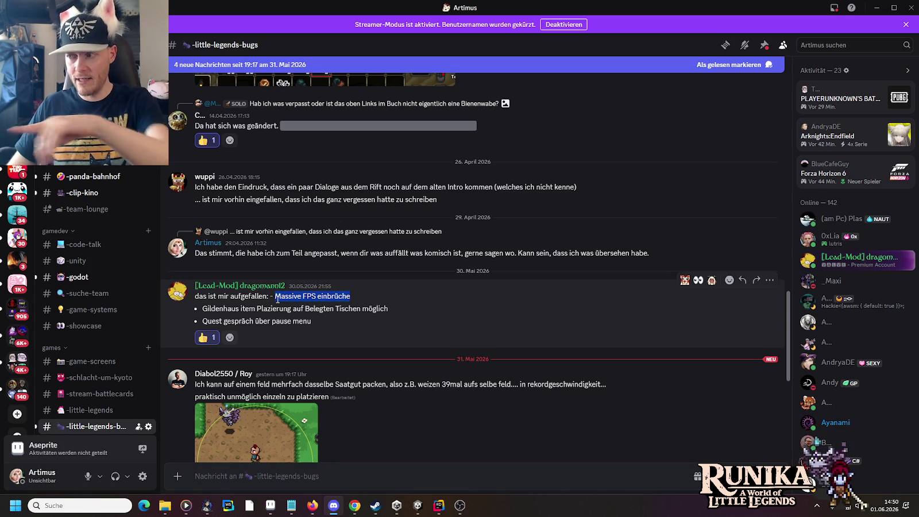
click(275, 310)
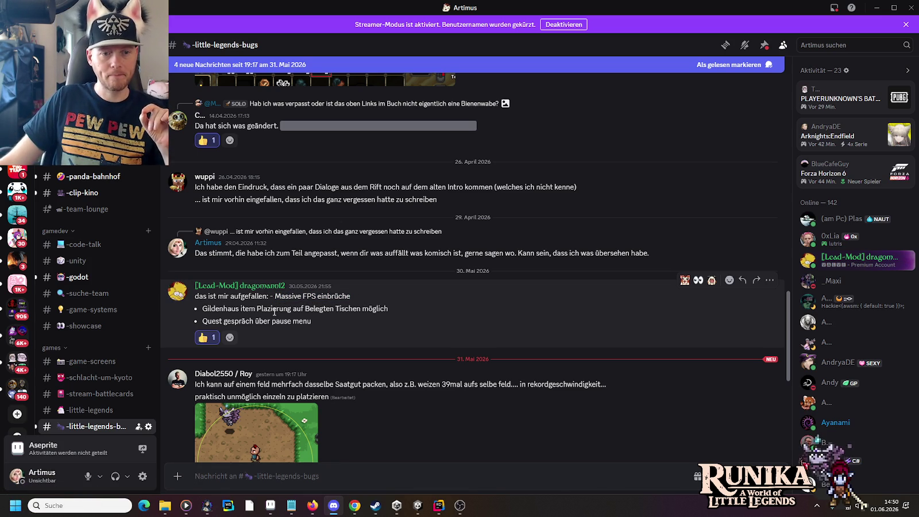
drag(412, 314, 205, 310)
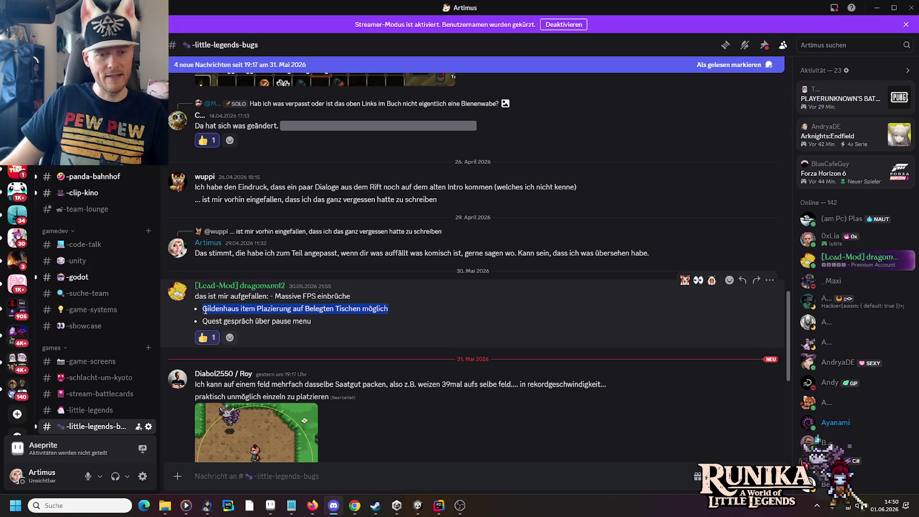
drag(325, 326, 204, 325)
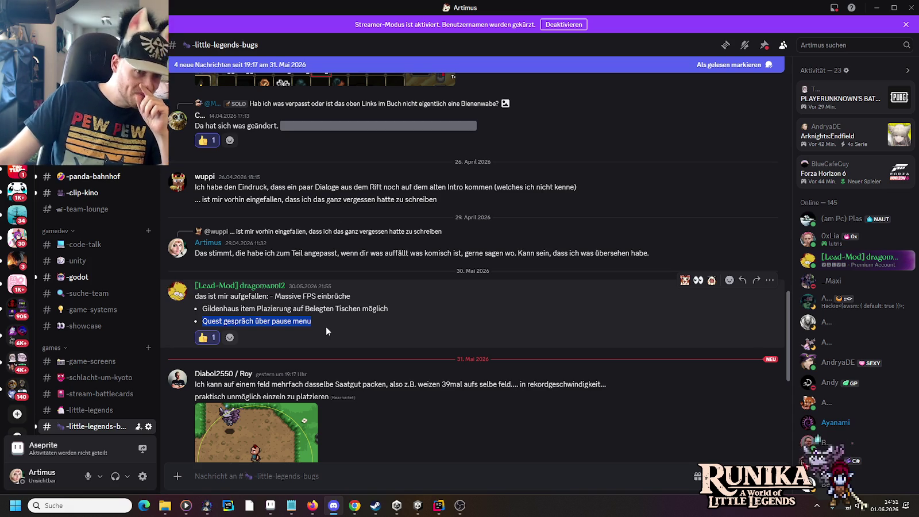
Scroll to the seed-stacking bug report, view its second screenshot enlarged, then return to Rider.
scroll(451, 307, down, 2)
scroll(450, 313, down, 2)
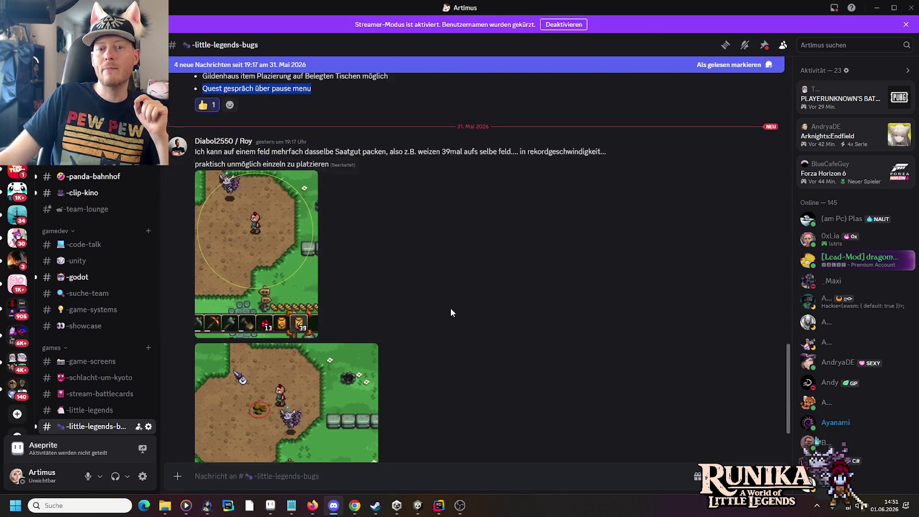
scroll(386, 202, down, 1)
scroll(432, 241, up, 2)
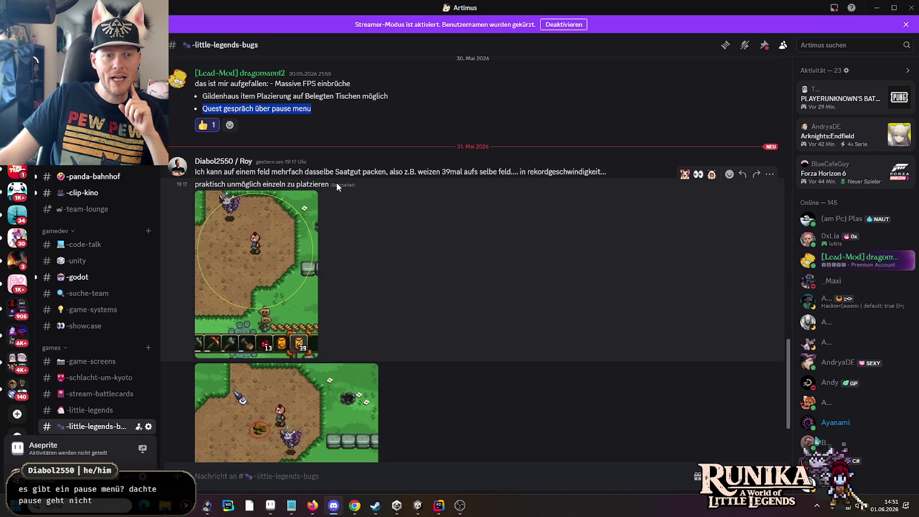
mouse_move(336, 183)
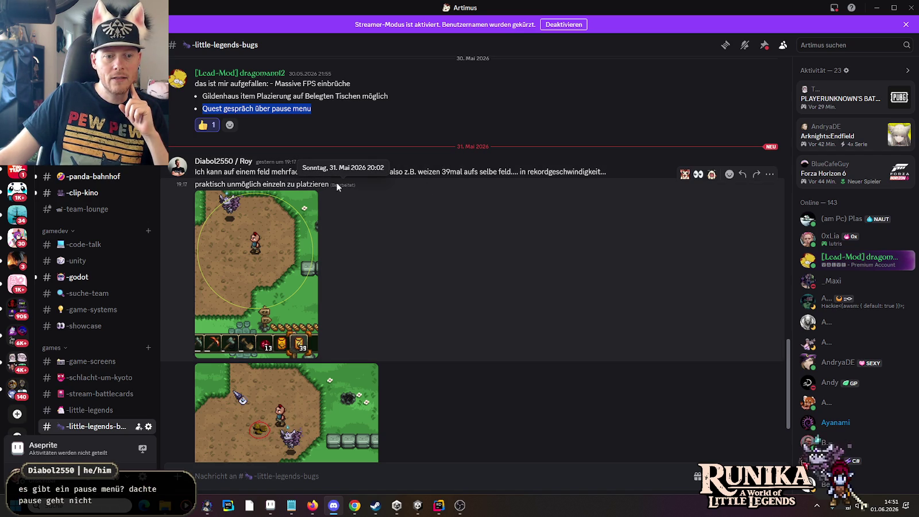
scroll(402, 287, up, 1)
scroll(410, 300, down, 3)
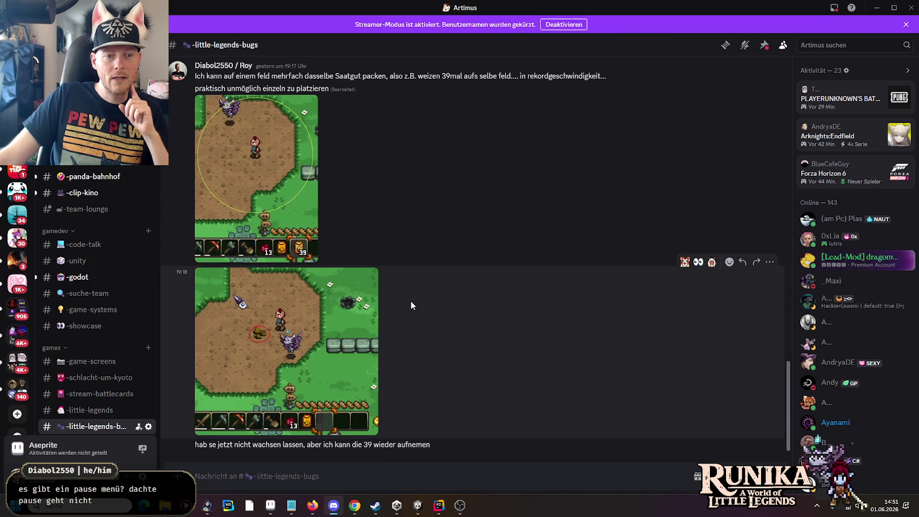
click(265, 342)
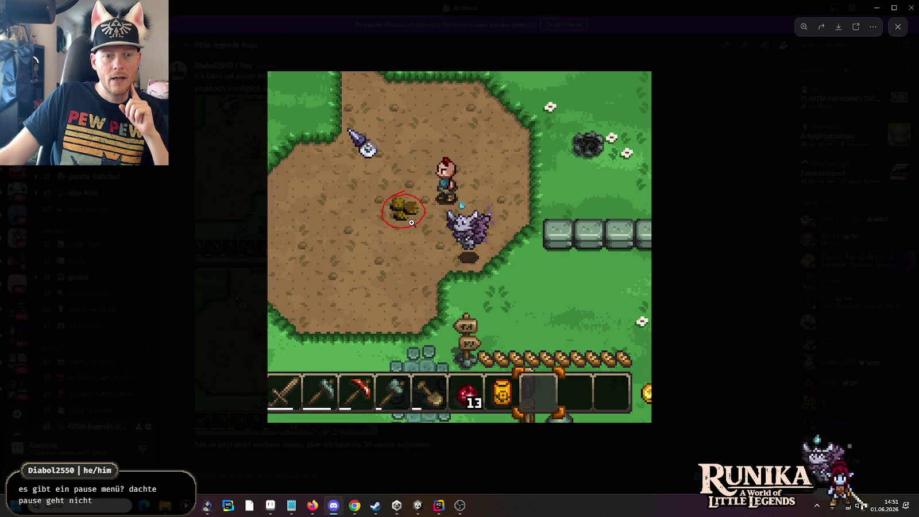
click(691, 313)
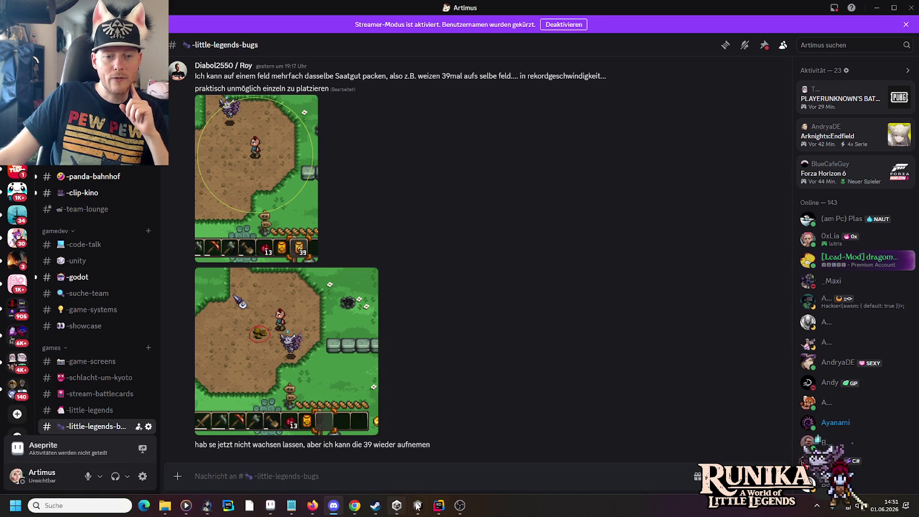
click(440, 512)
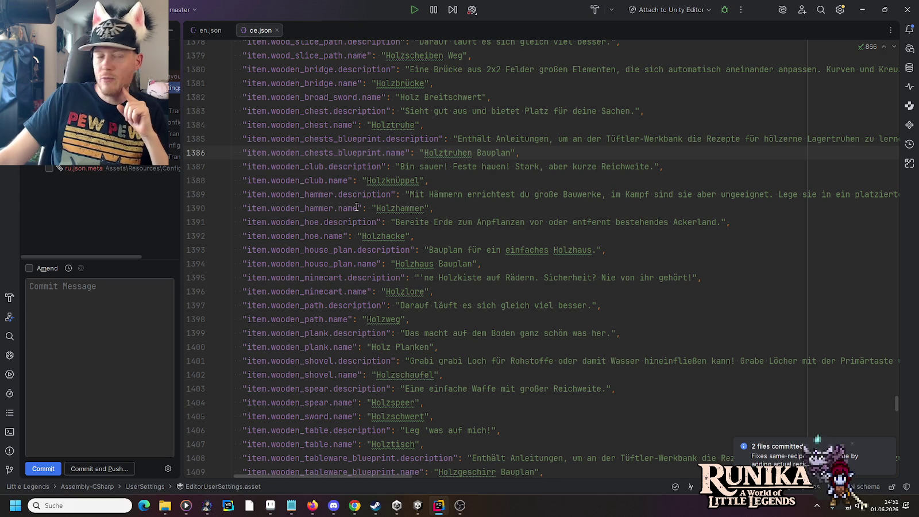
In Unity's running game, load the first save slot and continue past the loading screen.
click(426, 513)
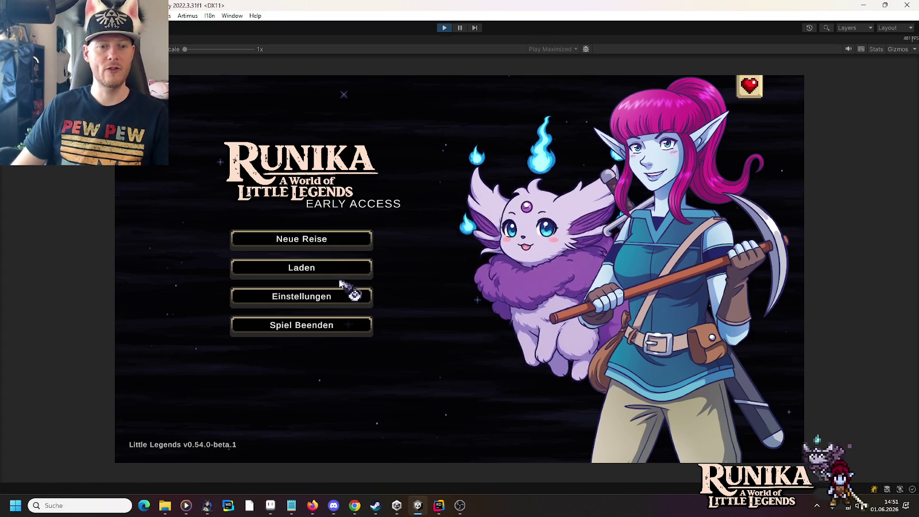
click(351, 271)
click(355, 230)
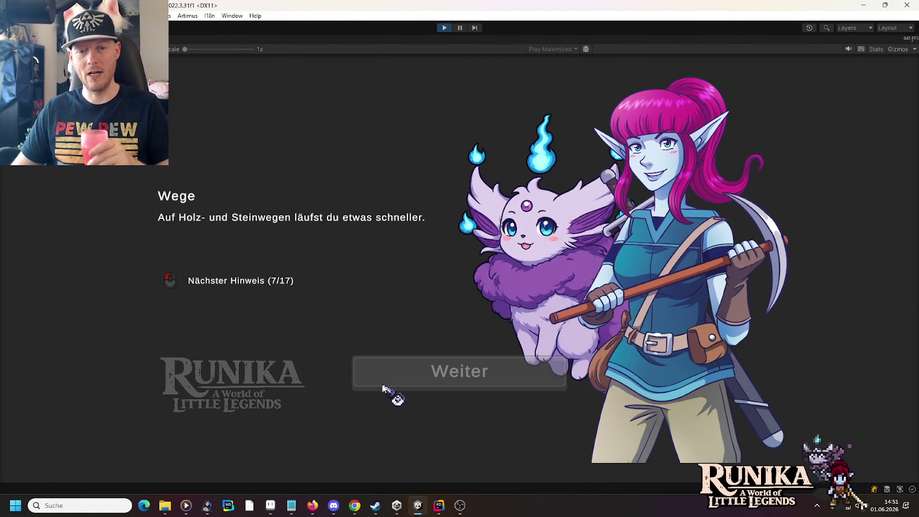
click(383, 388)
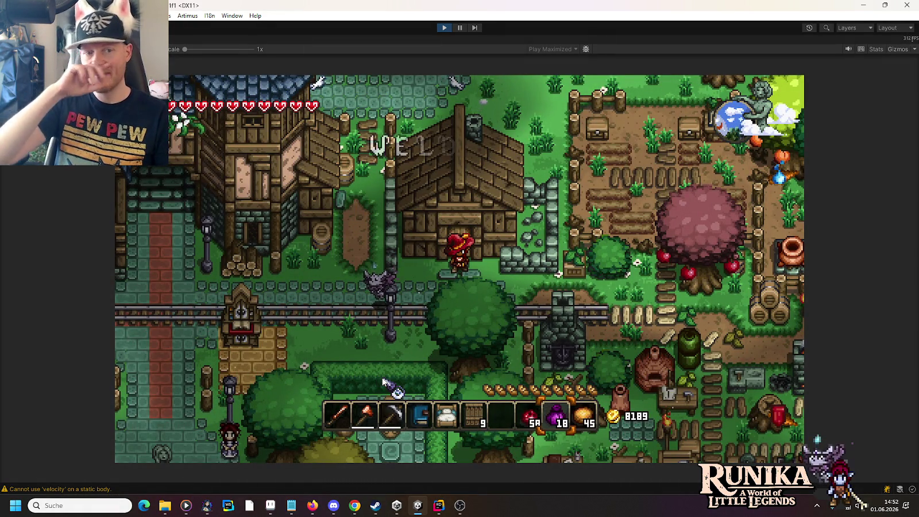
Add wheat seeds with /add WheatSeed and equip the Weizen-Saat seeds in slot 7.
key(e)
key(e)
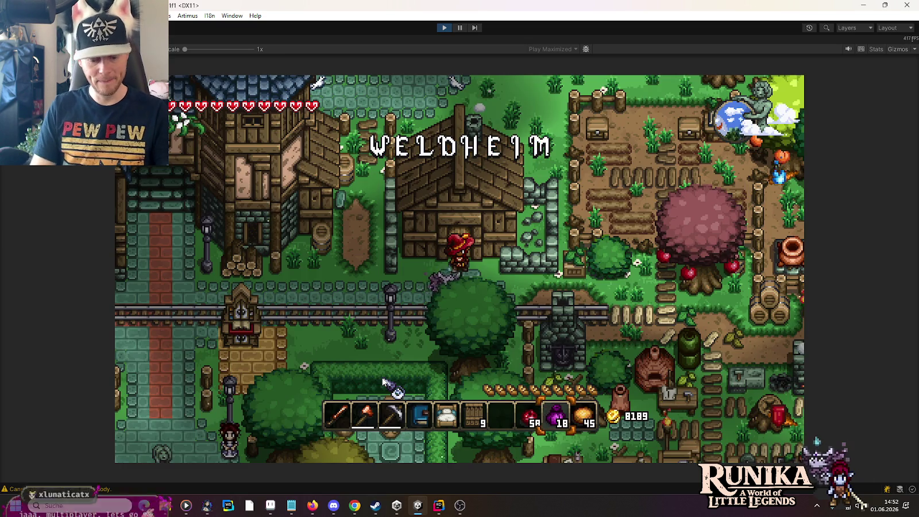
key(Return)
text(/add WheatSeed)
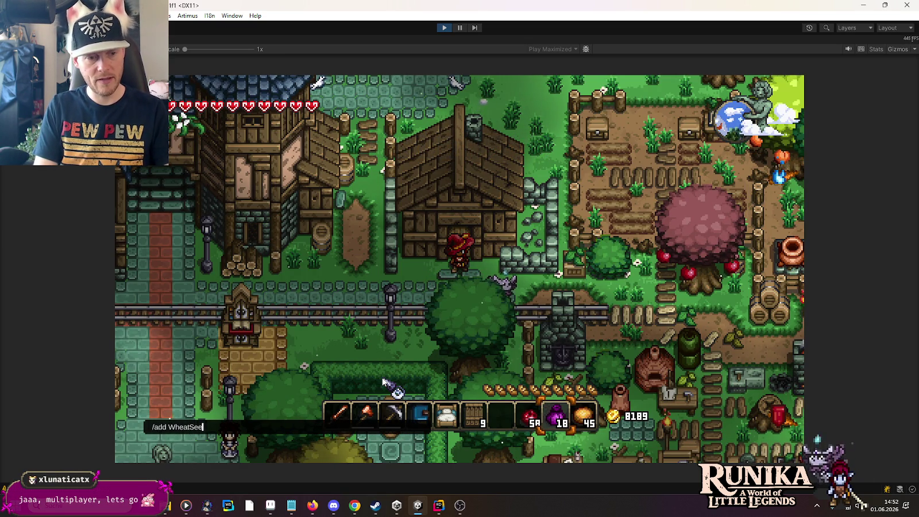
key(Return)
key(7)
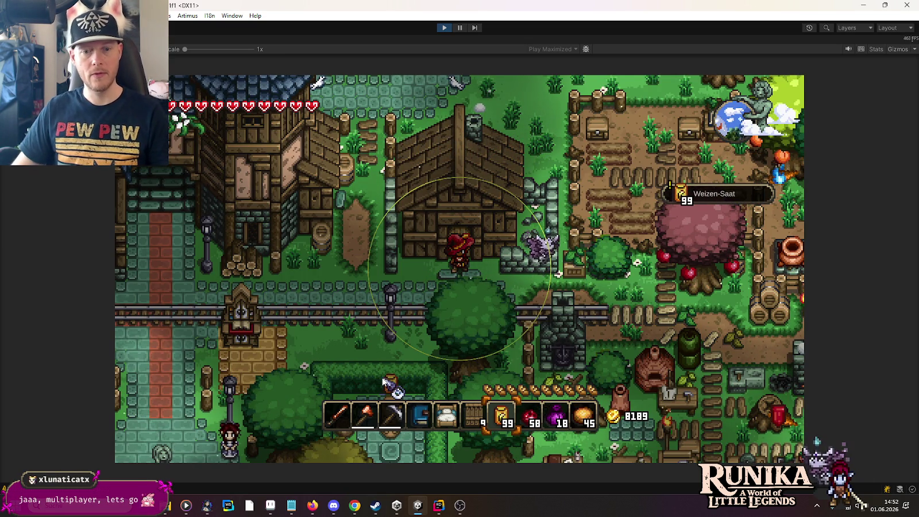
Plant wheat seeds along the soil bed, then walk back collecting the dropped seed bags.
key(a)
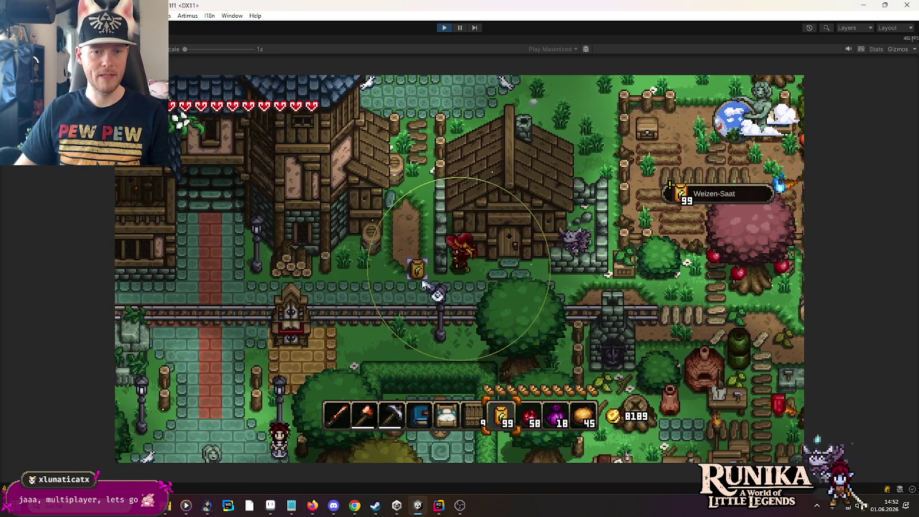
click(421, 283)
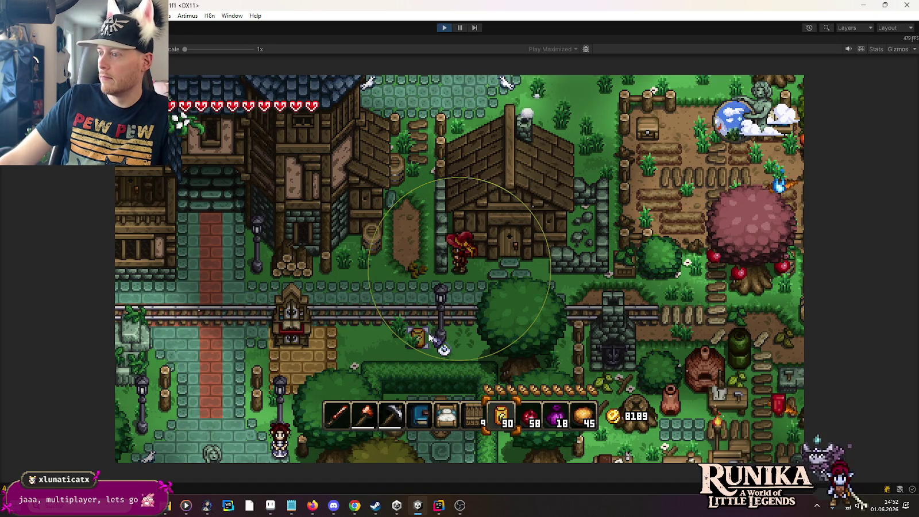
key(w)
key(a)
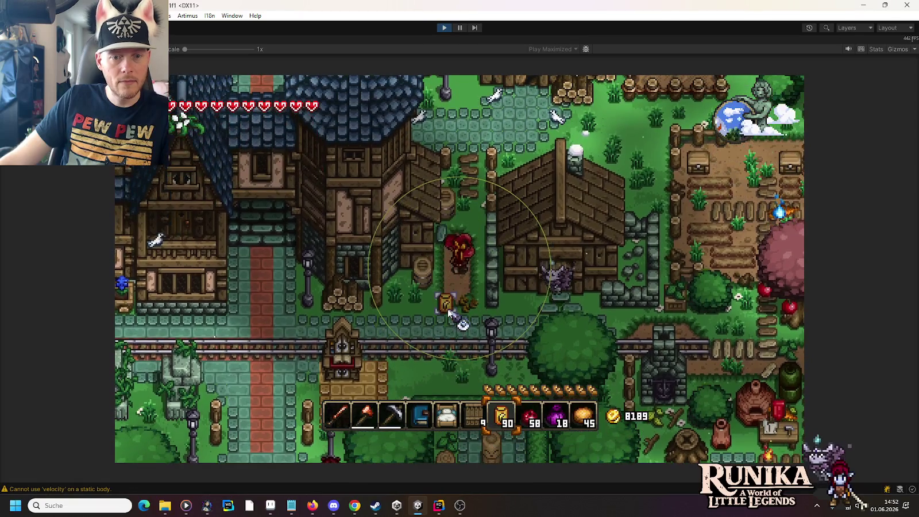
click(448, 313)
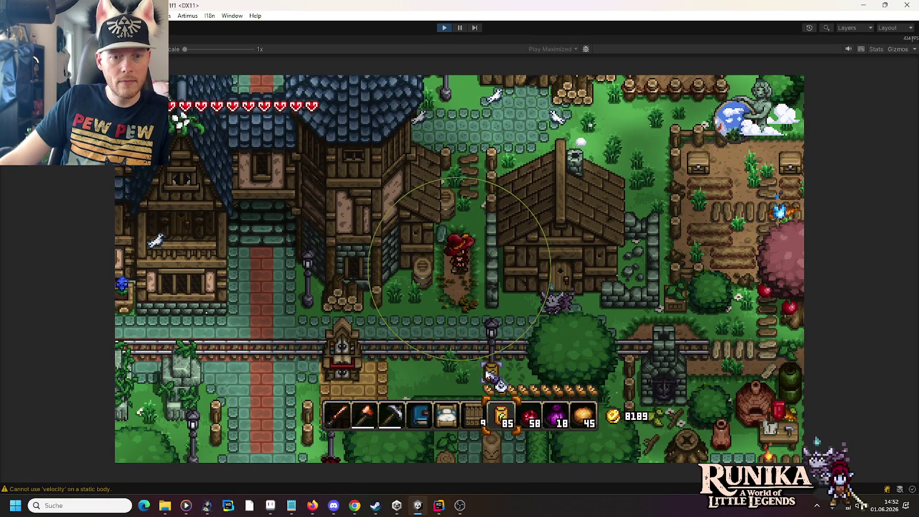
click(474, 254)
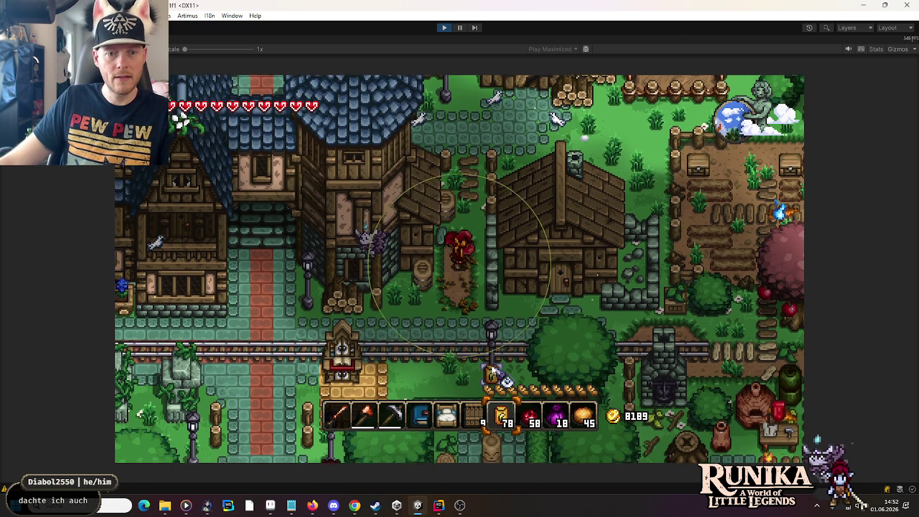
key(w)
mouse_move(470, 353)
mouse_down()
mouse_move(477, 307)
mouse_move(465, 287)
mouse_move(465, 344)
mouse_move(447, 333)
mouse_move(456, 289)
mouse_move(445, 321)
mouse_move(459, 351)
mouse_move(443, 299)
mouse_move(448, 352)
mouse_move(459, 301)
mouse_up()
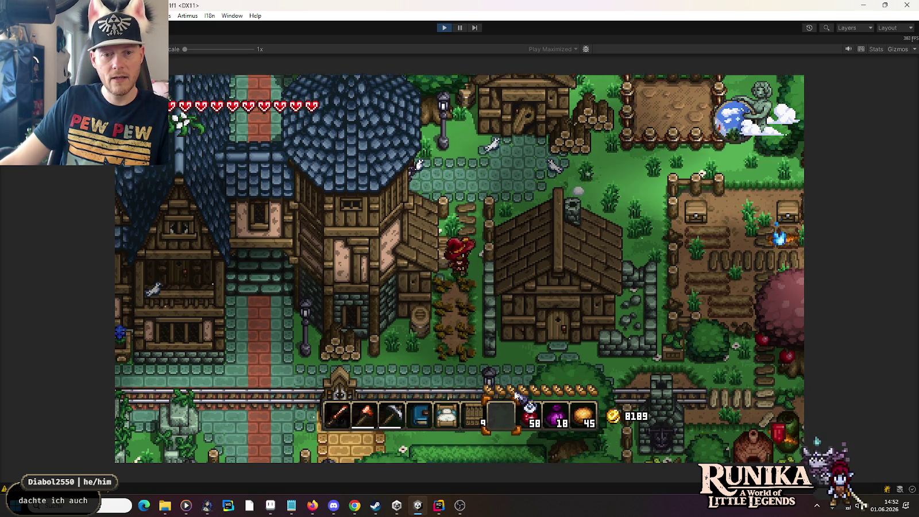
key(s)
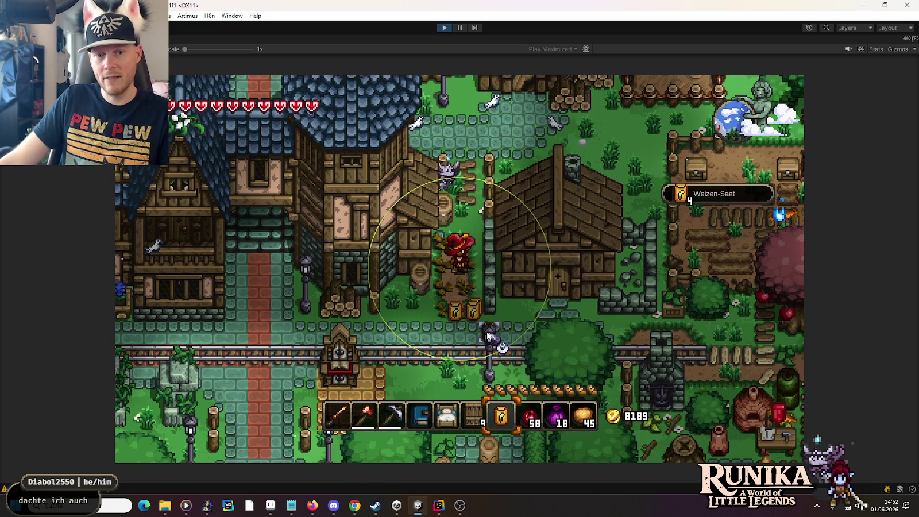
key(s)
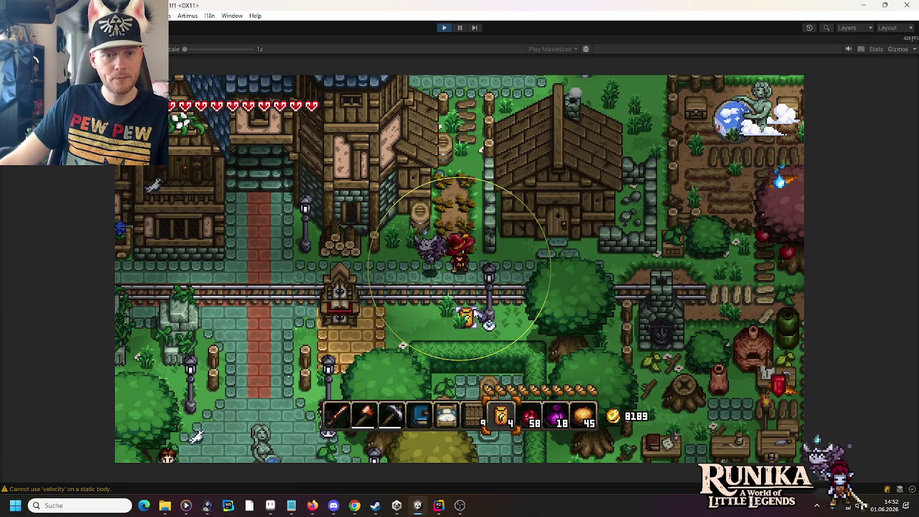
Clear the wheat seeds from the hotbar and grant gentian seeds with /add GentianSeed and /add 98.
key(e)
click(501, 421)
text(e/add)
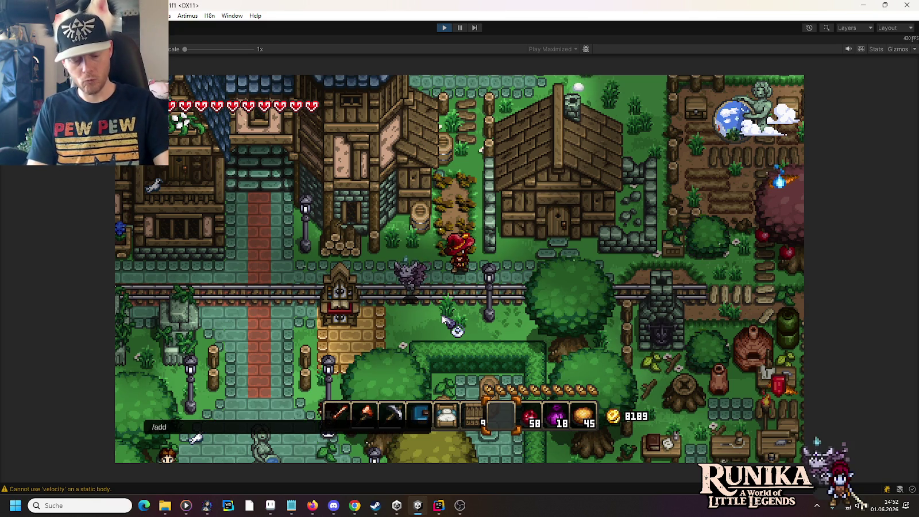
text( GentianSe)
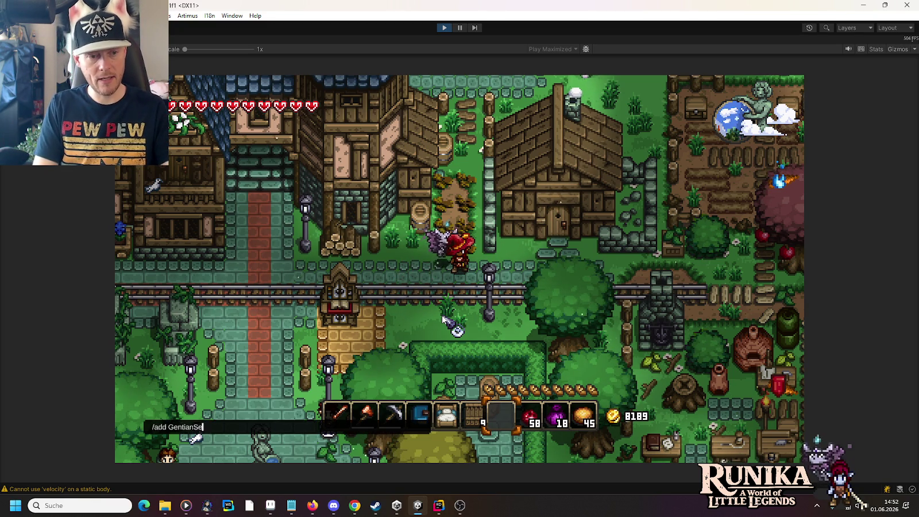
text(ed)
key(Return)
text(e)
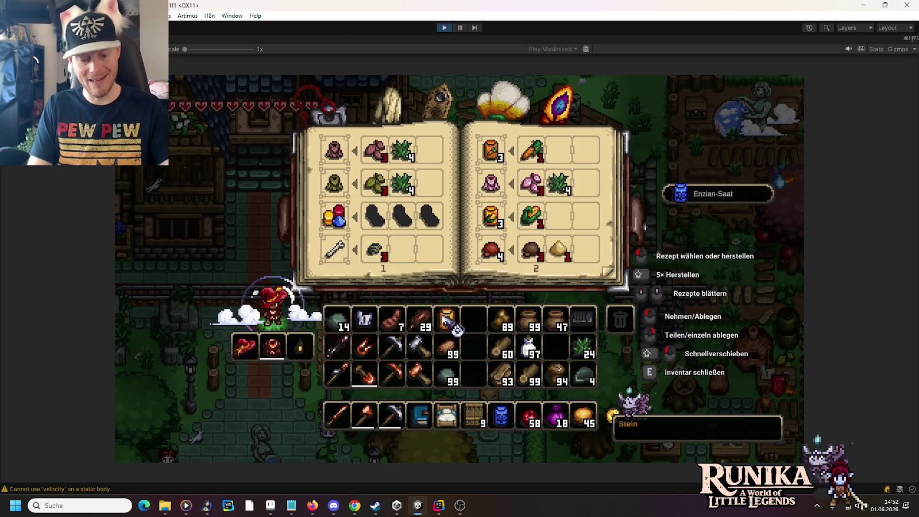
text(e/add Gentian)
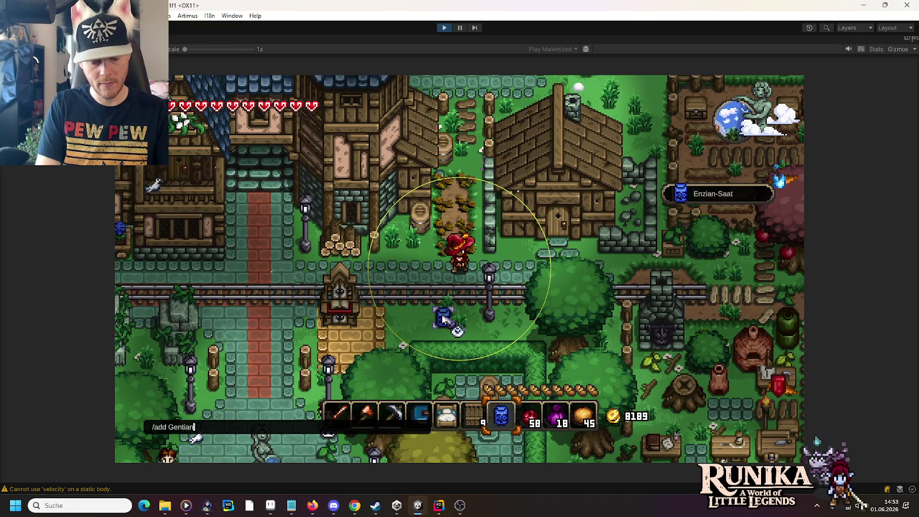
text( 98)
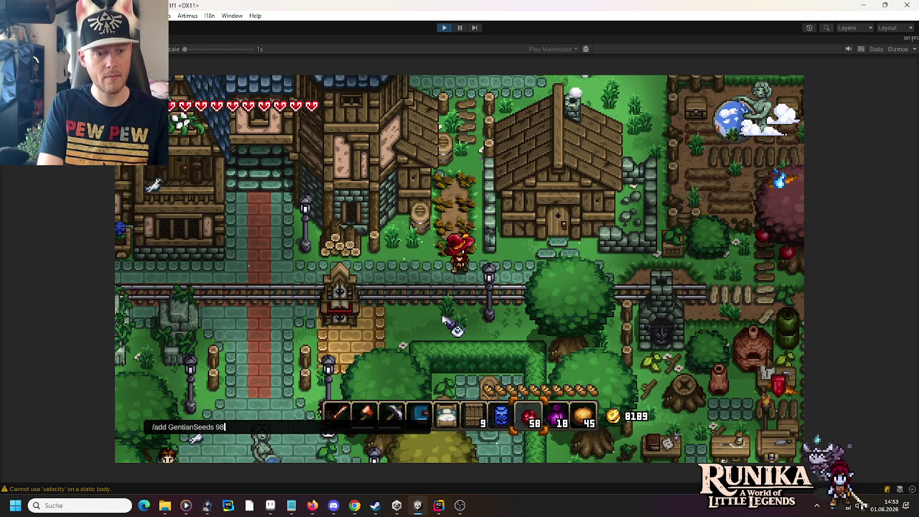
key(Return)
Sow gentian seeds in the village field, then stop Play mode.
key(w)
key(d)
click(527, 287)
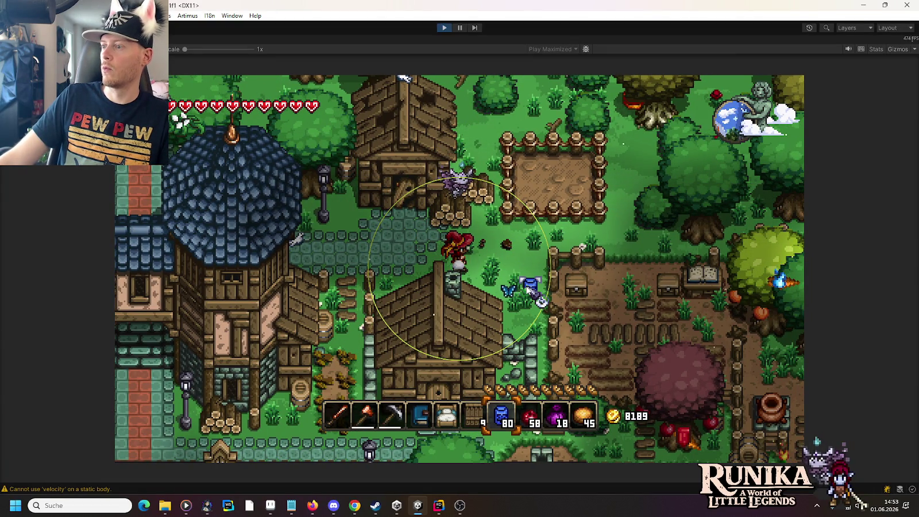
click(441, 25)
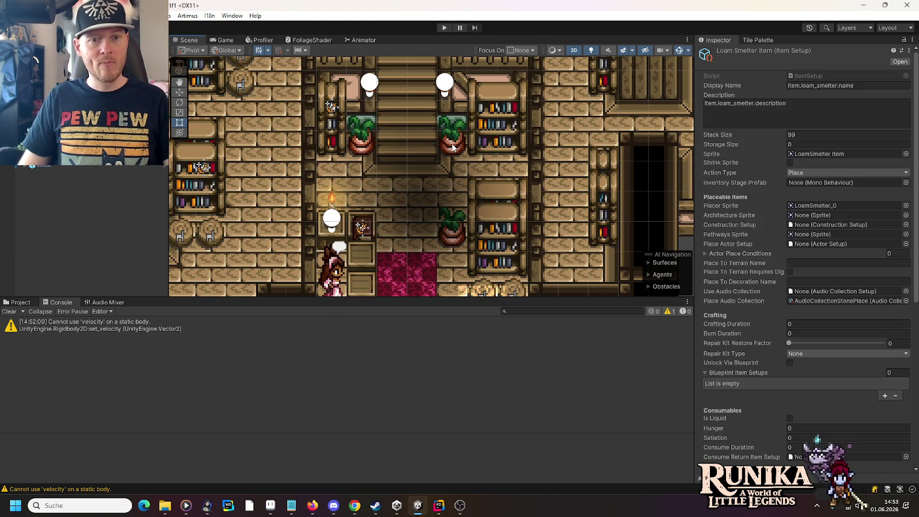
Open the Adv. Guild F1 scene from Scenes/Runika/Adv. Guild and select Branwen's DisableInteractEntities.
scroll(448, 170, down, 2)
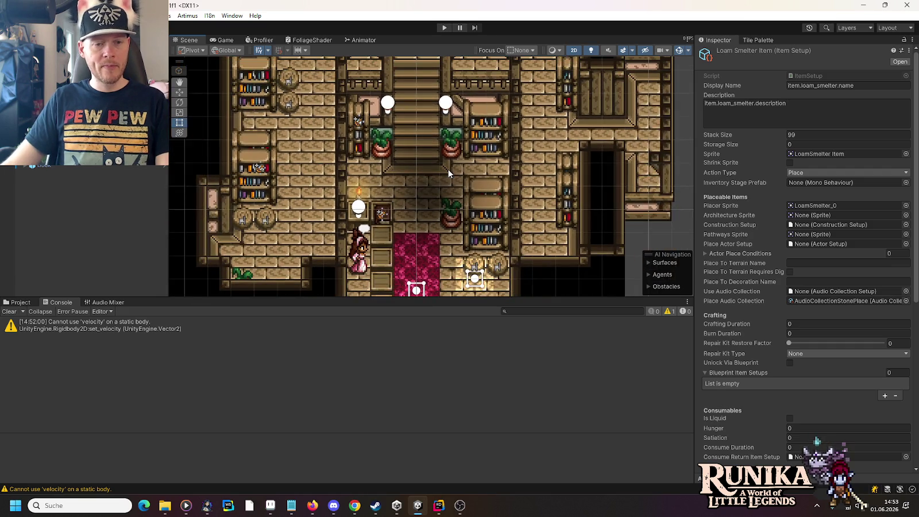
click(29, 303)
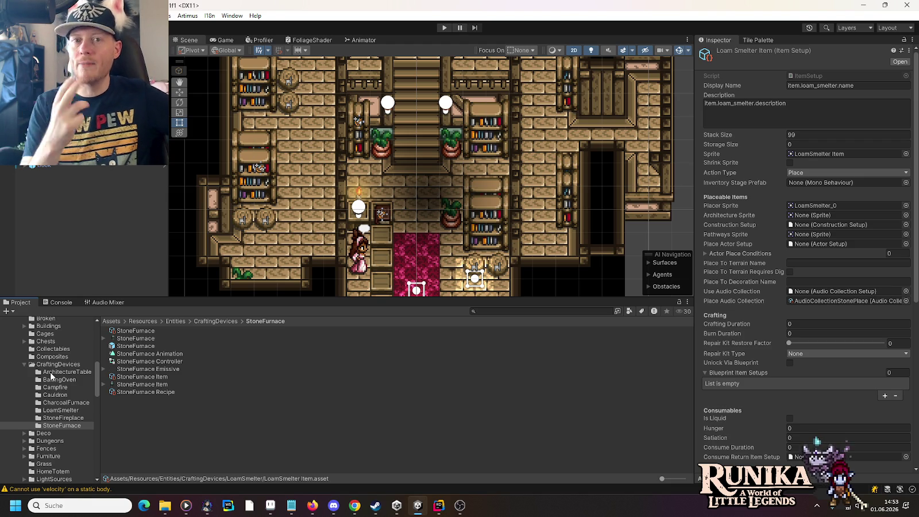
scroll(51, 394, down, 10)
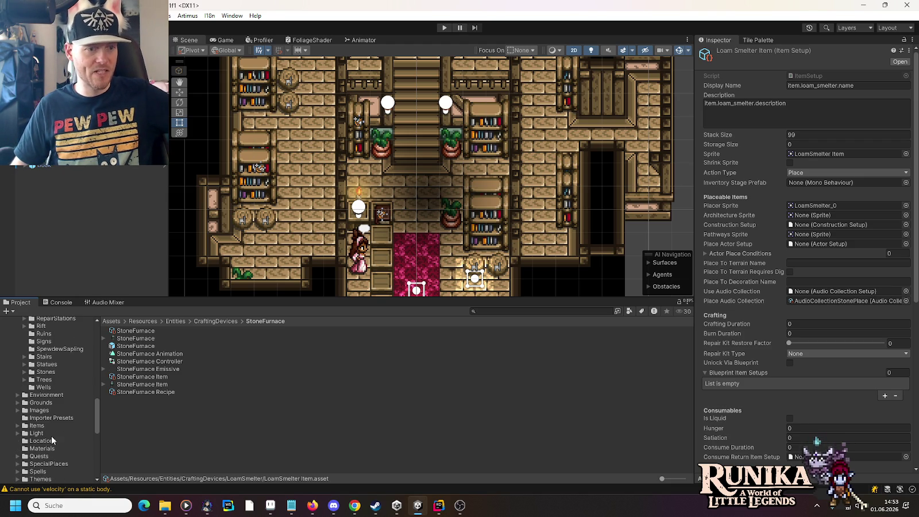
scroll(52, 437, down, 8)
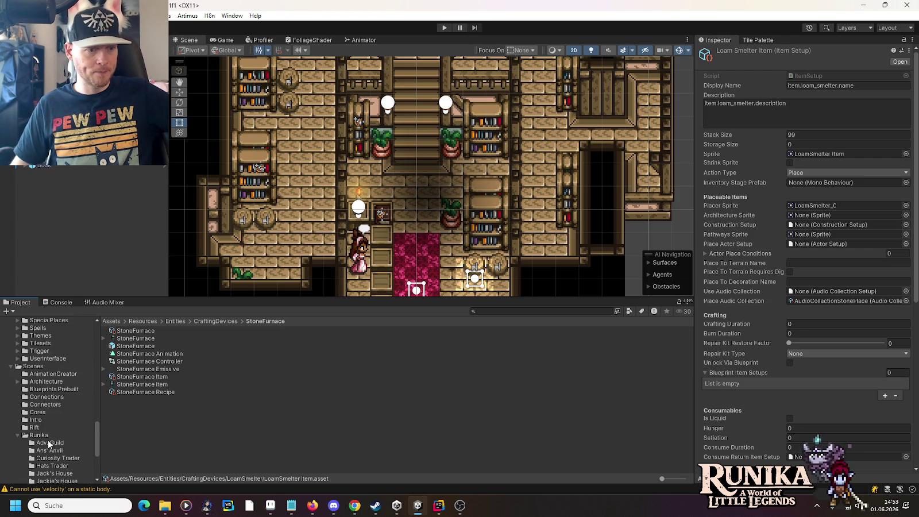
click(49, 443)
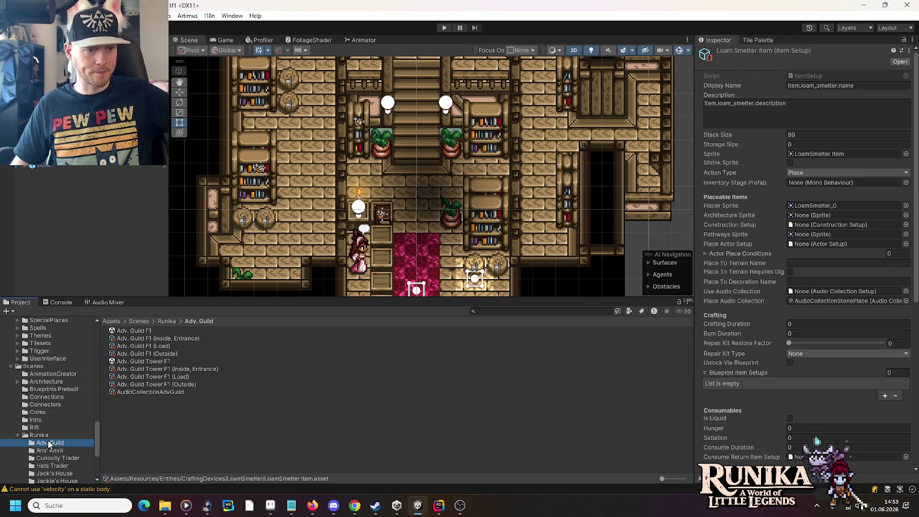
click(126, 330)
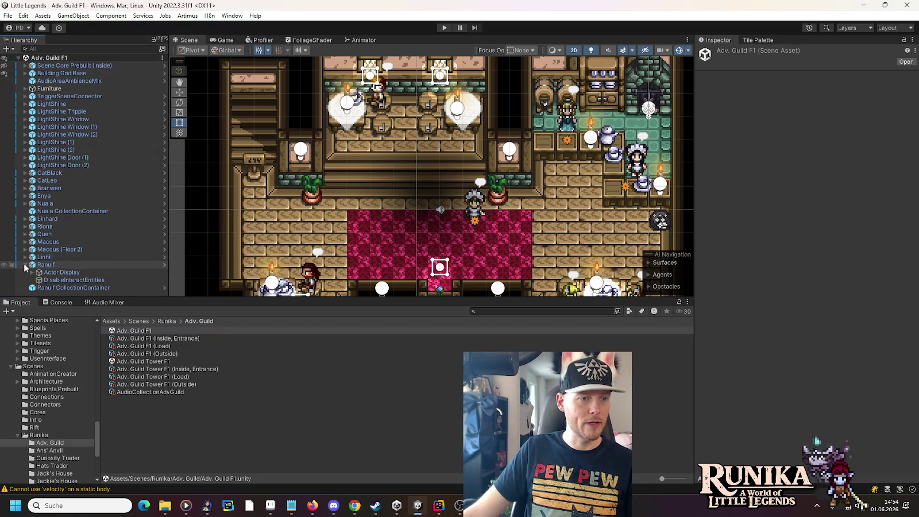
click(25, 188)
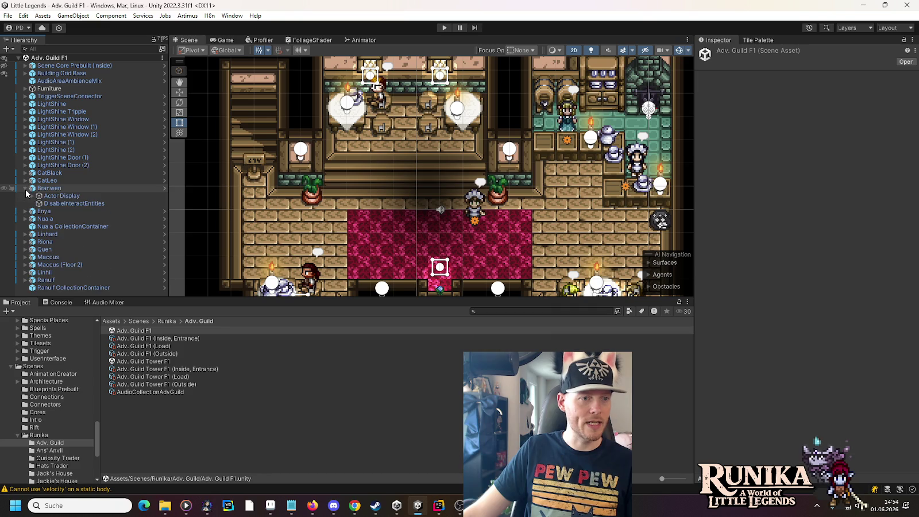
click(62, 204)
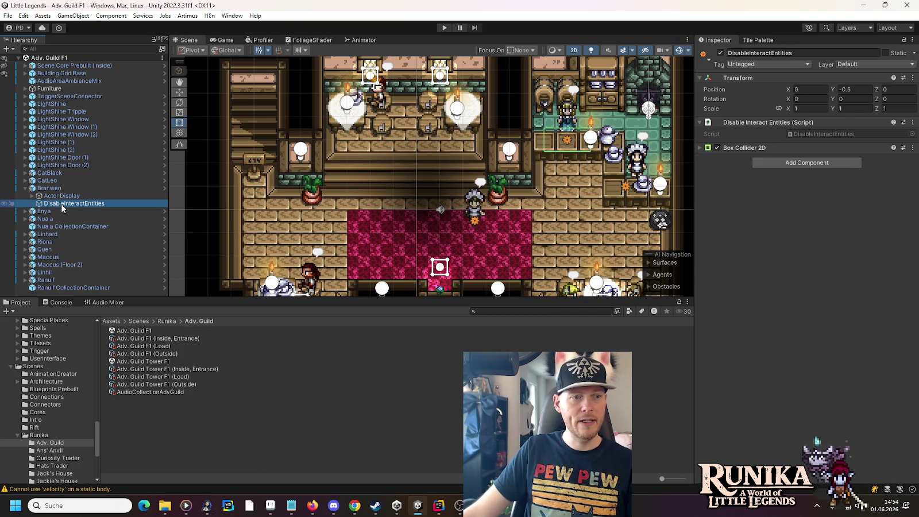
Copy Branwen's DisableInteractEntities object and paste it at the scene root.
right_click(62, 208)
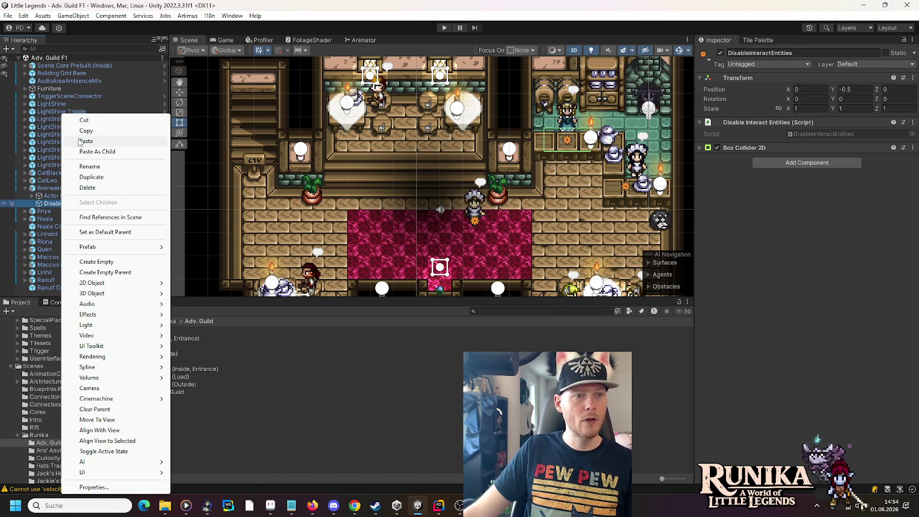
click(92, 138)
click(25, 187)
right_click(38, 57)
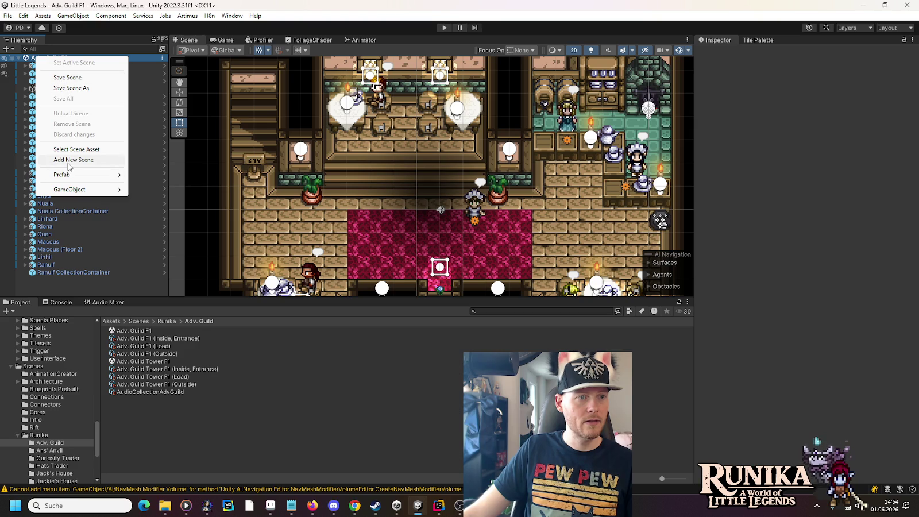
right_click(68, 279)
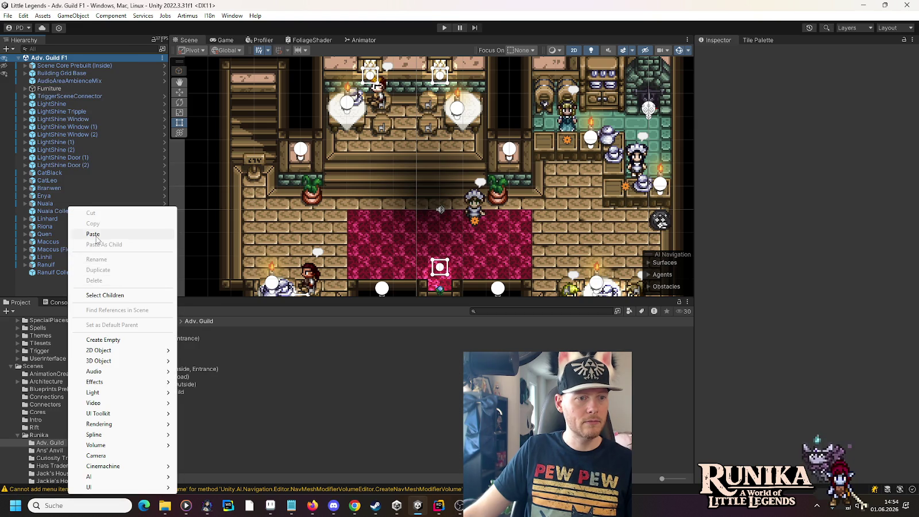
click(95, 236)
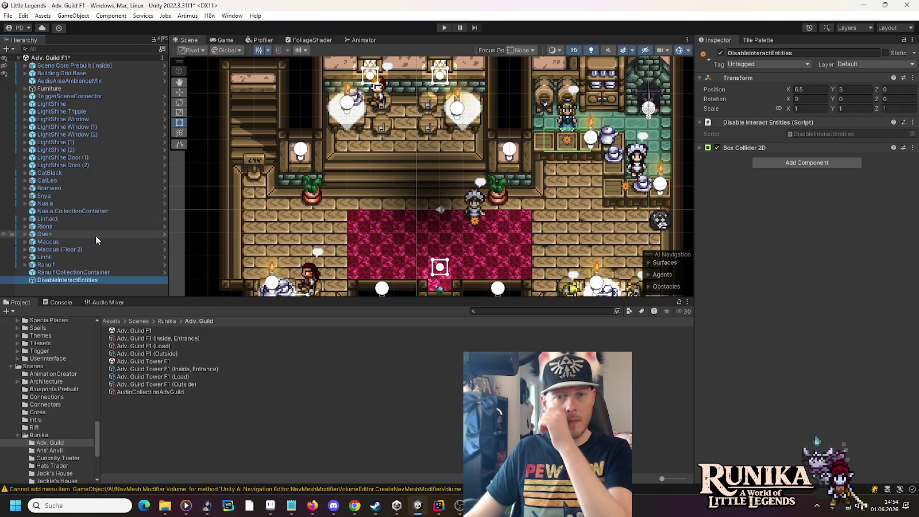
Set the pasted trigger's Box Collider 2D size to 0.5 by 0.5 and place it beside the upper-left NPC.
click(746, 148)
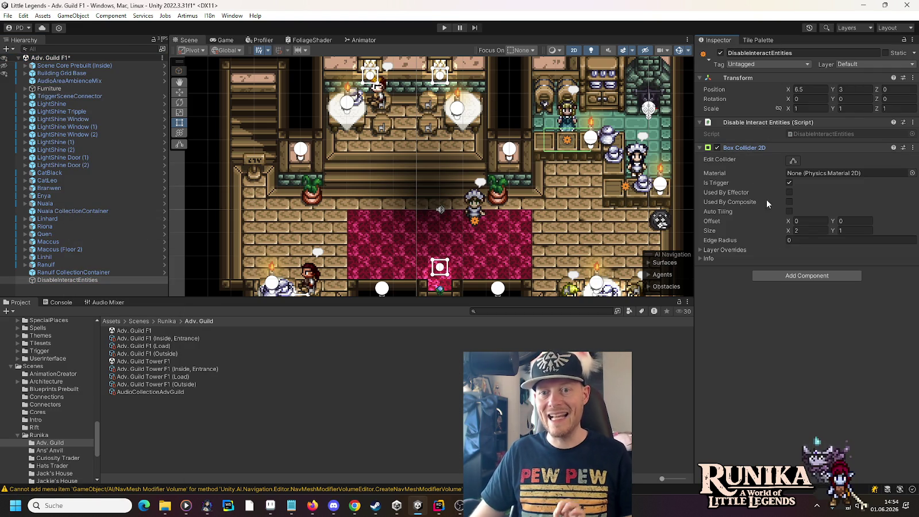
click(804, 230)
text(0.5)
click(855, 231)
text(0.5)
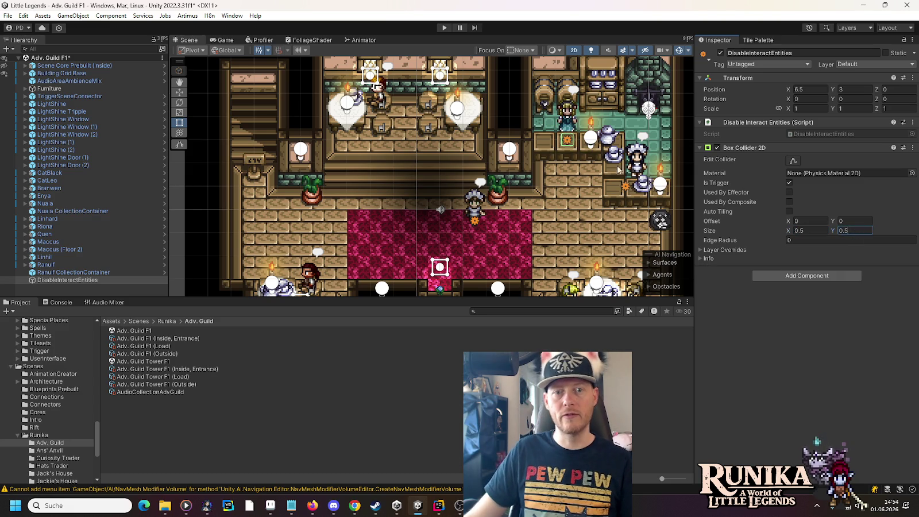
click(181, 93)
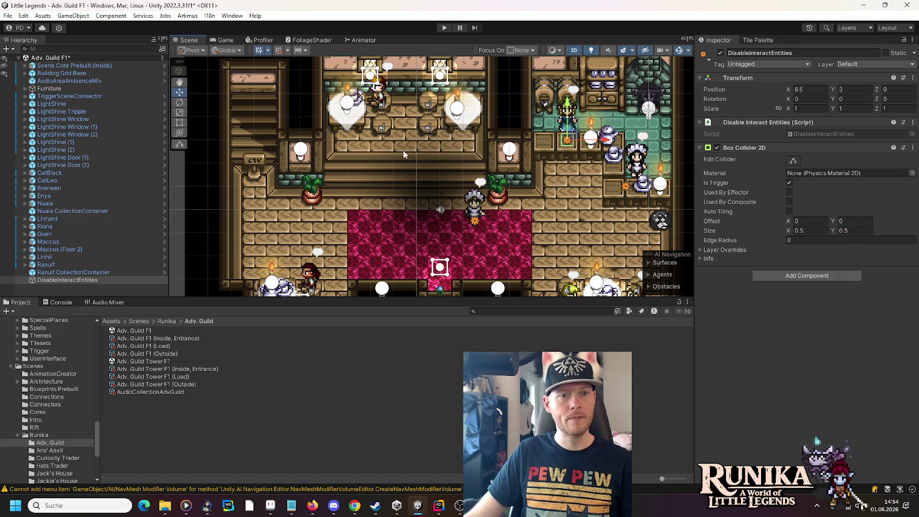
drag(573, 138, 352, 114)
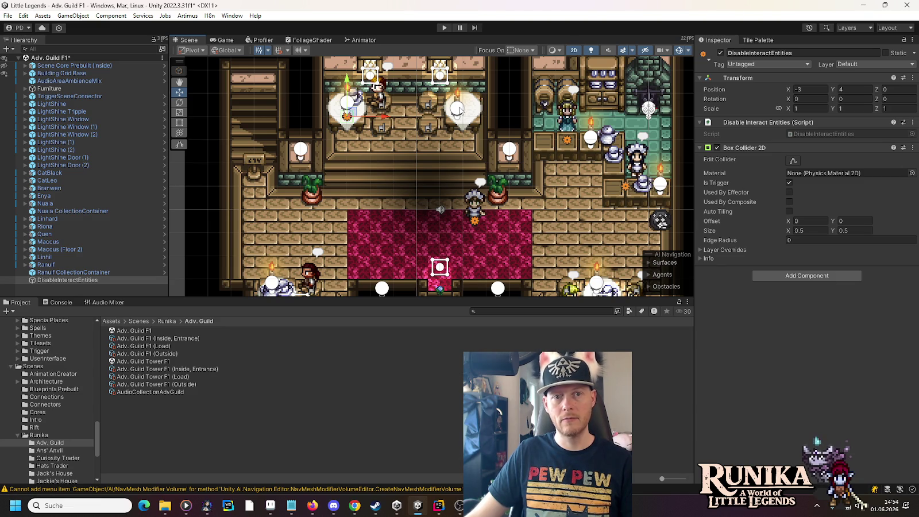
Duplicate the trigger and position the copy beside the lower-left NPC at -6, -4.
drag(422, 213, 409, 200)
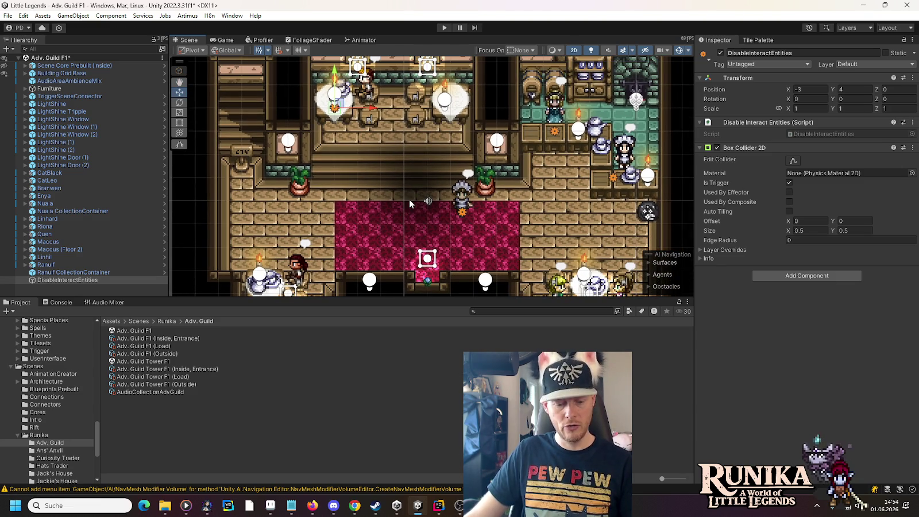
key(ctrl+d)
drag(335, 107, 330, 217)
drag(345, 252, 353, 197)
mouse_move(335, 164)
mouse_down()
mouse_move(322, 198)
mouse_move(280, 238)
mouse_up()
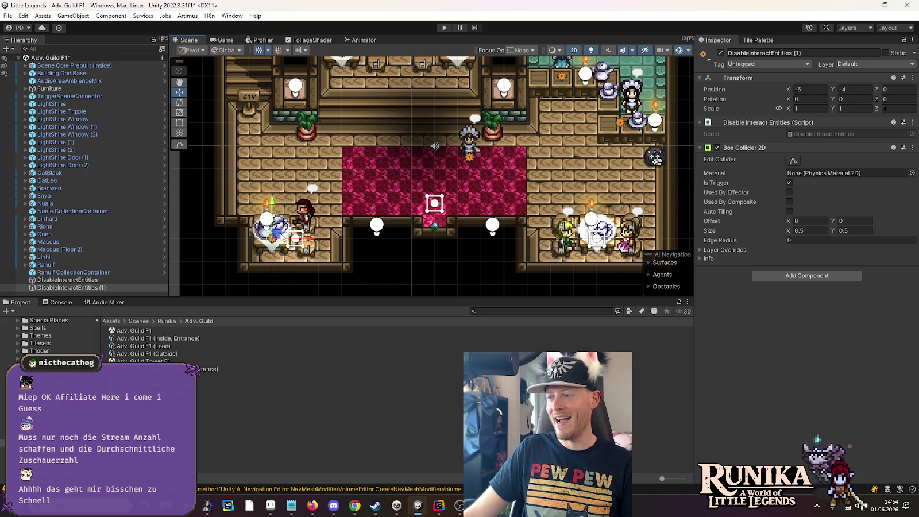
Create DisableInteractEntities (2) on the next NPC to the right, then duplicate it as (3).
key(ctrl+d)
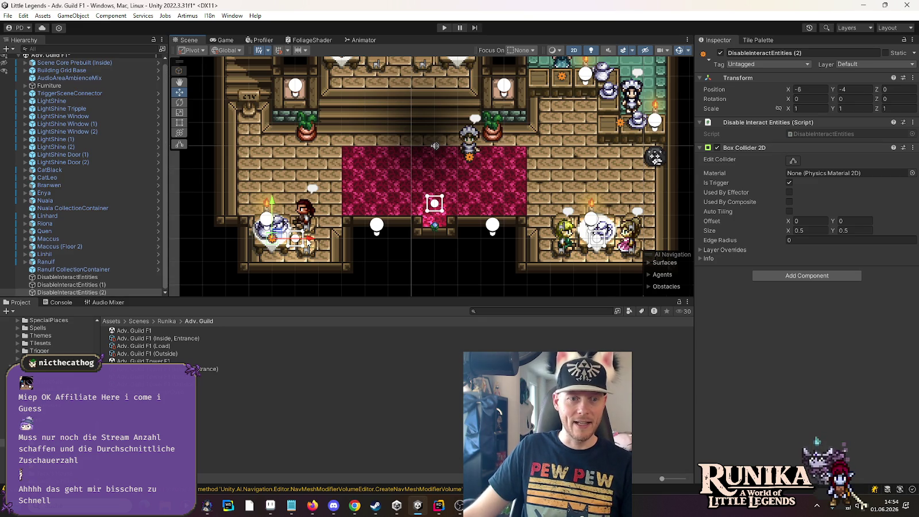
drag(315, 240, 637, 242)
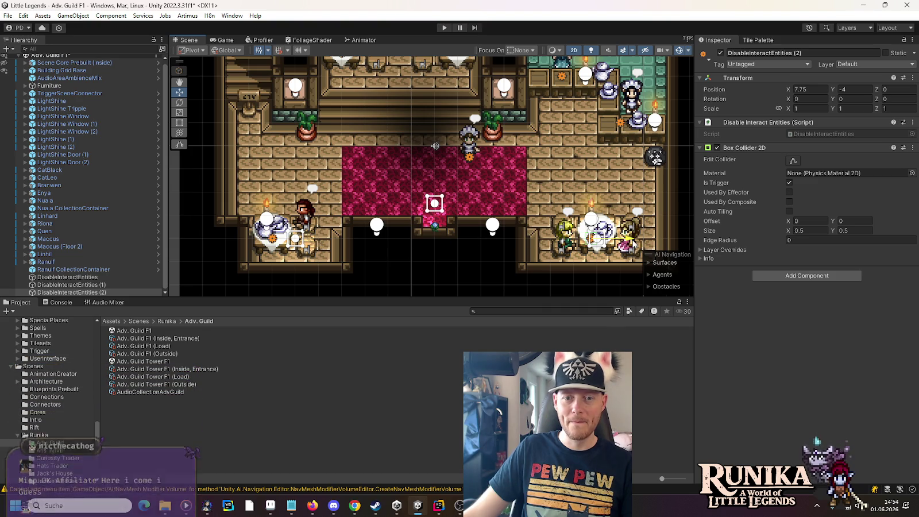
key(ctrl+d)
mouse_move(639, 244)
mouse_down()
mouse_move(406, 112)
mouse_move(365, 191)
mouse_up()
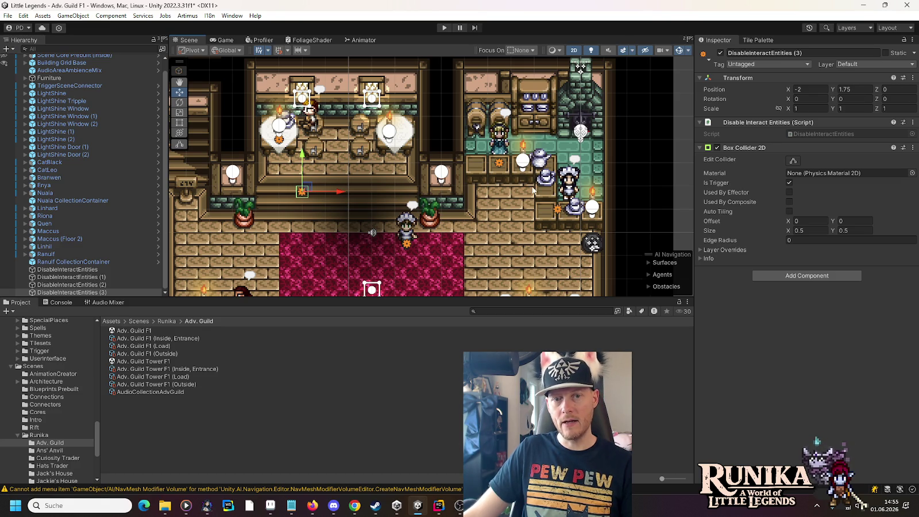
Move DisableInteractEntities (3) up to the right lantern by the dining tables, at 4, 13.
drag(321, 175, 403, 230)
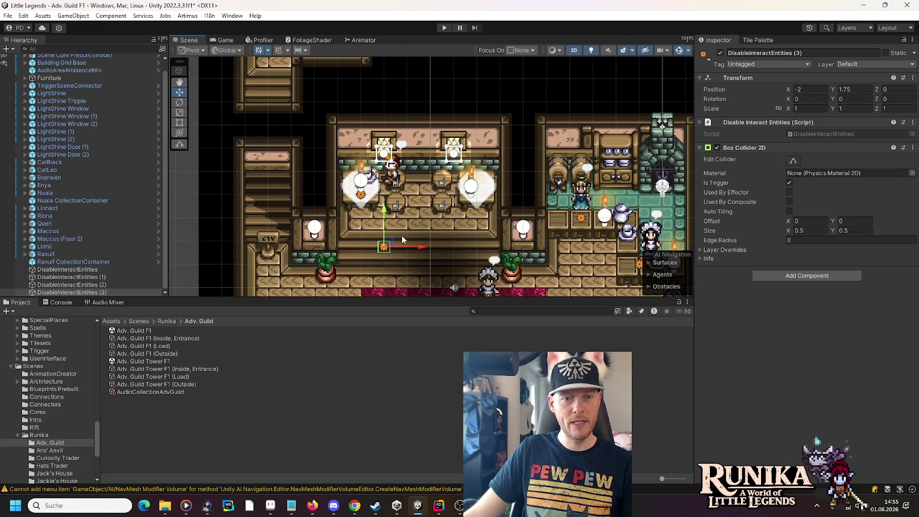
mouse_move(388, 187)
mouse_down()
mouse_move(400, 109)
mouse_move(396, 252)
mouse_up()
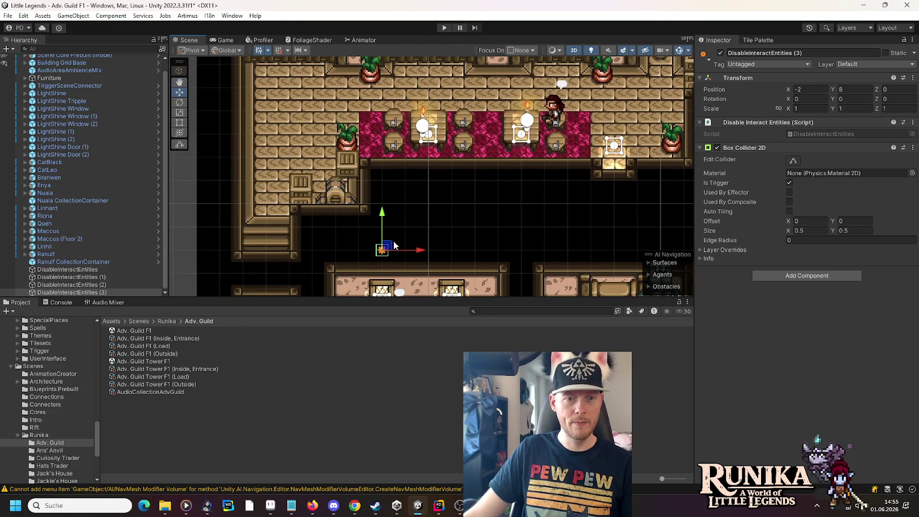
drag(379, 198, 349, 49)
drag(546, 150, 530, 217)
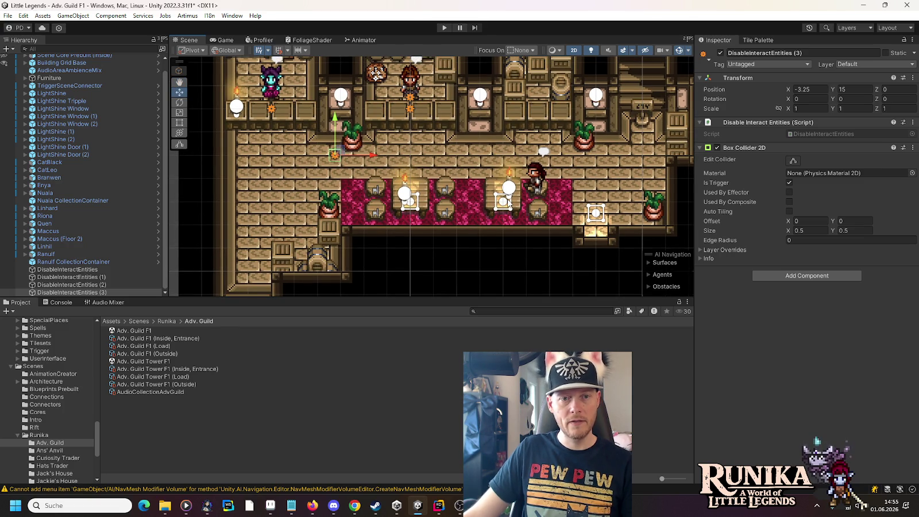
drag(336, 155, 508, 202)
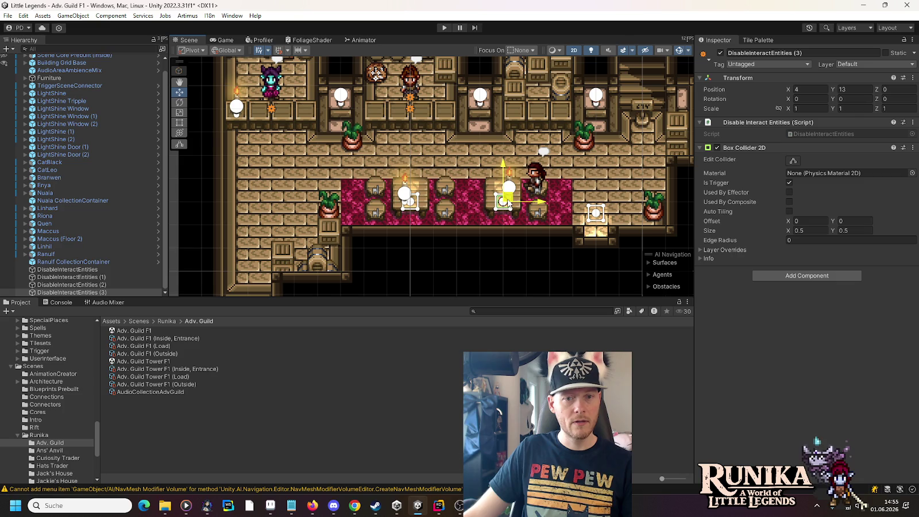
drag(476, 141, 472, 170)
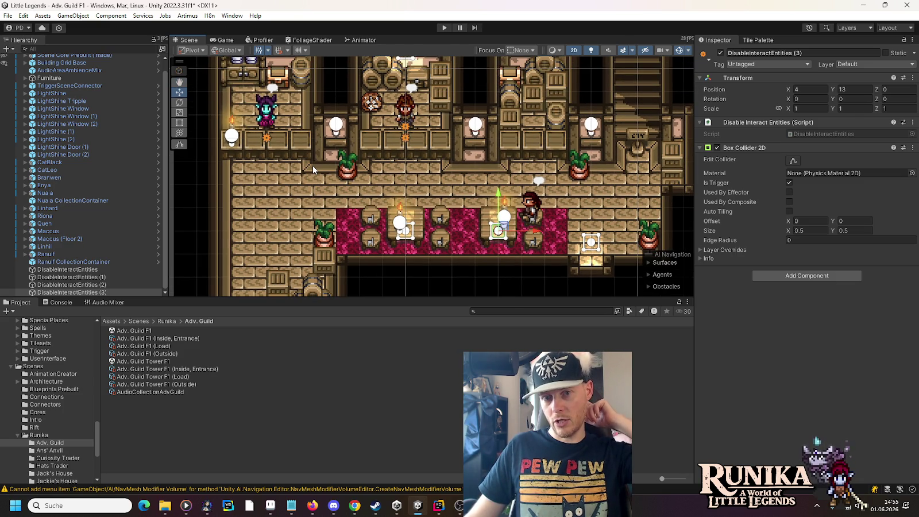
Set Linhil's DisableInteractEntities Box Collider 2D width to 3.
click(266, 112)
click(25, 246)
click(74, 261)
click(812, 230)
text(3)
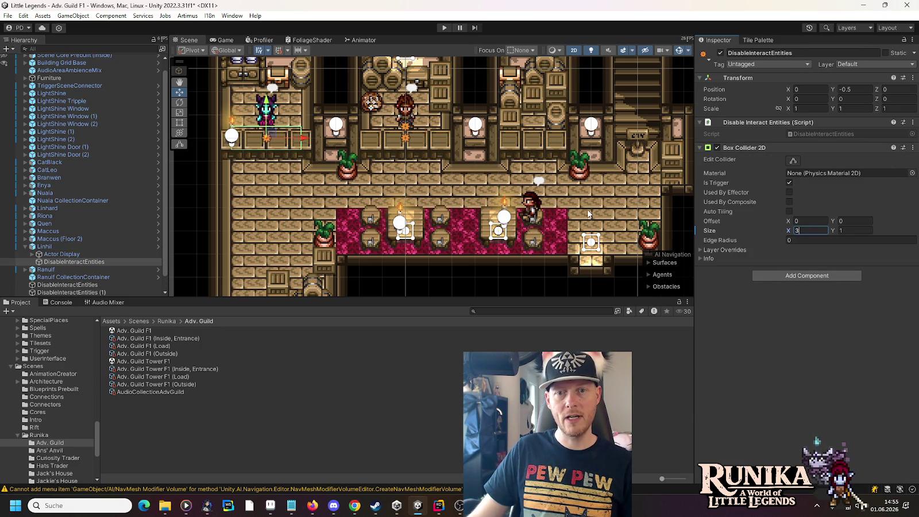
scroll(588, 213, down, 5)
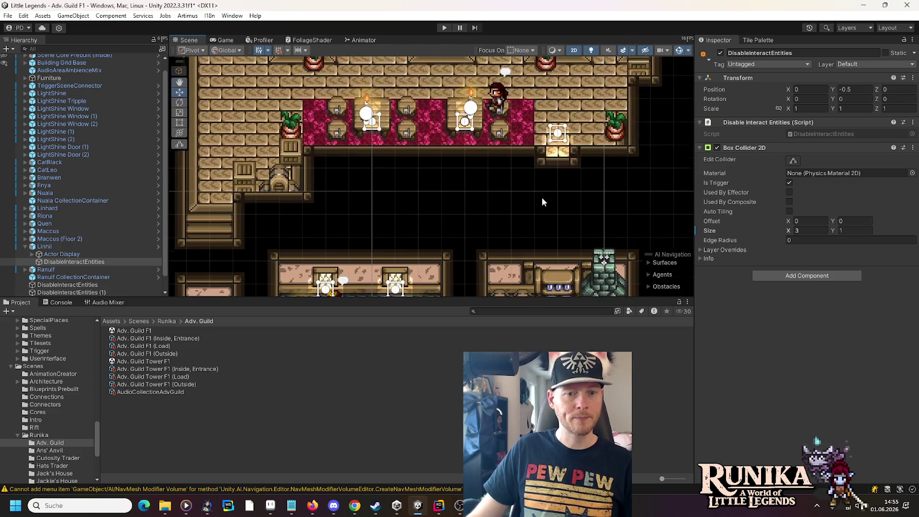
click(468, 138)
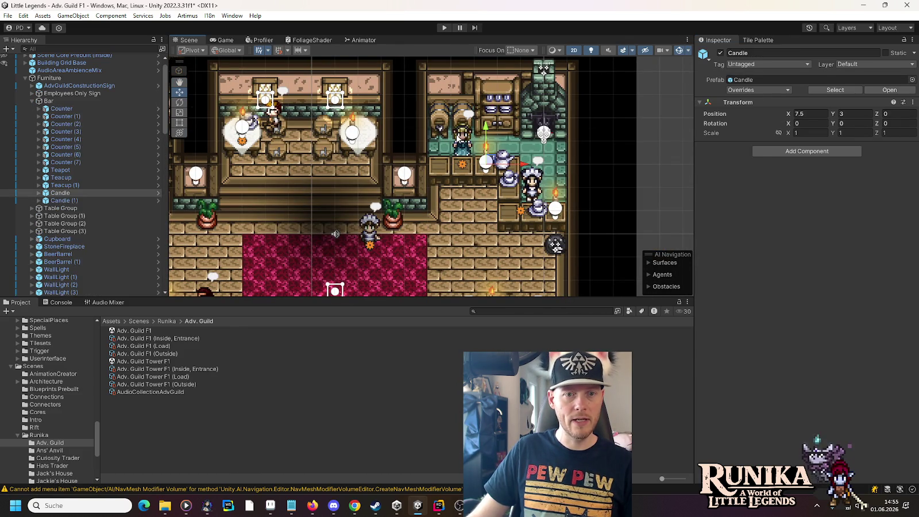
Select Branwen's DisableInteractEntities trigger zone in the Hierarchy.
click(457, 138)
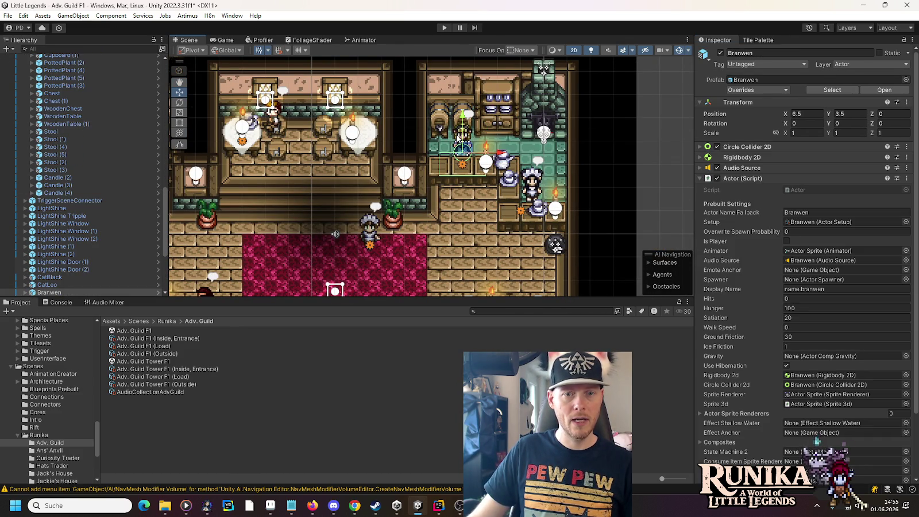
scroll(34, 276, up, 1)
scroll(33, 239, down, 1)
scroll(33, 239, down, 5)
click(26, 206)
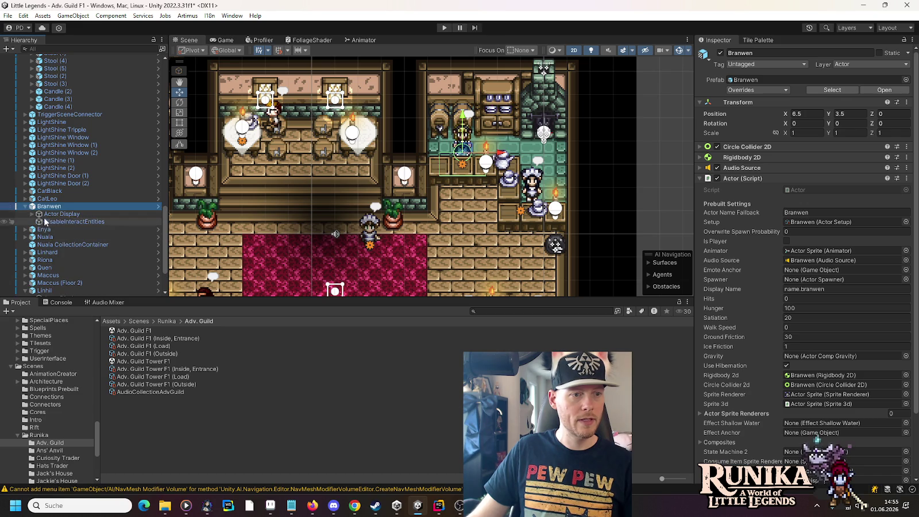
click(74, 221)
click(807, 231)
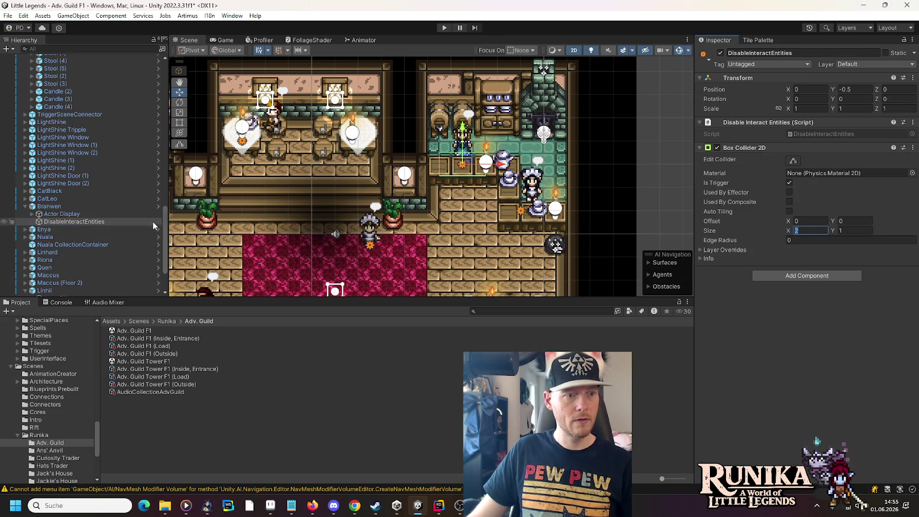
In Branwen's prefab, widen the trigger to 3, shift it to X 0.5, and save.
click(160, 206)
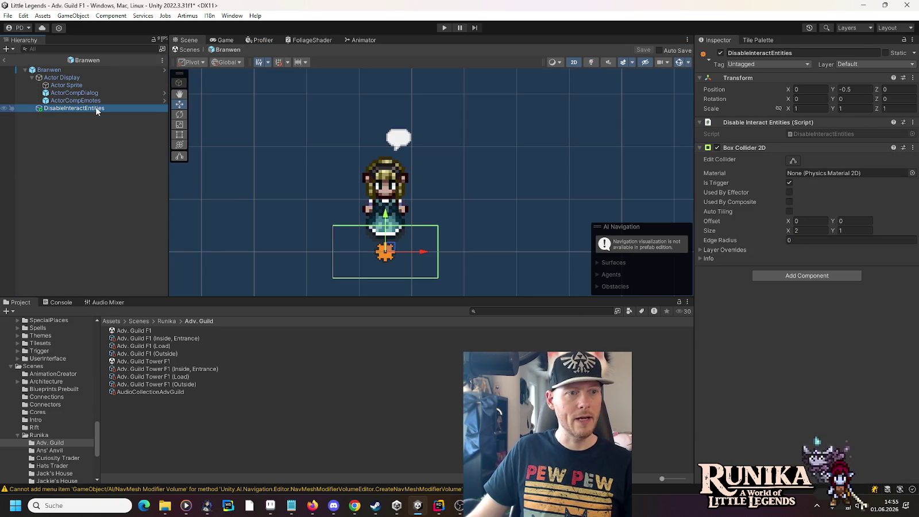
click(813, 228)
text(3)
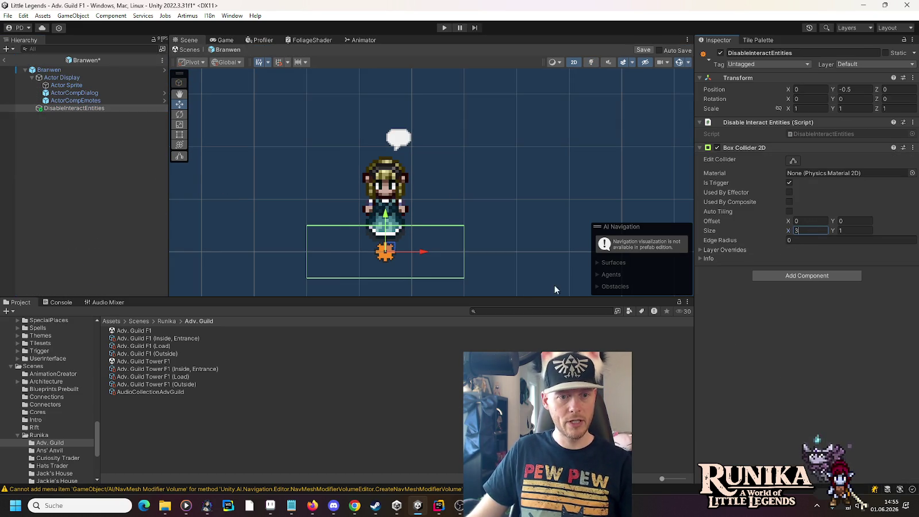
drag(427, 253, 454, 253)
click(4, 60)
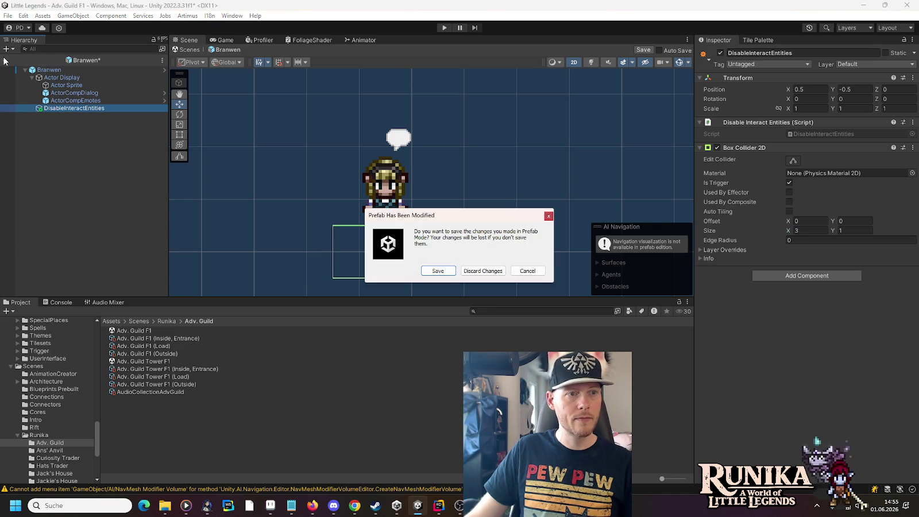
click(441, 275)
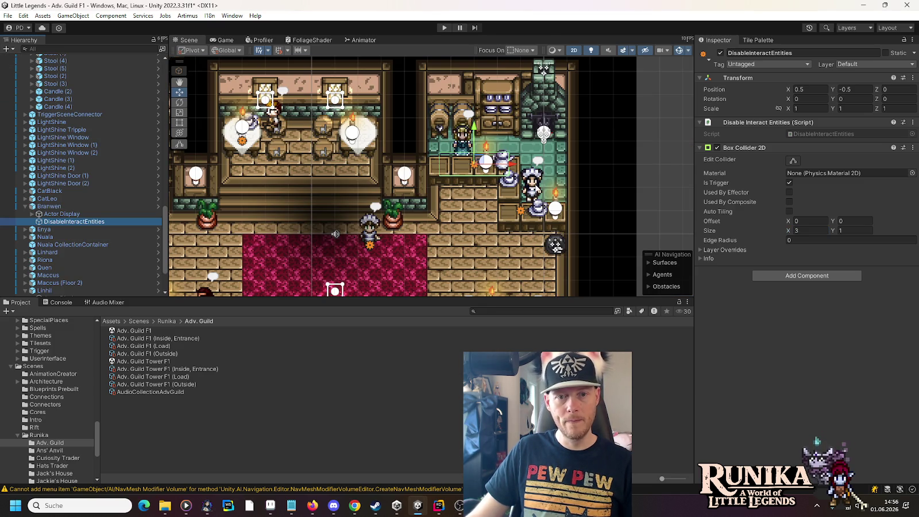
click(44, 230)
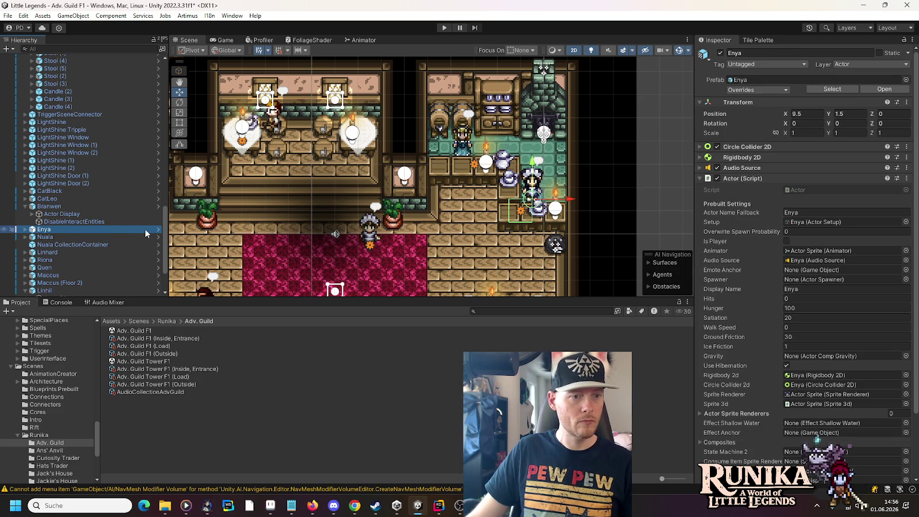
In Enya's prefab, set the DisableInteractEntities width to 2, centre it at X 0, and save.
click(157, 230)
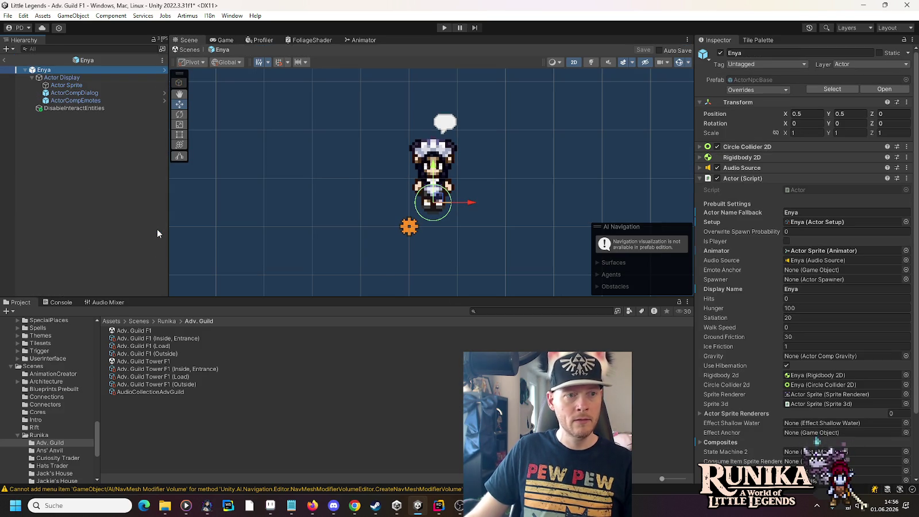
click(70, 109)
click(806, 230)
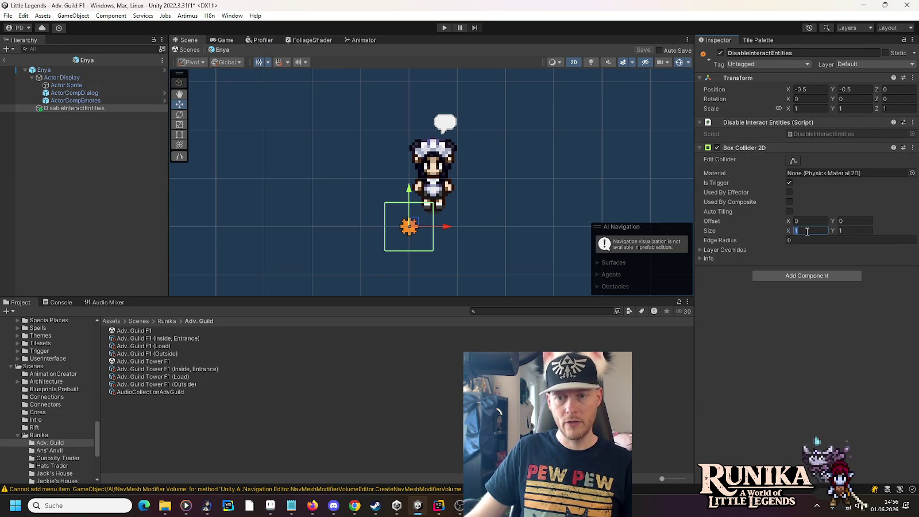
text(2)
drag(446, 227, 469, 227)
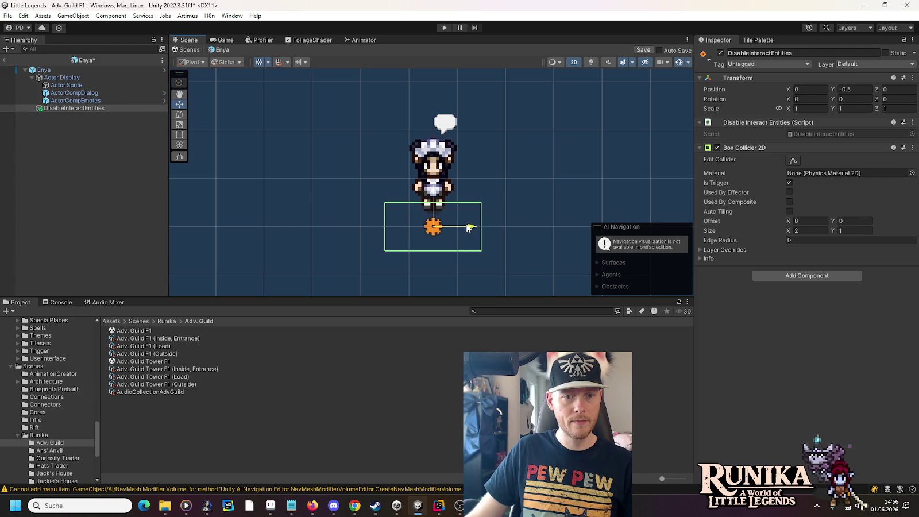
click(4, 59)
click(437, 270)
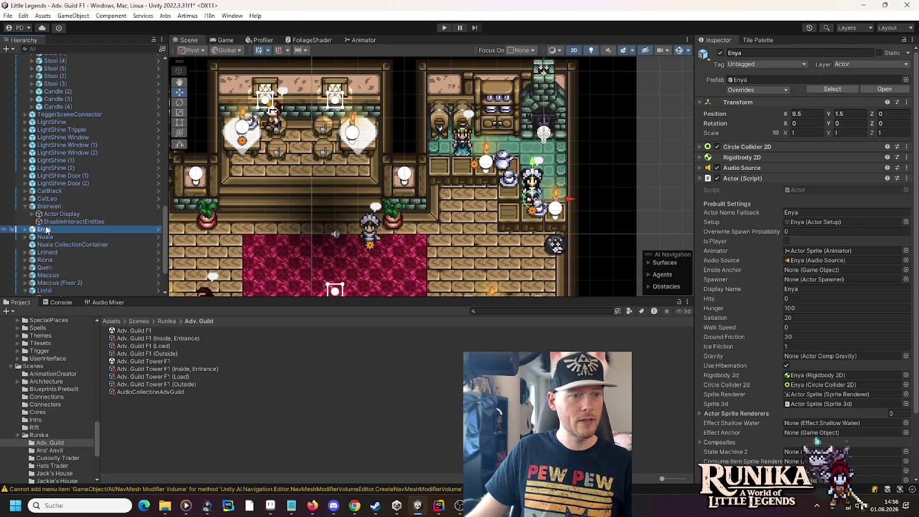
Add Branwen to the selection with Enya, then open the Jackie's House scene from its Scenes folder.
ctrl+click(49, 206)
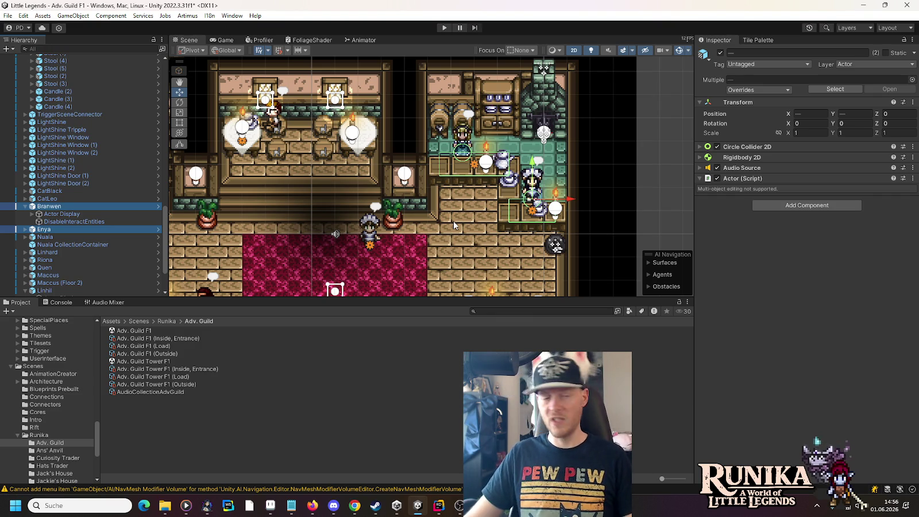
drag(454, 224, 491, 141)
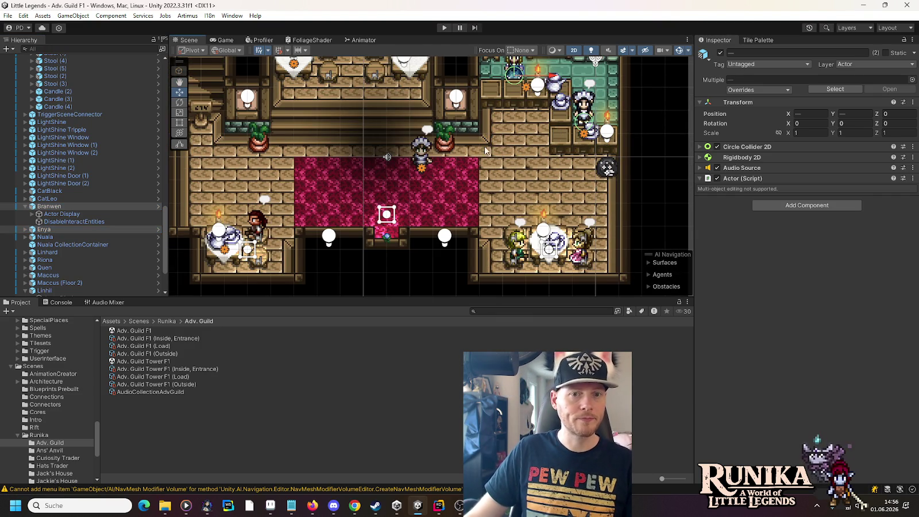
scroll(34, 408, down, 5)
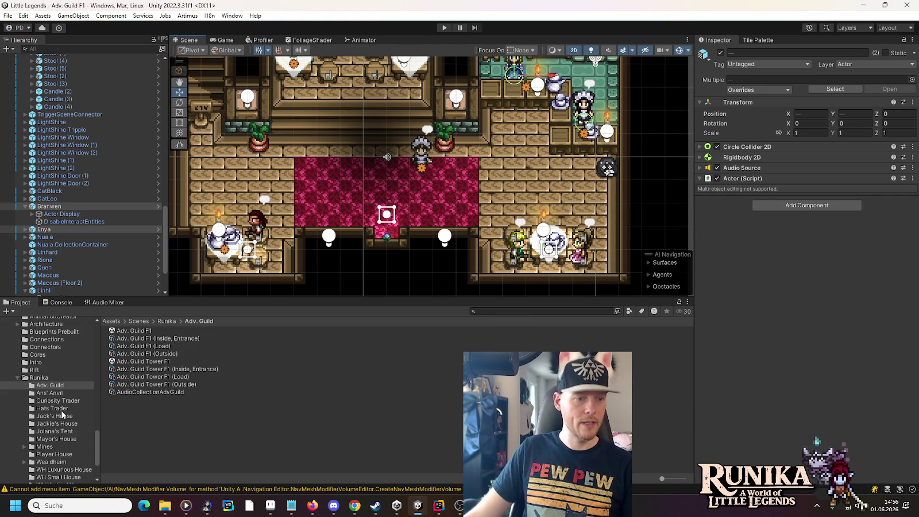
click(63, 423)
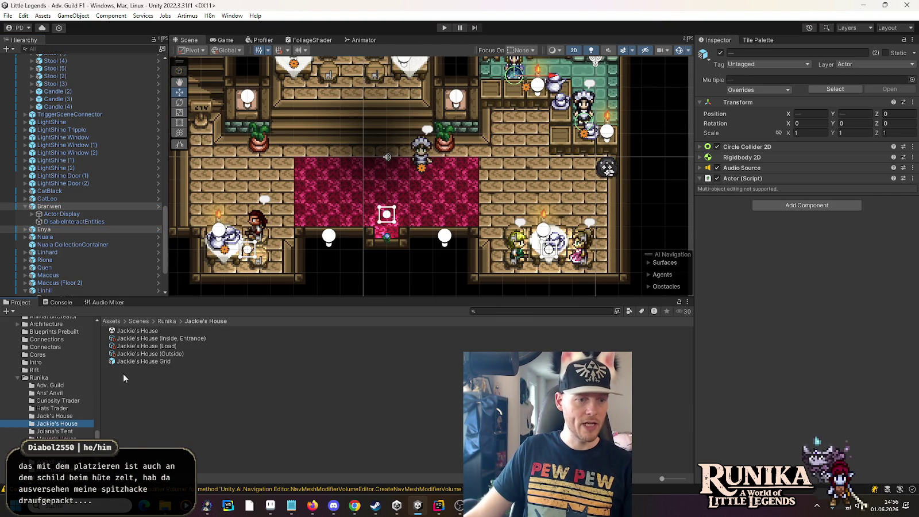
double_click(141, 332)
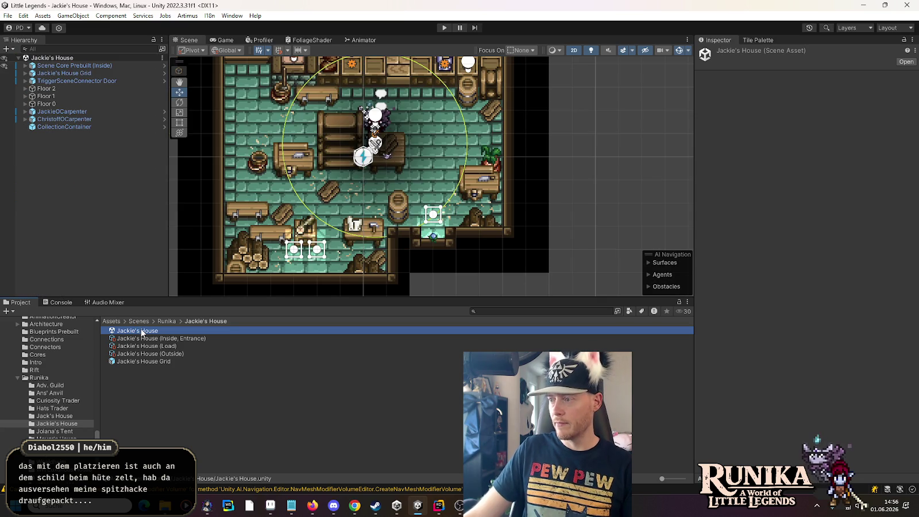
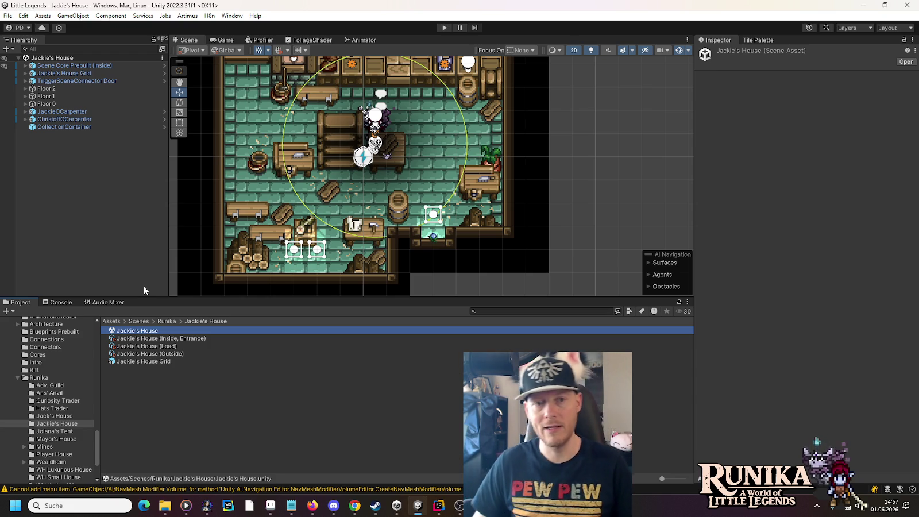
Look over the upper floor, selecting the JackieOCarpenter and ChristoffOCarpenter characters.
drag(474, 141, 466, 207)
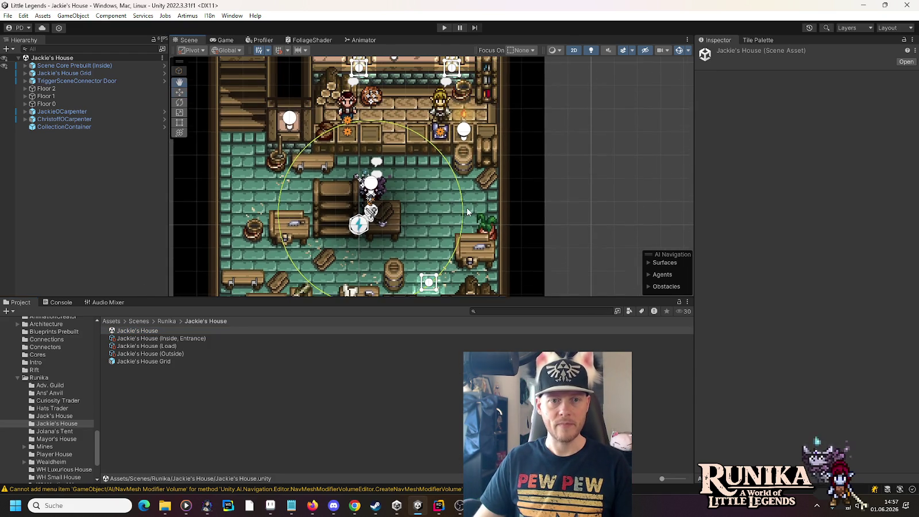
click(438, 107)
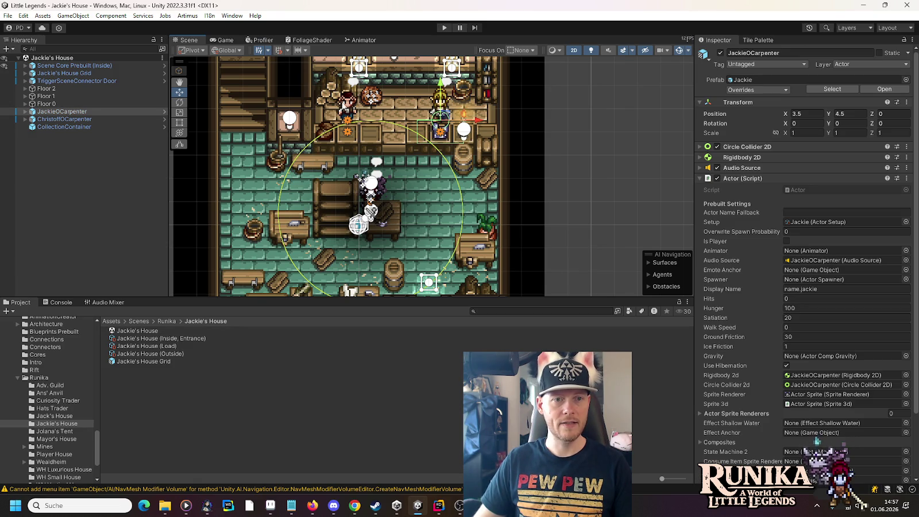
click(344, 106)
drag(328, 234, 332, 146)
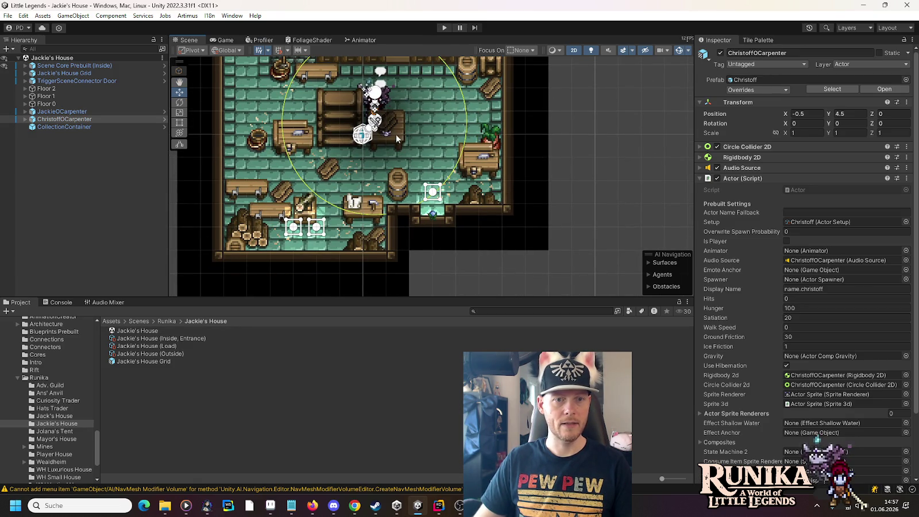
scroll(307, 165, down, 5)
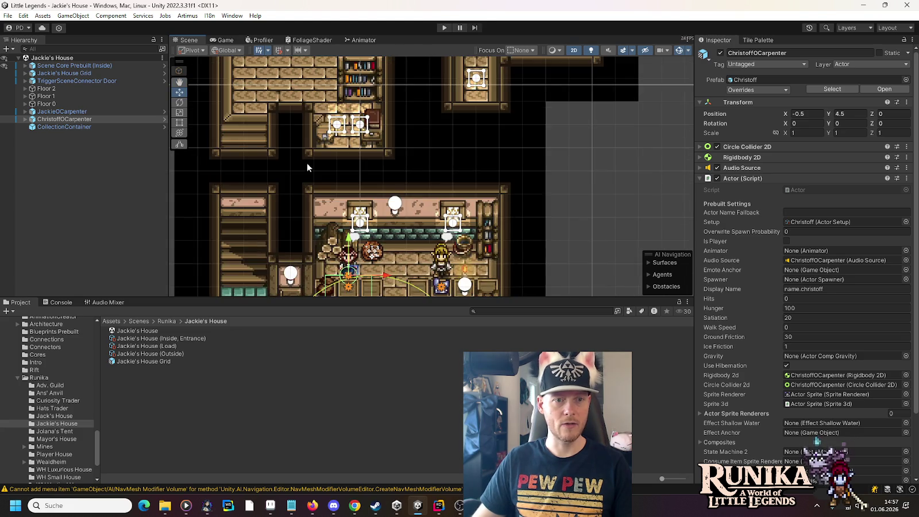
scroll(362, 163, up, 5)
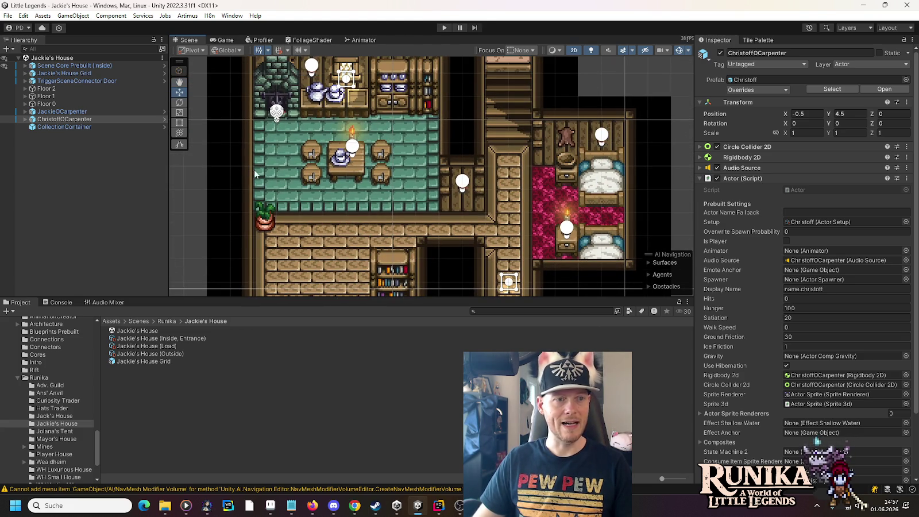
Paste a DisableInteractEntities trigger, size its Box Collider 2D 0.5 x 0.5, and place it on the dining table candle.
right_click(63, 154)
click(87, 182)
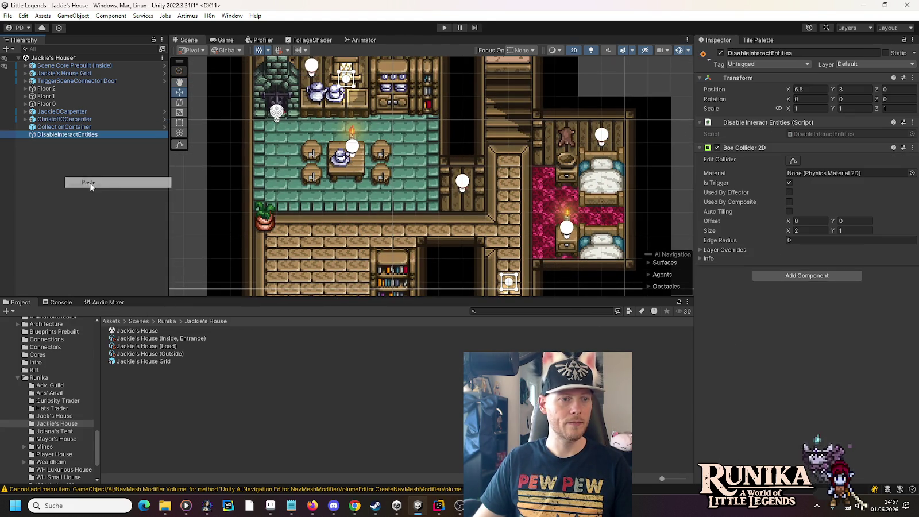
scroll(329, 224, down, 5)
scroll(406, 243, up, 5)
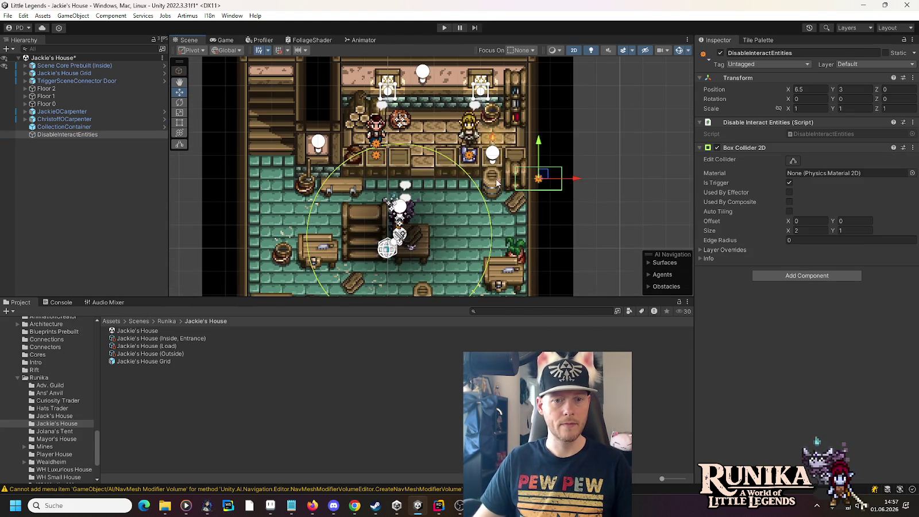
mouse_move(545, 178)
mouse_down()
mouse_move(368, 72)
mouse_move(407, 244)
mouse_move(373, 90)
mouse_move(388, 232)
mouse_move(376, 204)
mouse_up()
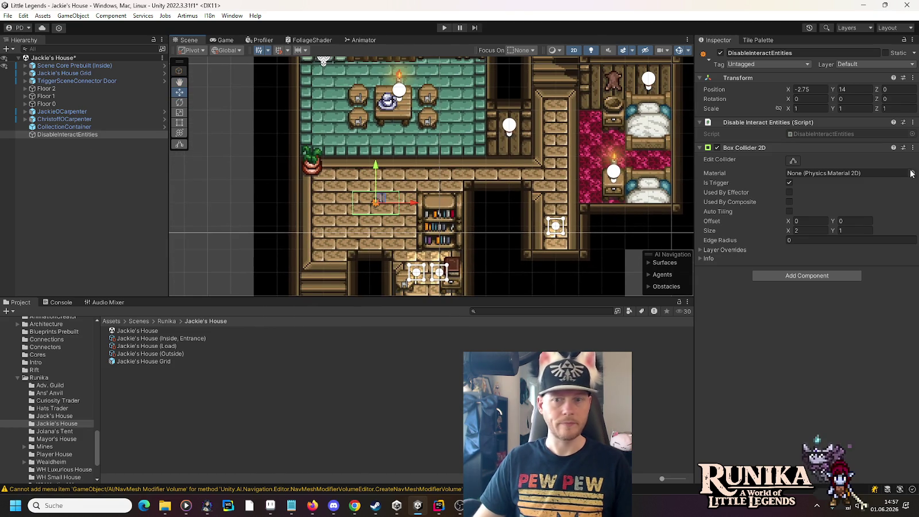
click(808, 107)
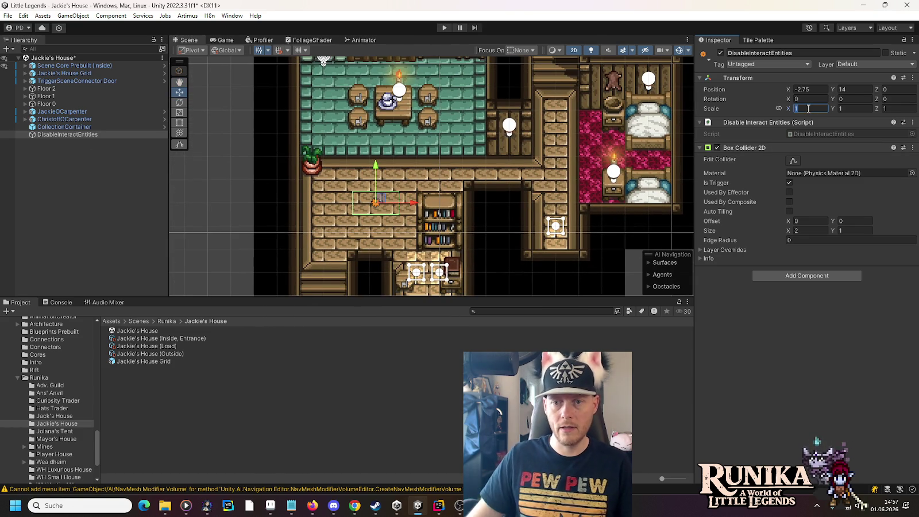
click(822, 231)
text(0.5)
key(Tab)
text(0.5)
drag(377, 202, 395, 108)
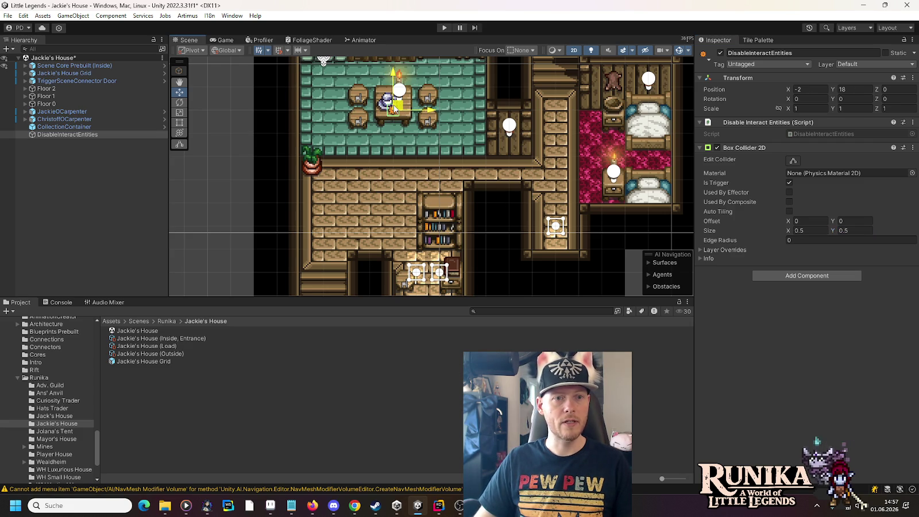
Duplicate the trigger twice, placing copies at the bedroom candle and the top room lamp.
drag(532, 85, 524, 126)
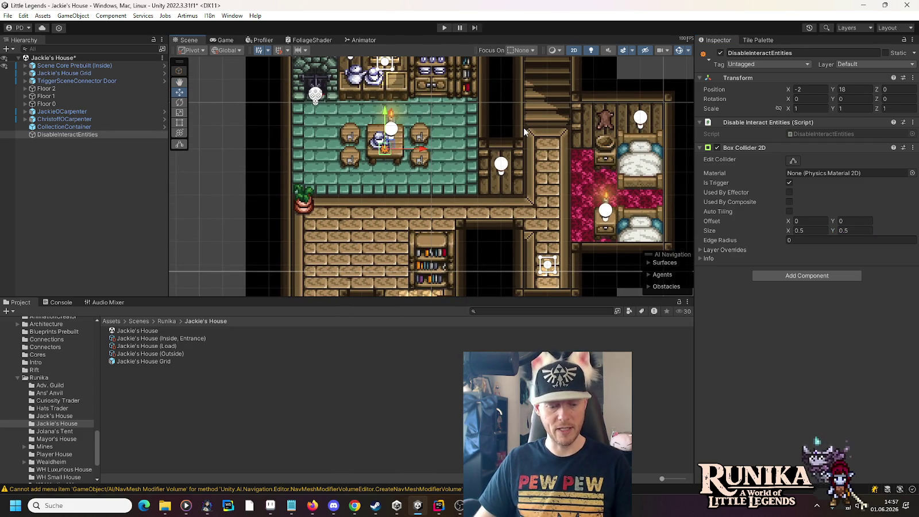
key(ctrl+d)
mouse_move(391, 142)
mouse_down()
mouse_move(603, 216)
mouse_move(609, 235)
mouse_up()
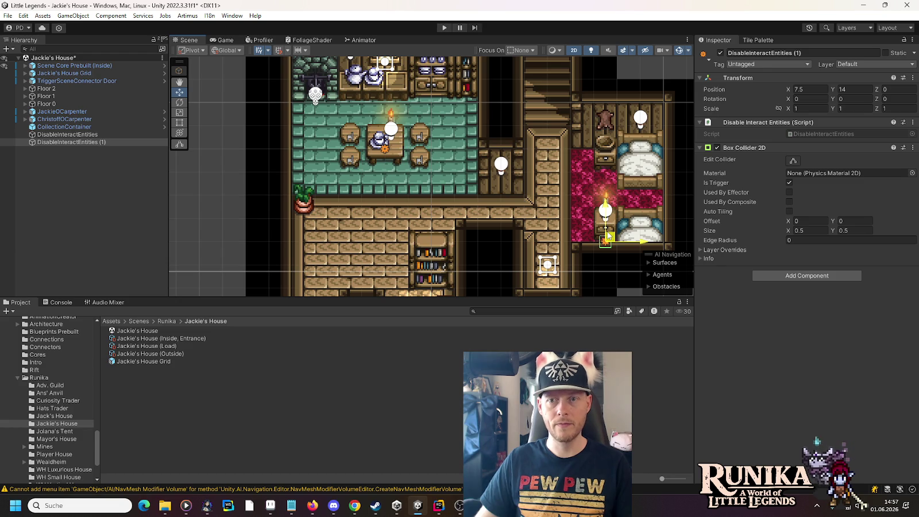
drag(609, 235, 608, 226)
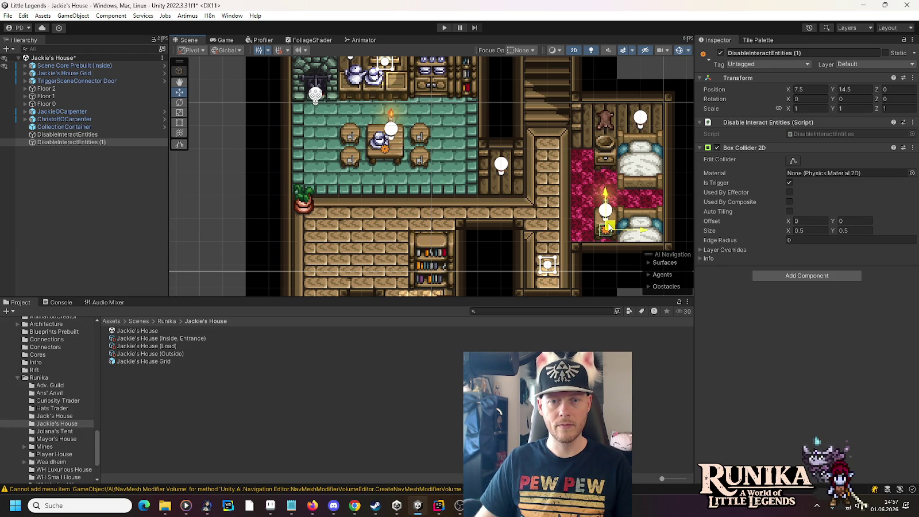
drag(506, 75, 500, 208)
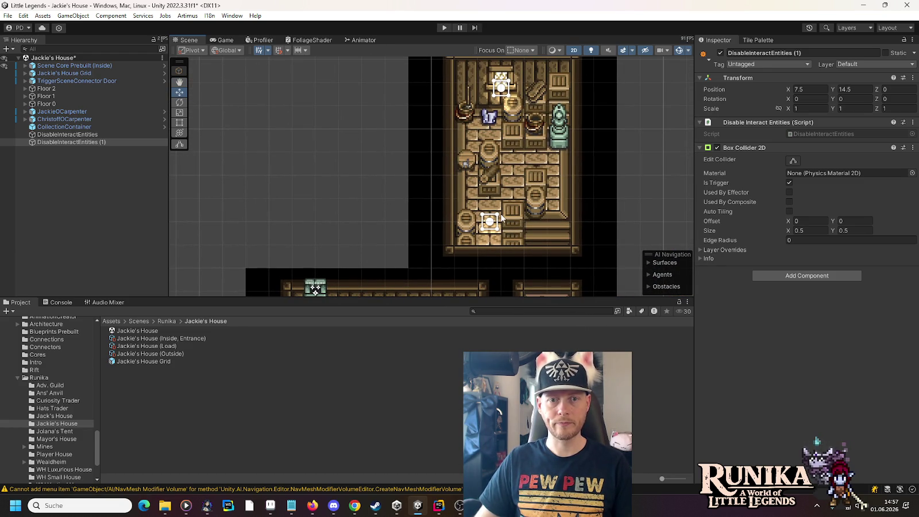
drag(501, 217, 354, 133)
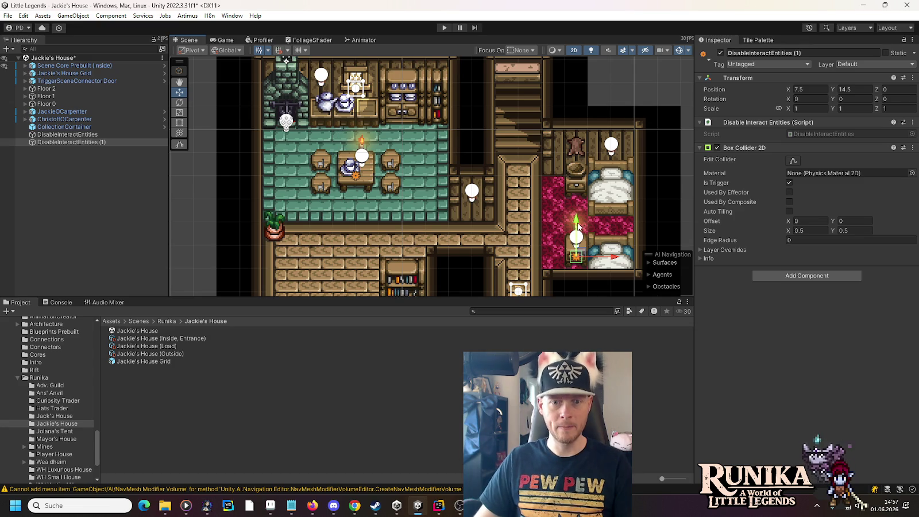
key(ctrl+d)
drag(582, 250, 340, 113)
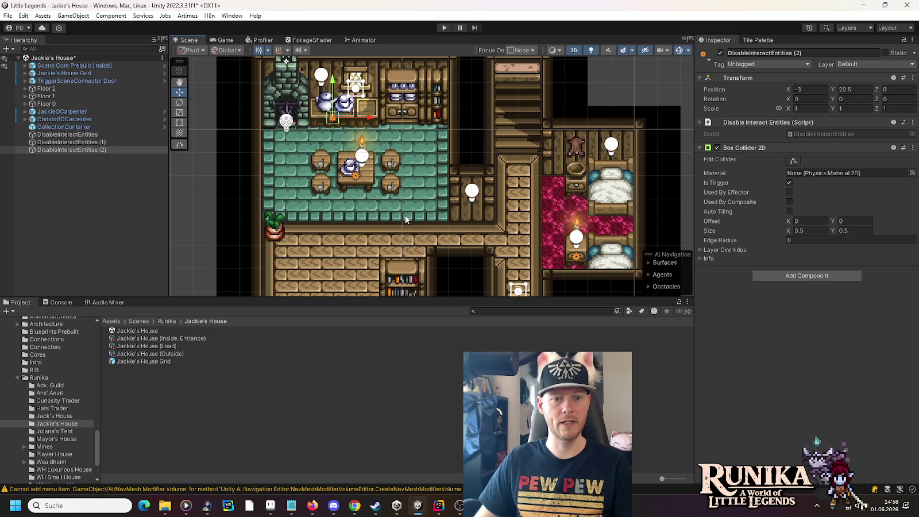
Save the Jackie's House scene and show the Intro folder's assets.
drag(405, 215, 407, 103)
key(ctrl+s)
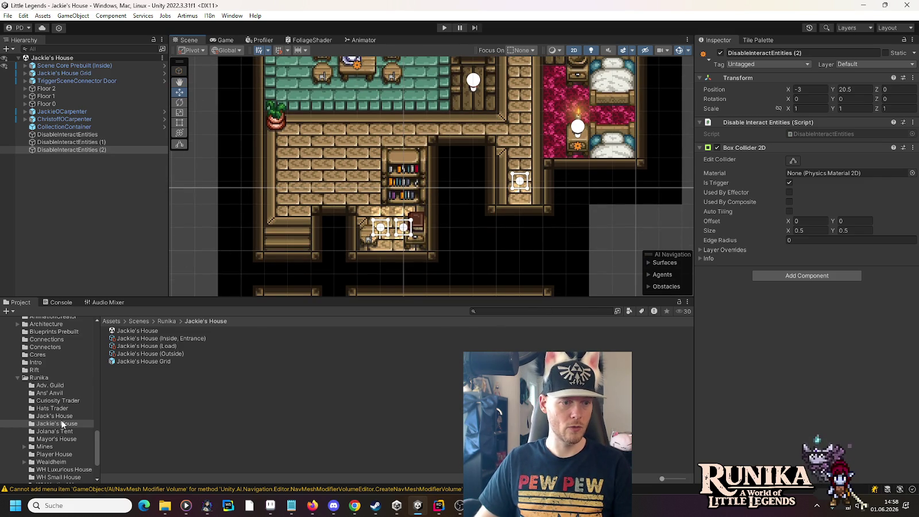
click(52, 362)
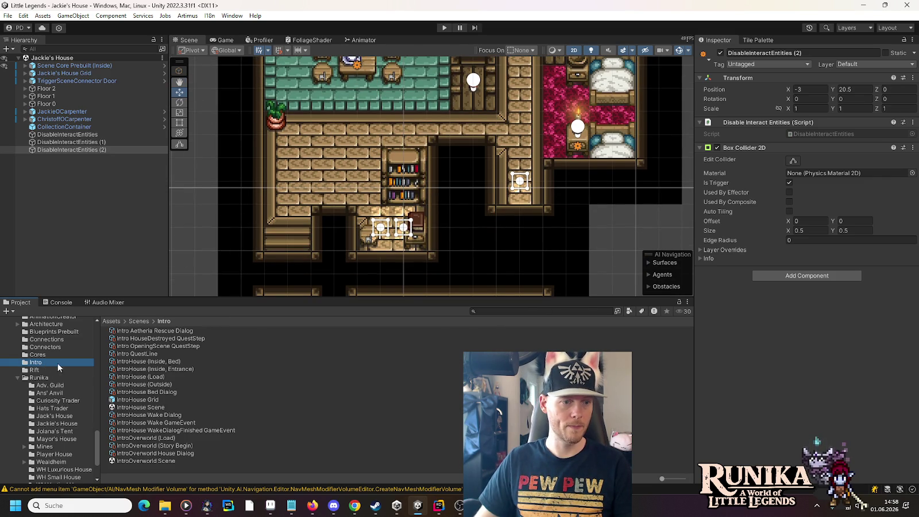
Open the IntroHouse scene and frame the house tilemap in the Scene view.
double_click(140, 407)
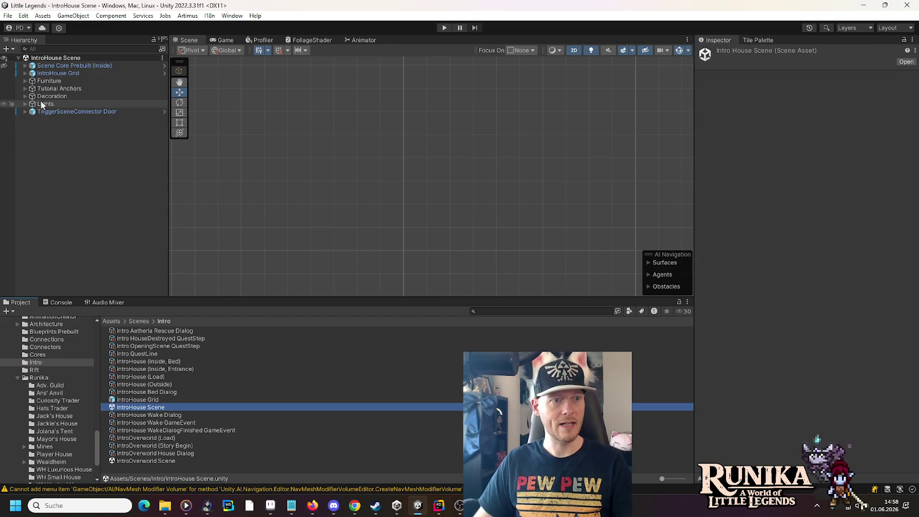
double_click(41, 75)
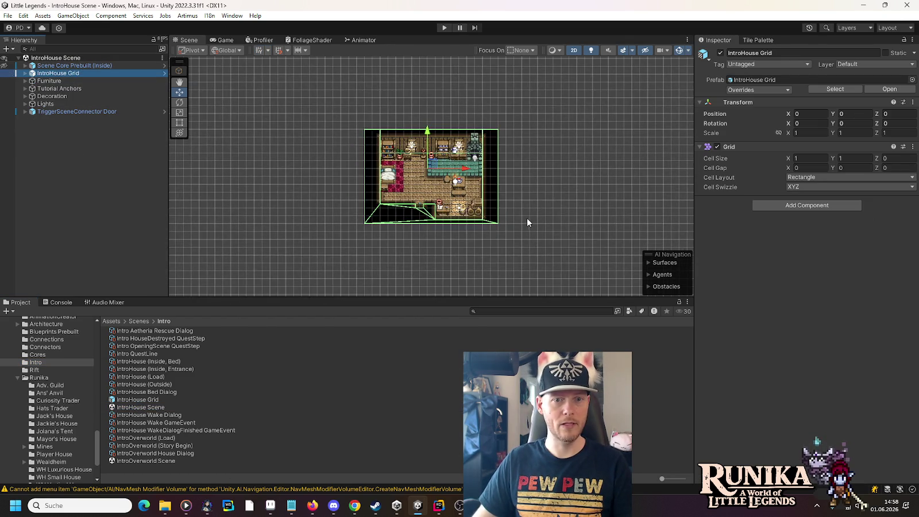
click(521, 218)
scroll(451, 166, up, 2)
scroll(450, 166, up, 1)
scroll(450, 164, up, 5)
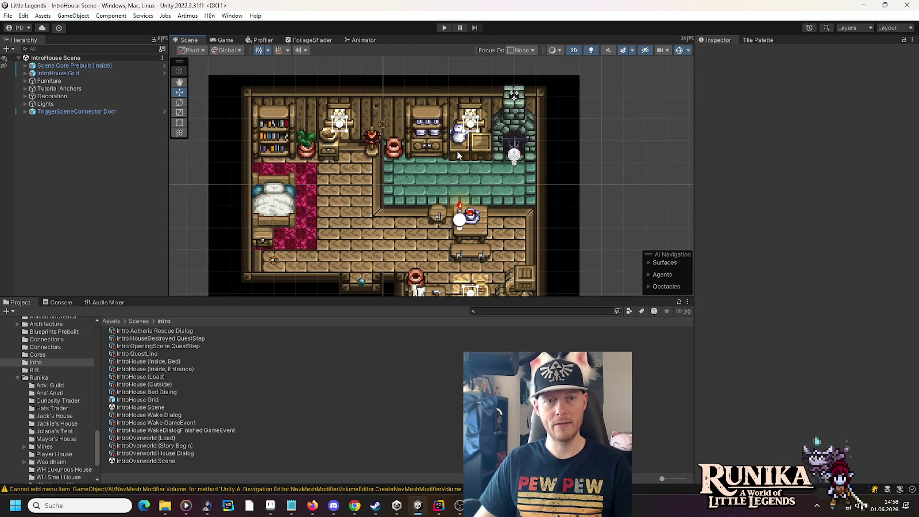
Paste a DisableInteractEntities trigger with a 0.5 x 0.5 collider beside the top room lamp.
right_click(85, 164)
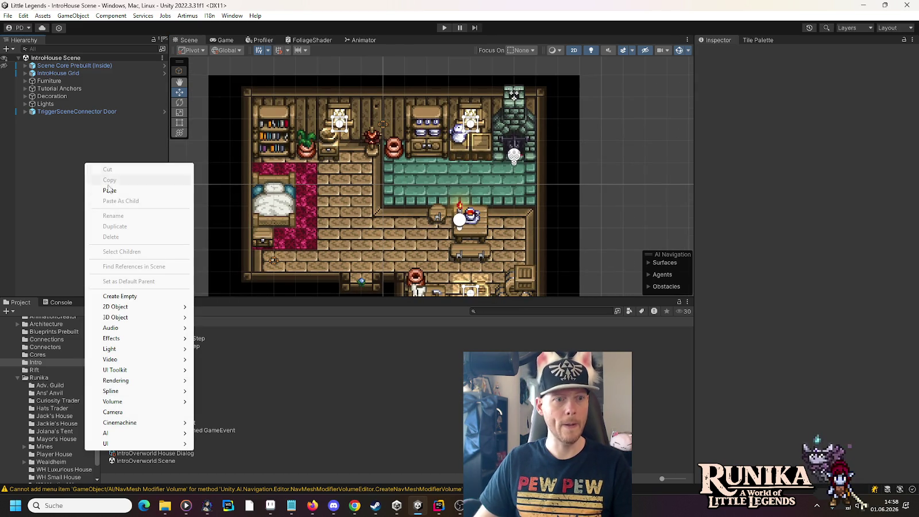
click(127, 297)
click(810, 230)
text(2)
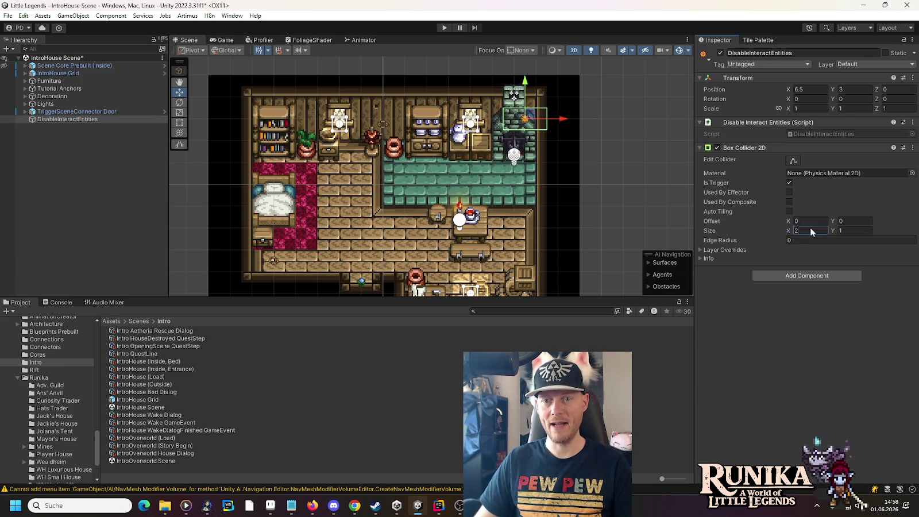
text(0.5)
key(Tab)
text(0.5)
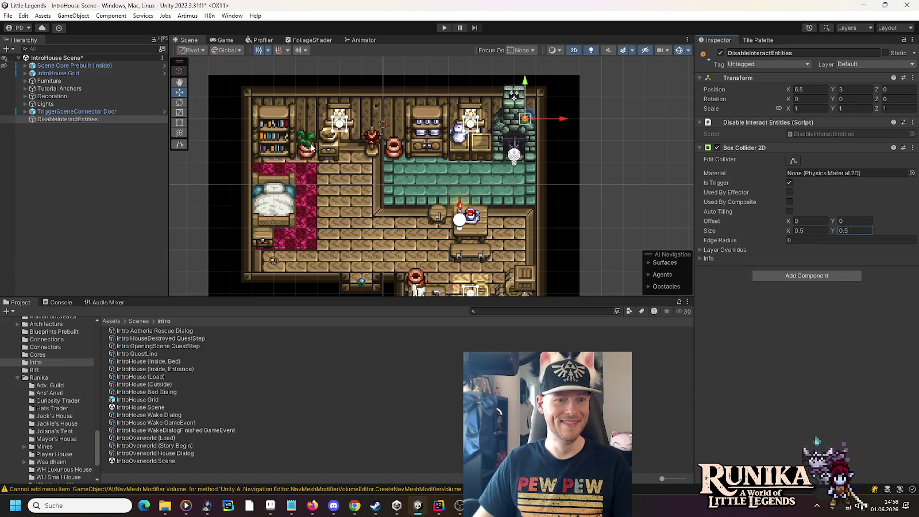
drag(525, 127, 464, 150)
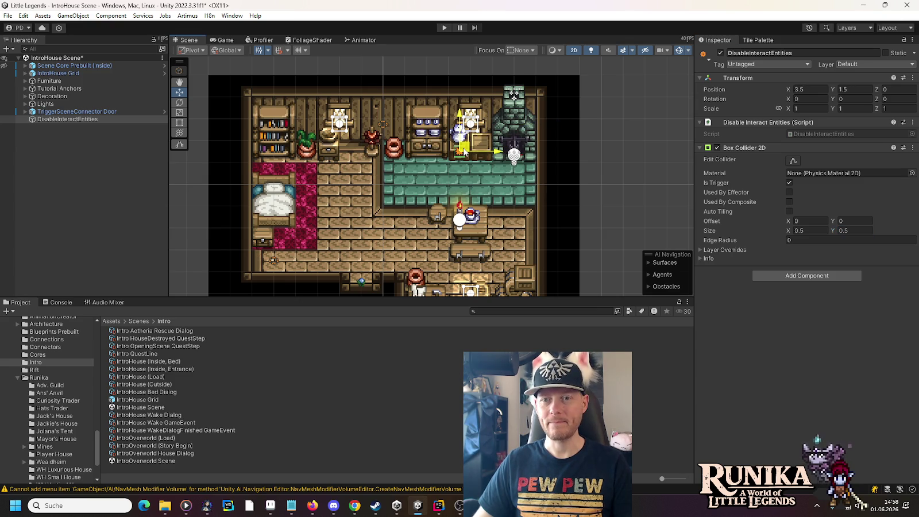
mouse_move(400, 236)
mouse_down()
mouse_move(398, 144)
mouse_move(395, 195)
mouse_up()
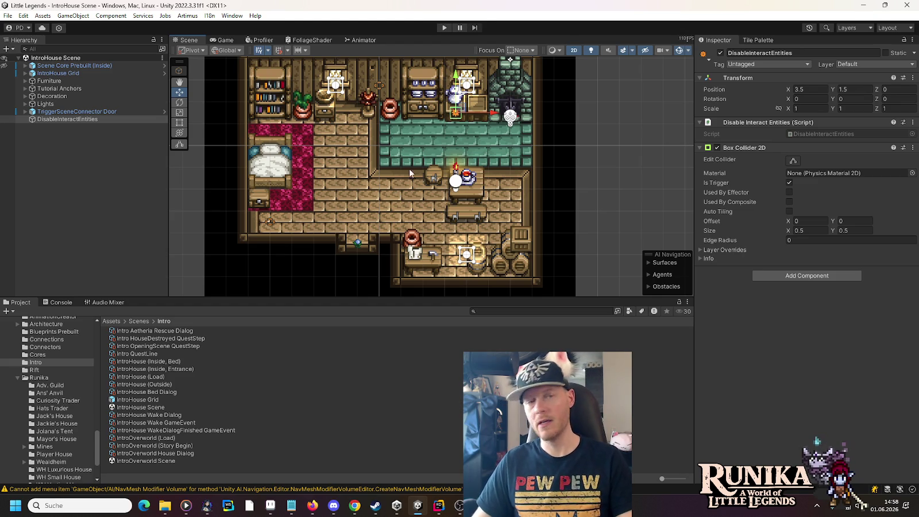
click(443, 29)
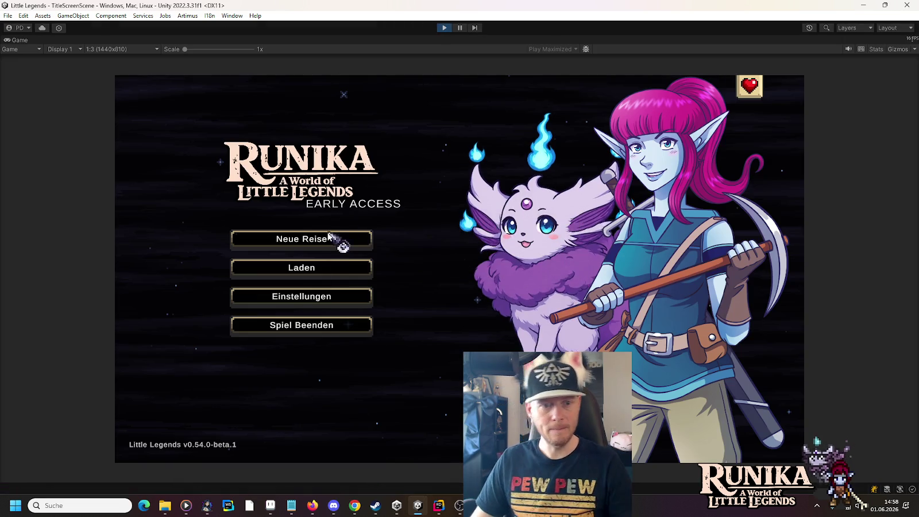
Load the first saved game from the title screen and walk the player through the village.
click(332, 272)
click(388, 233)
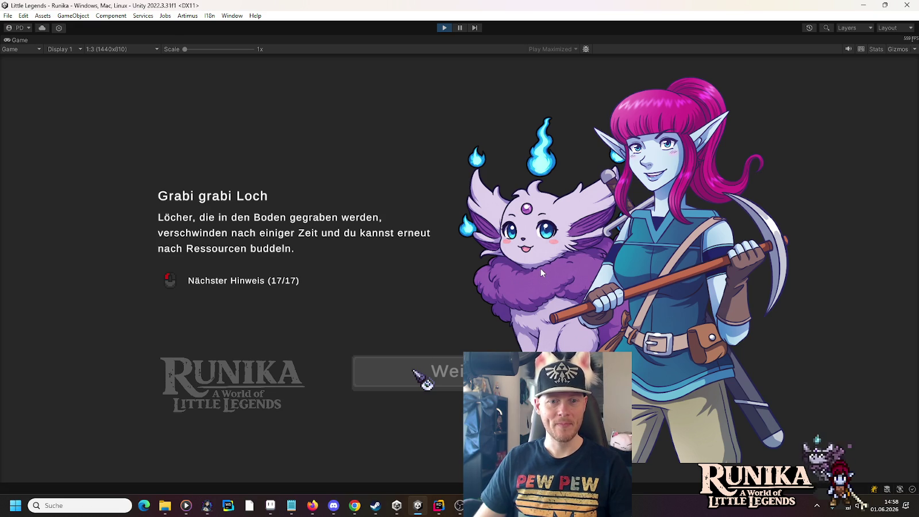
click(413, 372)
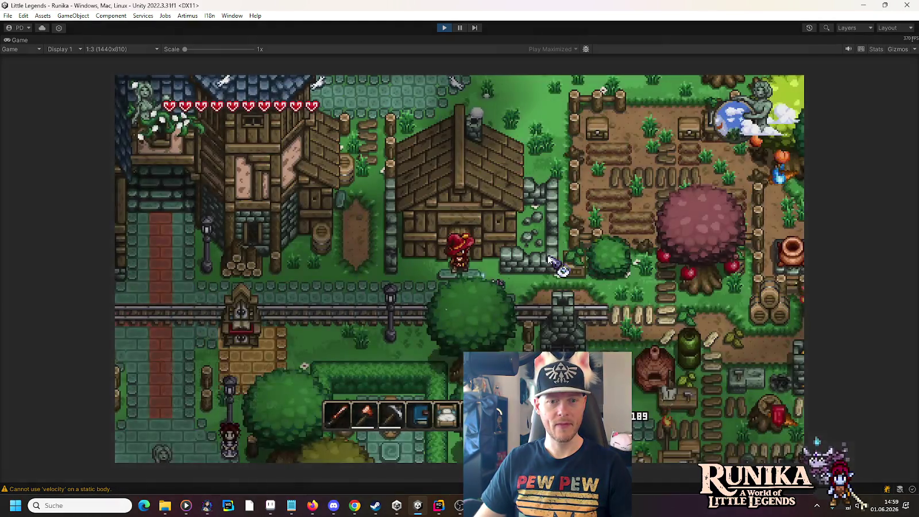
key(d)
key(s)
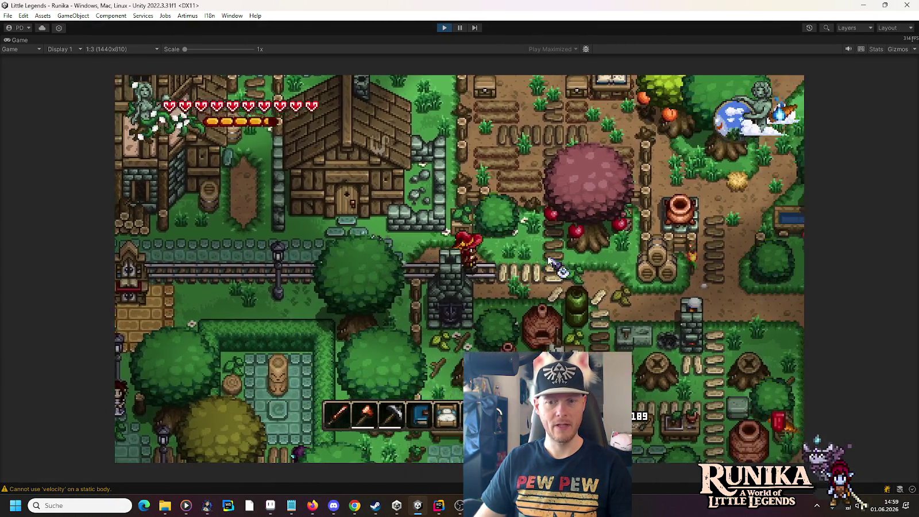
key(d)
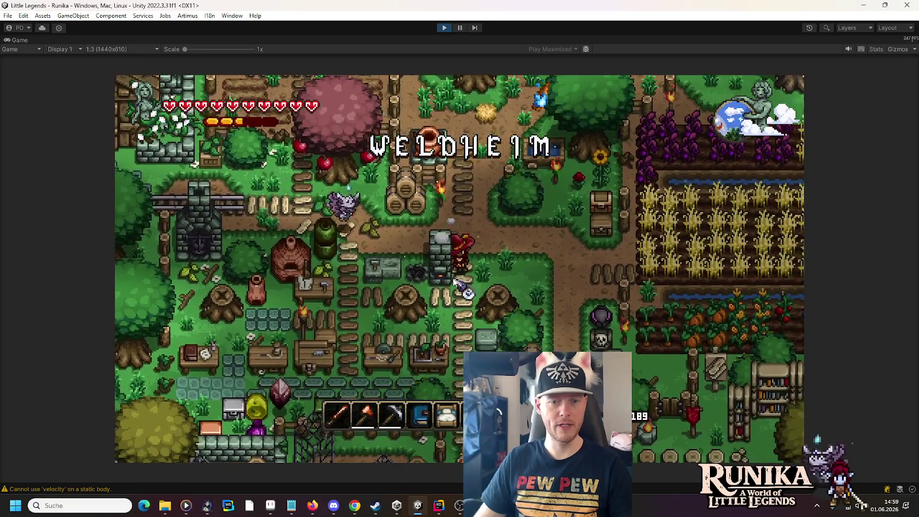
Empty the kiln, moving its 99 and 12 gold stacks into the inventory.
key(e)
click(460, 230)
click(435, 229)
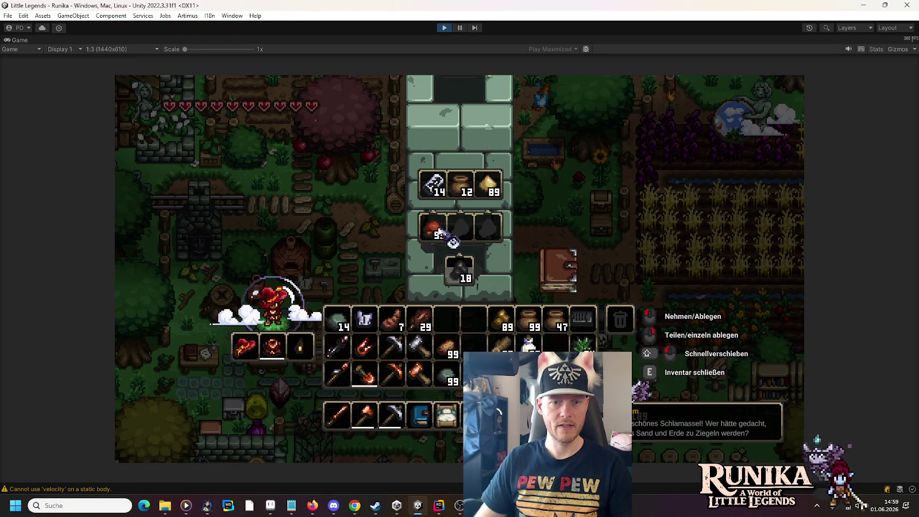
shift+click(460, 185)
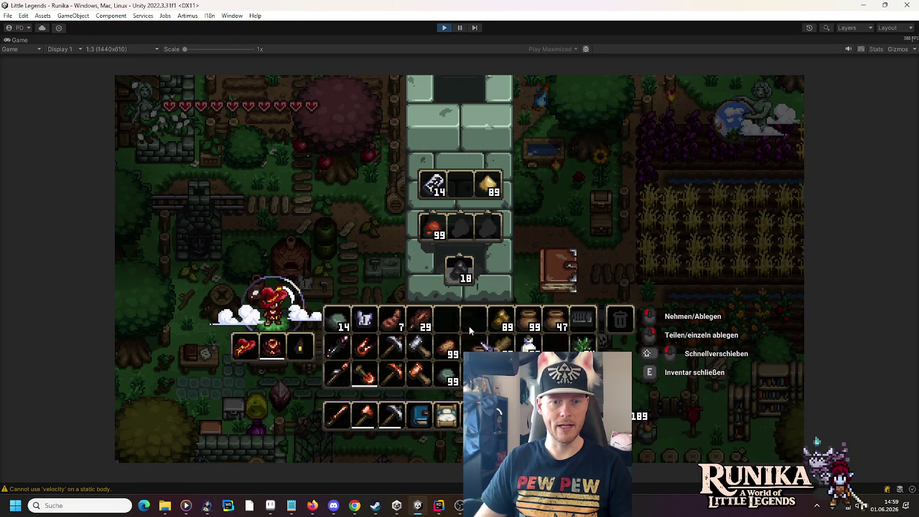
click(435, 228)
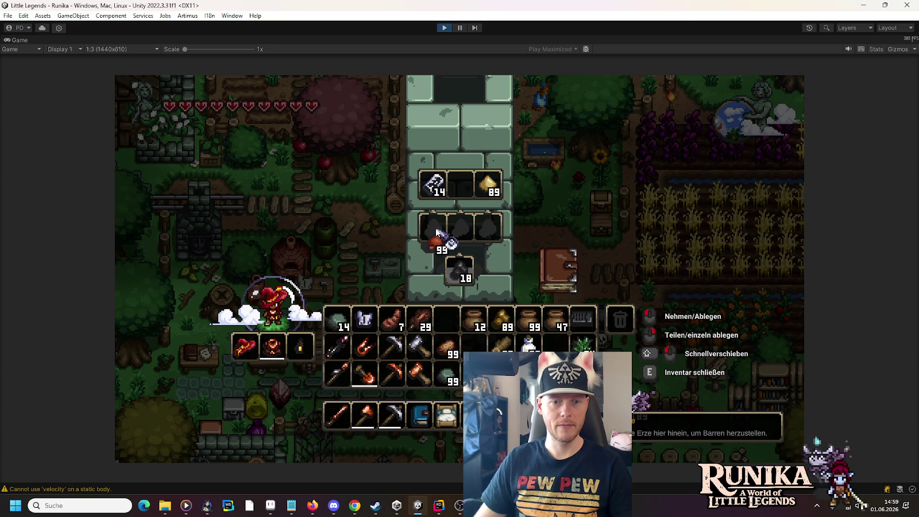
click(446, 319)
click(474, 319)
click(499, 343)
shift+click(488, 185)
key(e)
key(s)
Store the red 99 stack in the storage pot and top its gold stack up to 99.
right_click(491, 283)
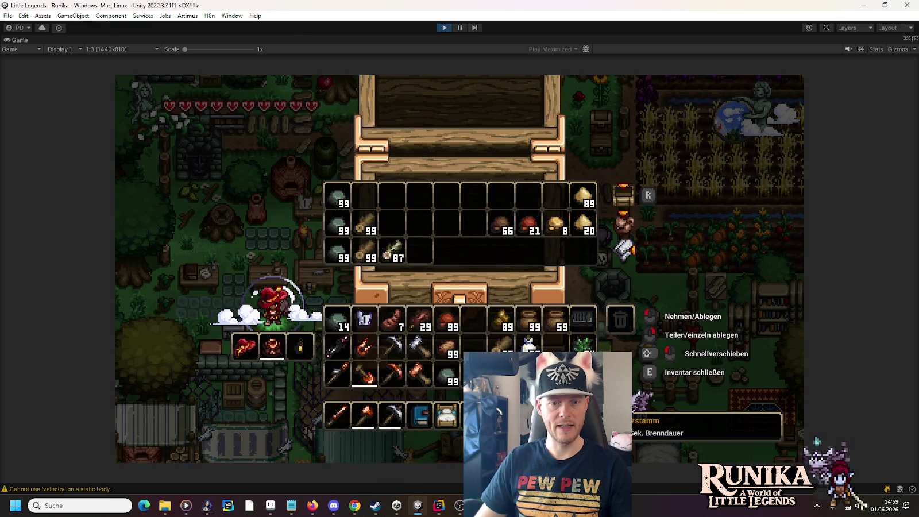
click(449, 323)
click(529, 224)
click(528, 198)
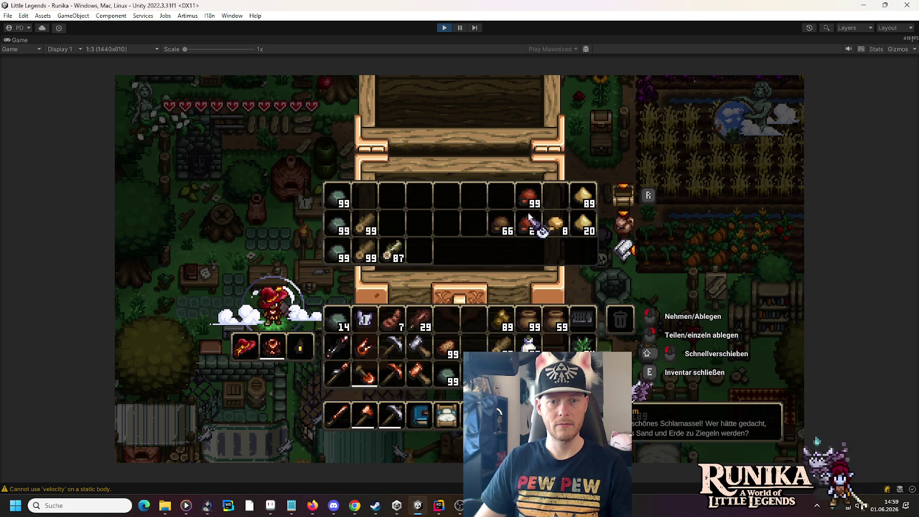
drag(587, 199, 585, 224)
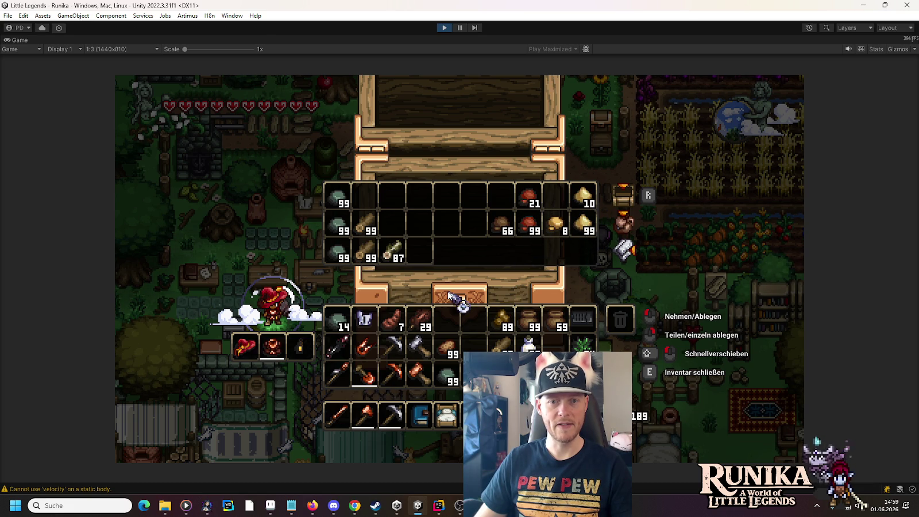
key(e)
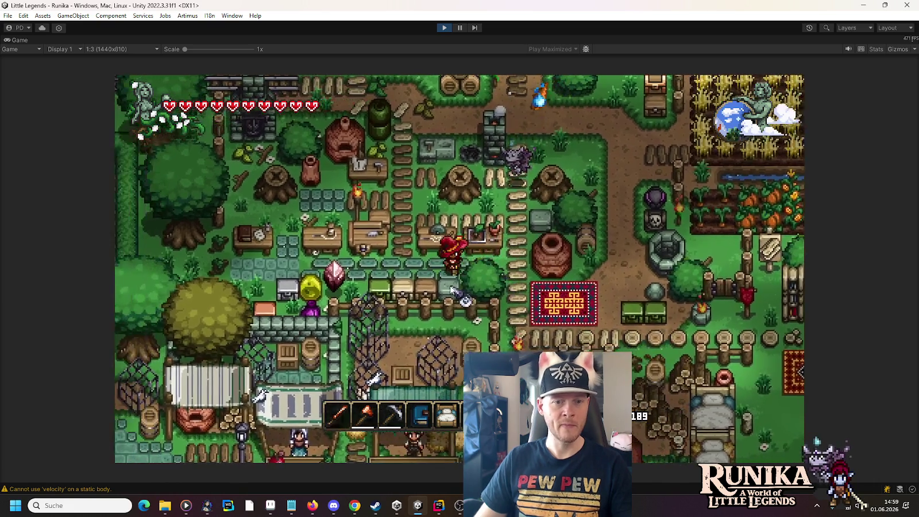
Deposit the 89 stack into the nearby chest.
right_click(451, 289)
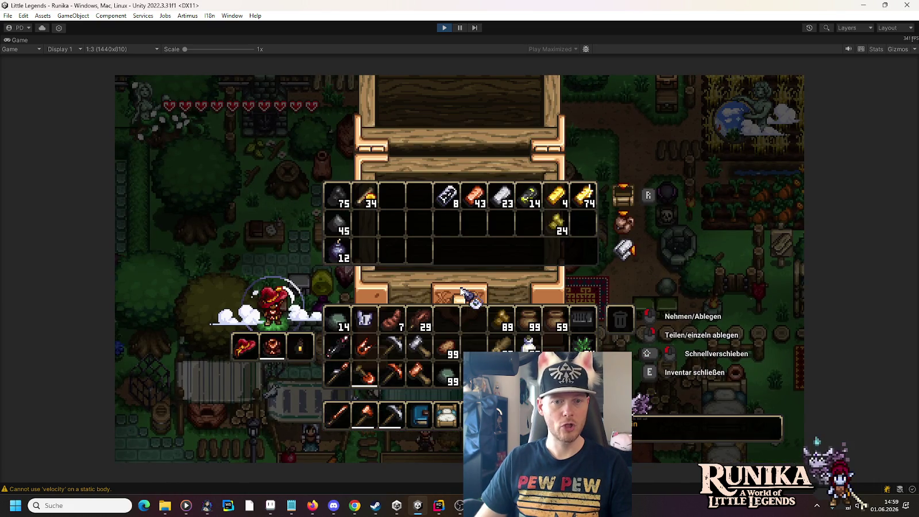
click(502, 321)
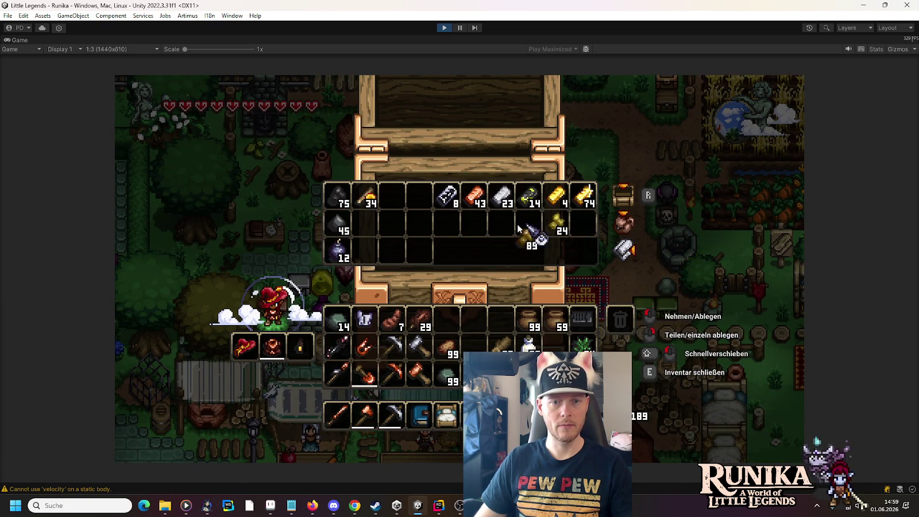
click(477, 229)
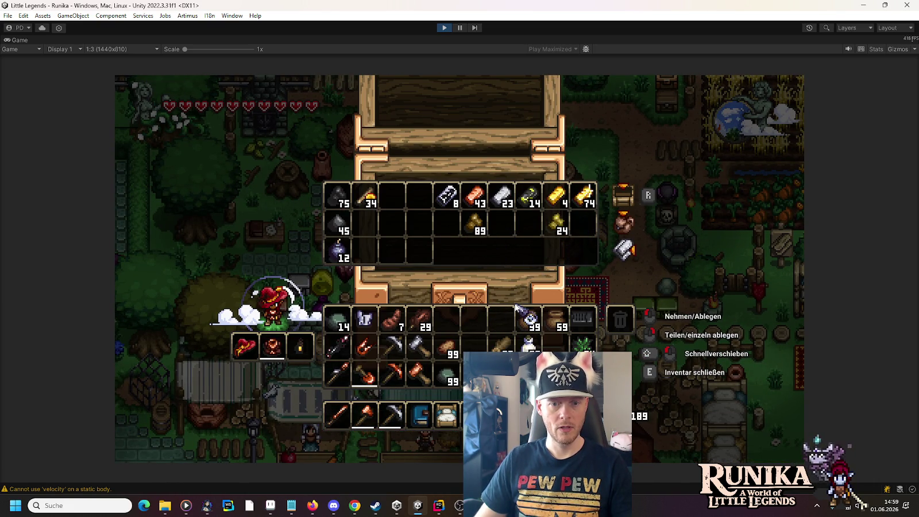
key(e)
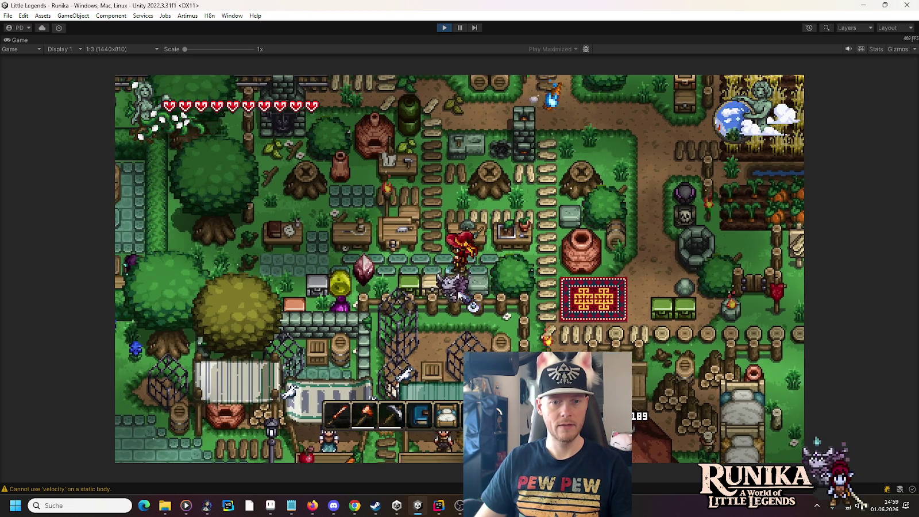
Check the row of neighbouring chests one by one, including the armour and tool chests.
right_click(459, 296)
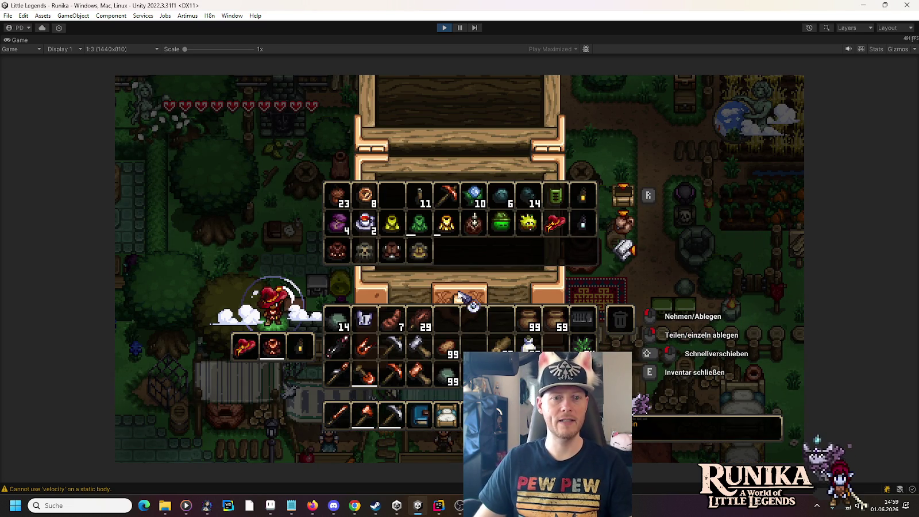
key(e)
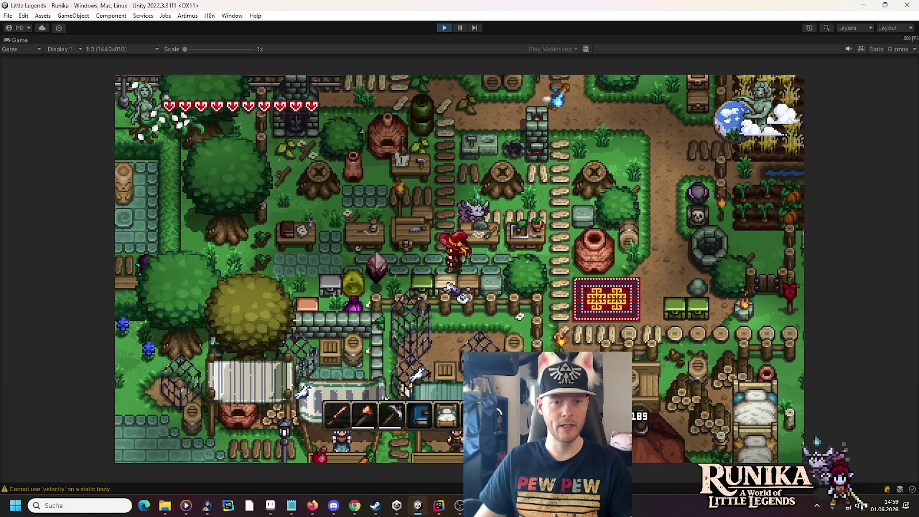
right_click(456, 296)
key(e)
right_click(453, 296)
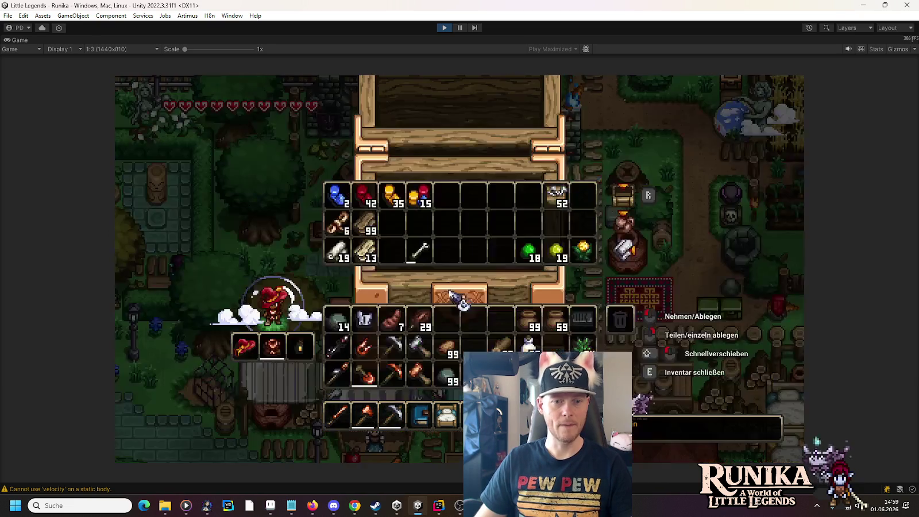
key(e)
right_click(452, 294)
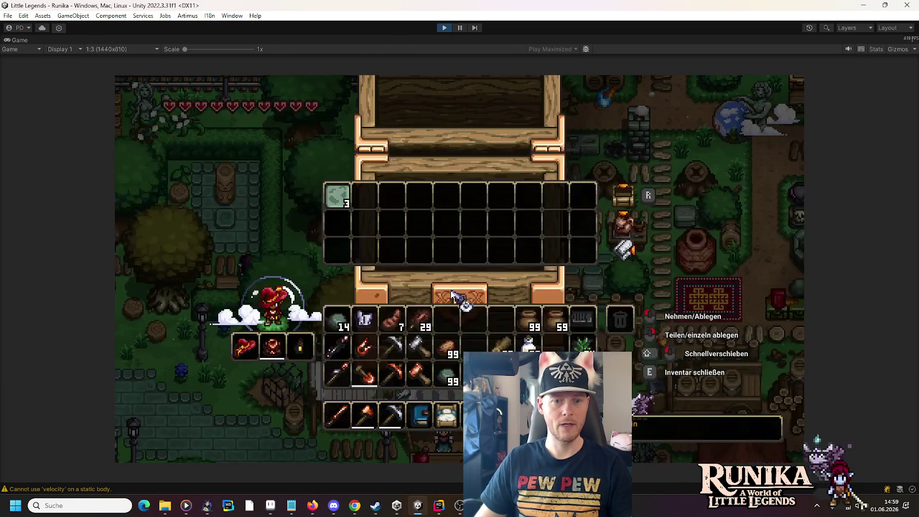
key(e)
right_click(456, 295)
key(e)
right_click(453, 295)
key(e)
right_click(460, 296)
key(e)
Walk right and up through the village to the chest near the fields.
key(d)
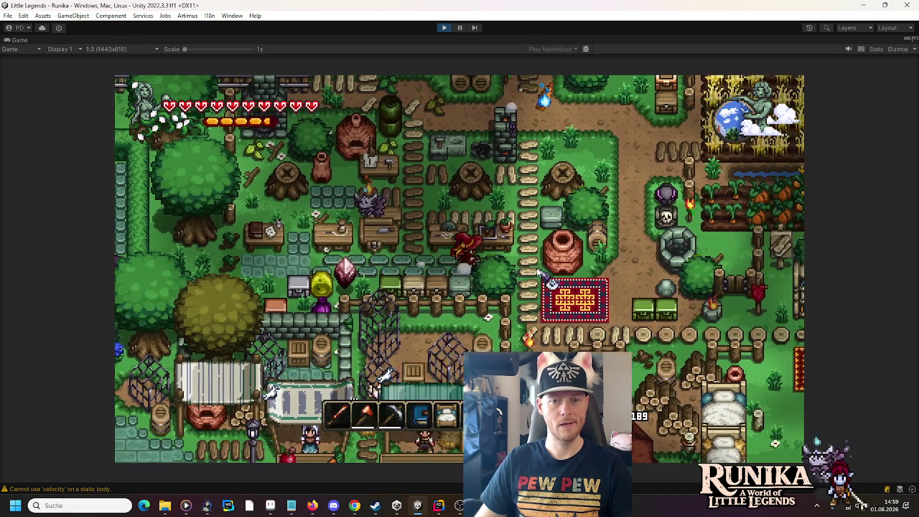
key(d)
key(w)
right_click(470, 249)
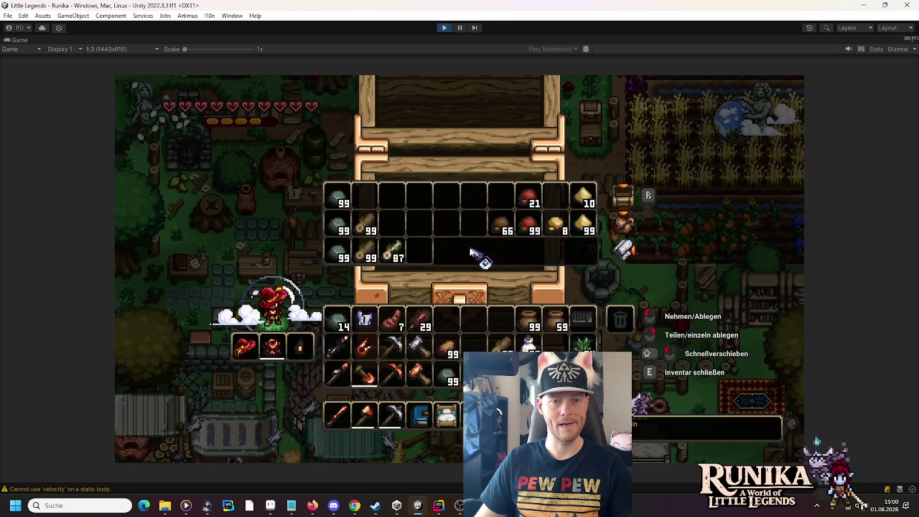
key(e)
key(w)
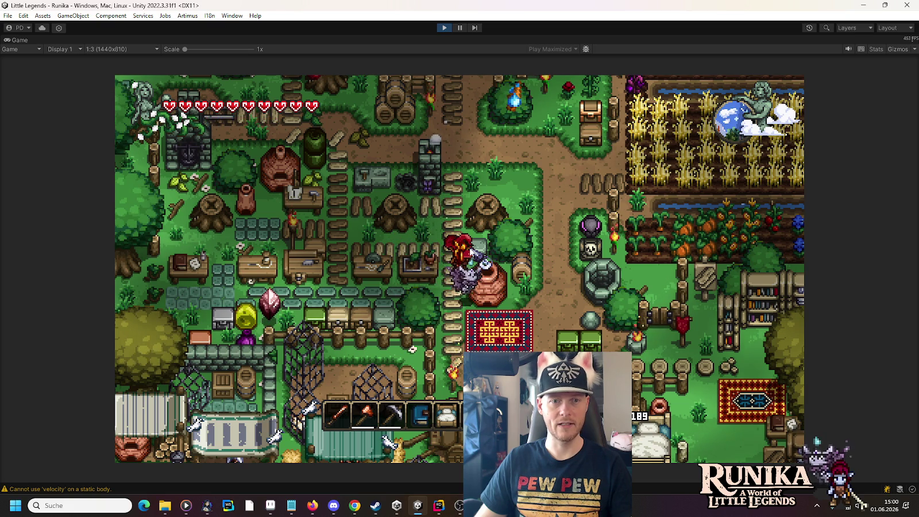
key(d)
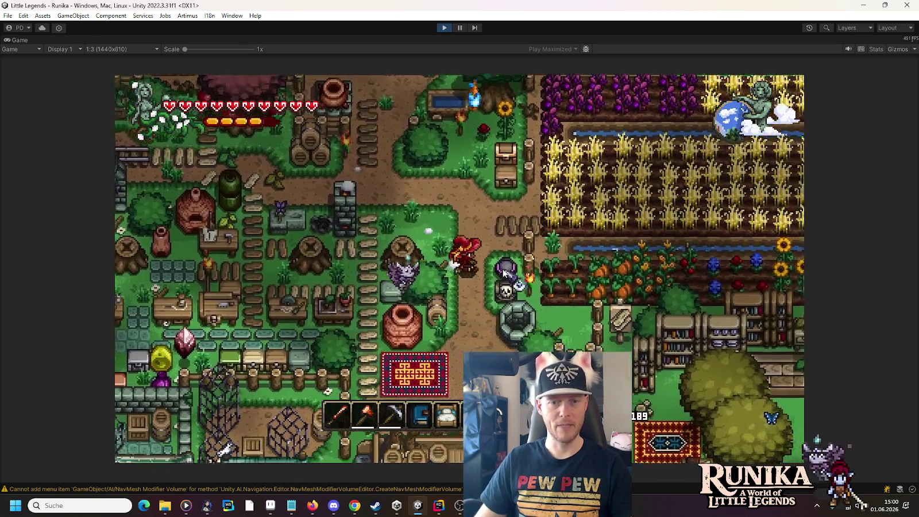
Store the 99 and 59 stacks and the milk bottles in the chest near the fields.
right_click(483, 261)
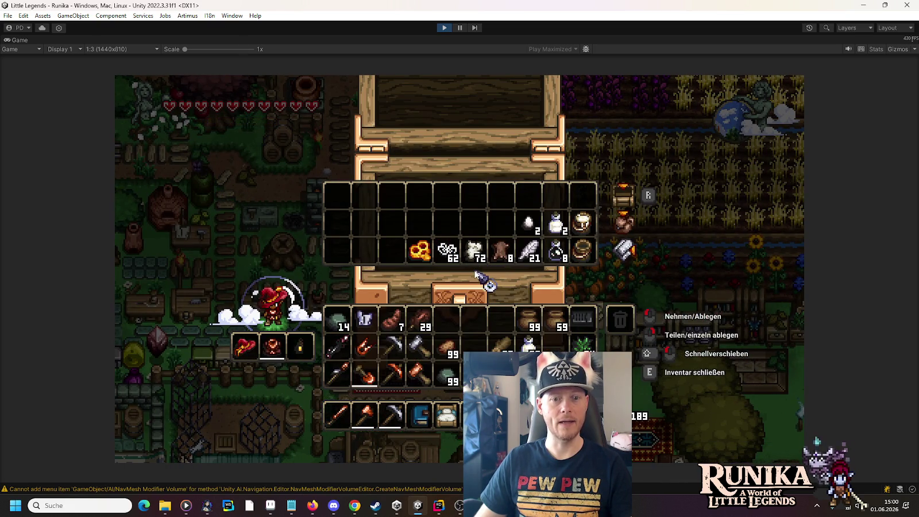
click(534, 321)
click(420, 224)
click(556, 320)
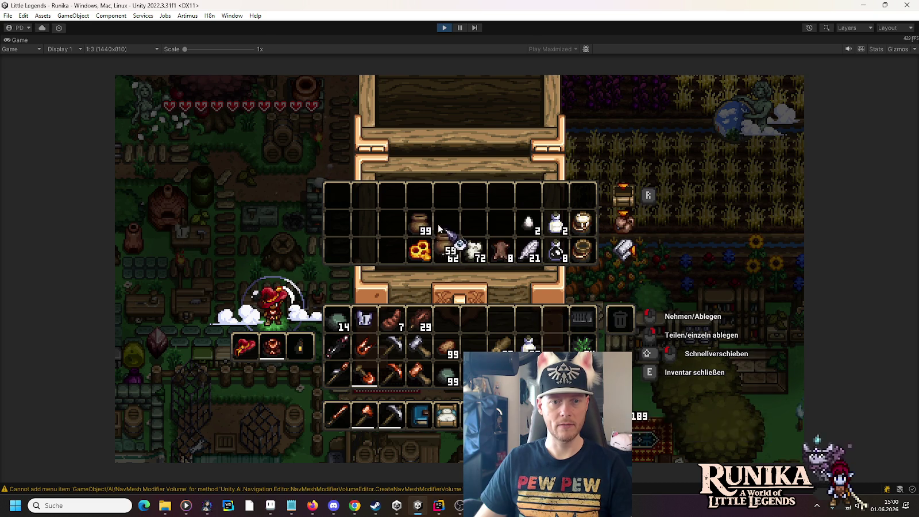
click(392, 224)
click(419, 224)
click(392, 250)
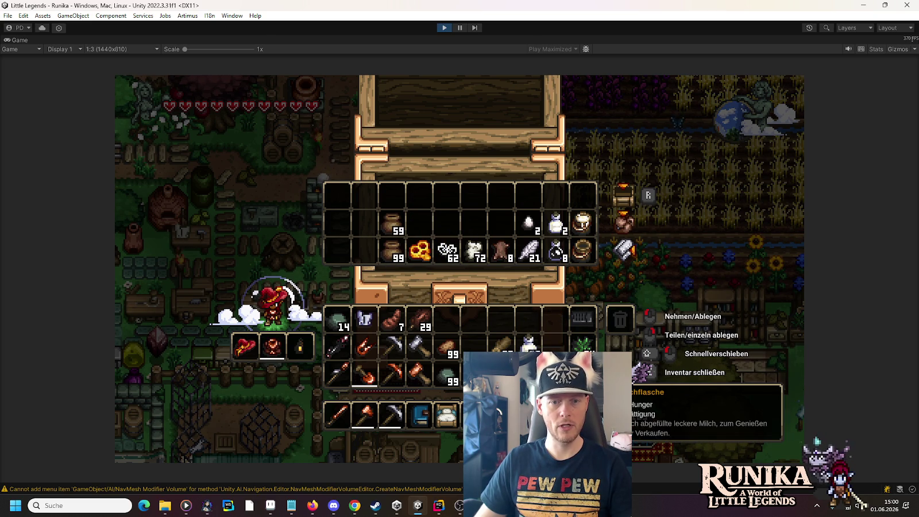
shift+click(523, 346)
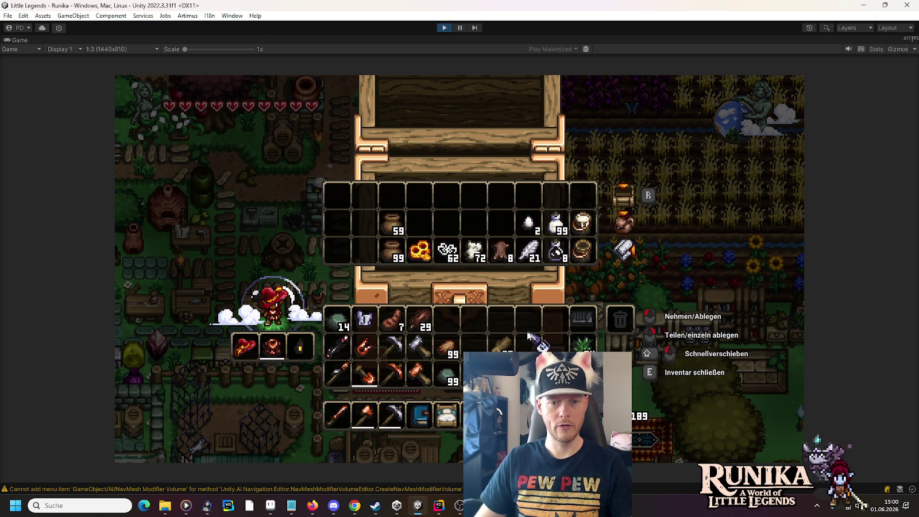
key(e)
Walk up past several chests and store the 99 potatoes in the flowers-and-pumpkins chest.
key(w)
key(e)
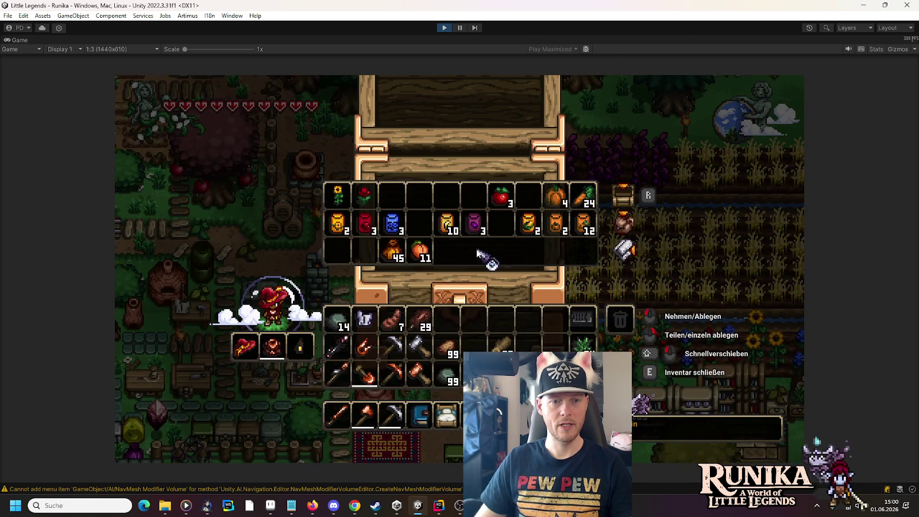
key(e)
key(w)
key(e)
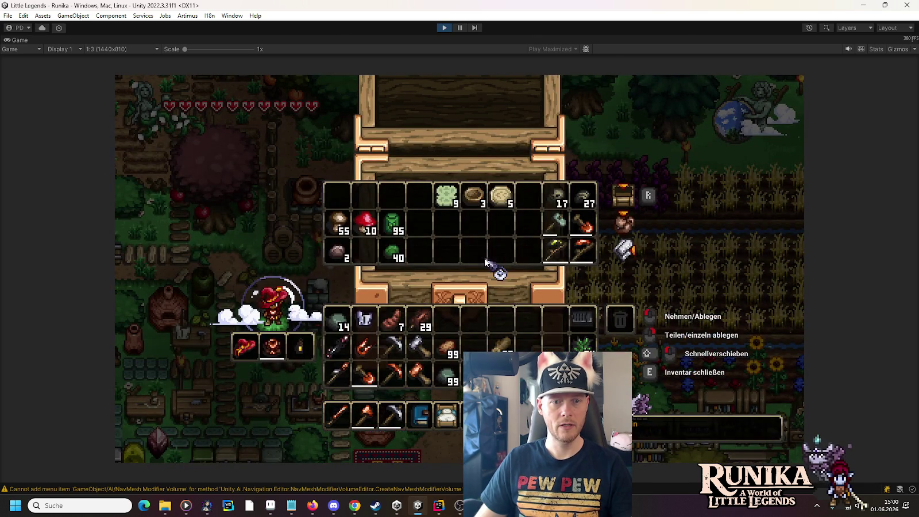
key(e)
key(w)
key(e)
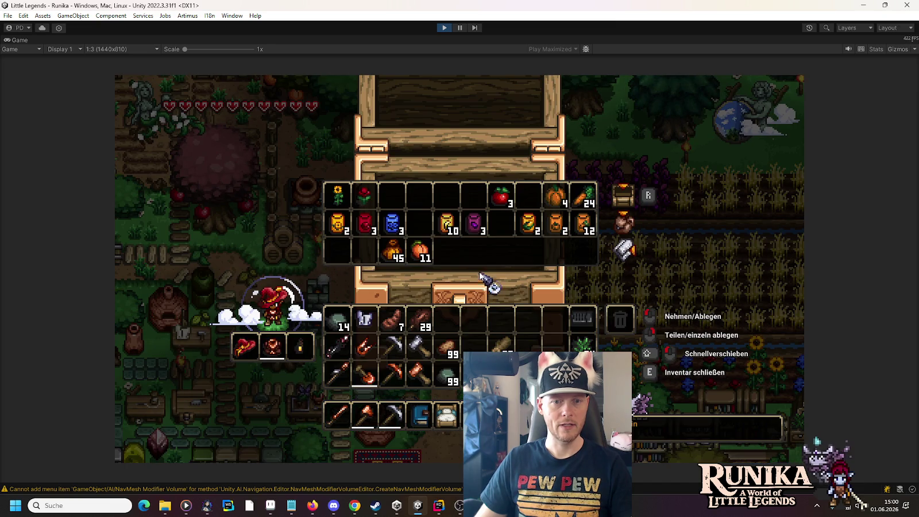
key(e)
key(e)
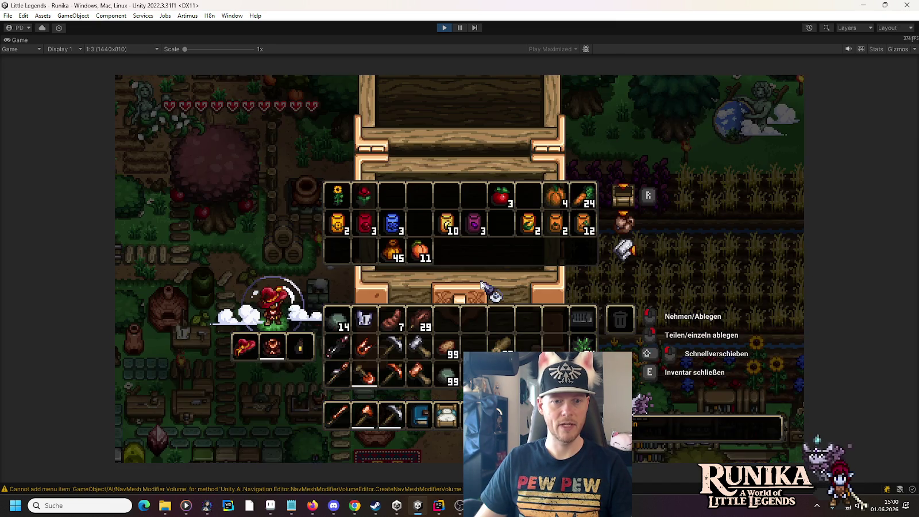
shift+click(438, 343)
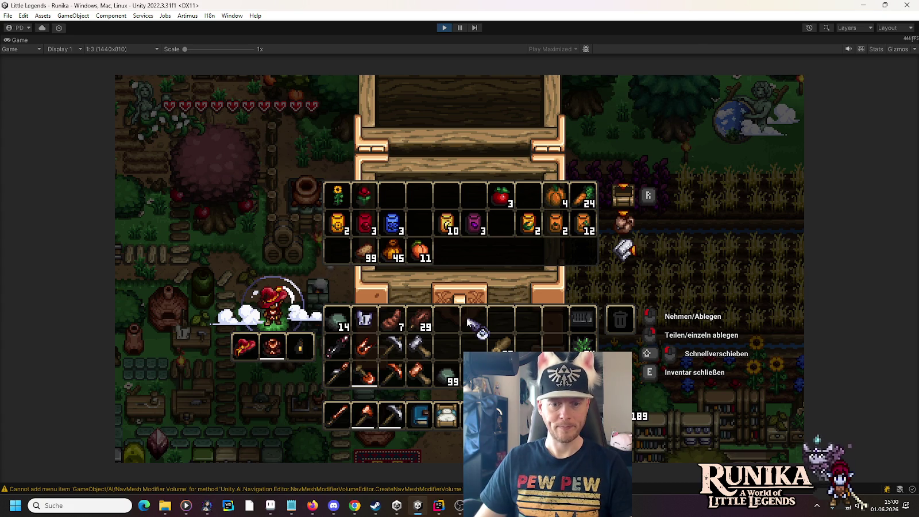
key(e)
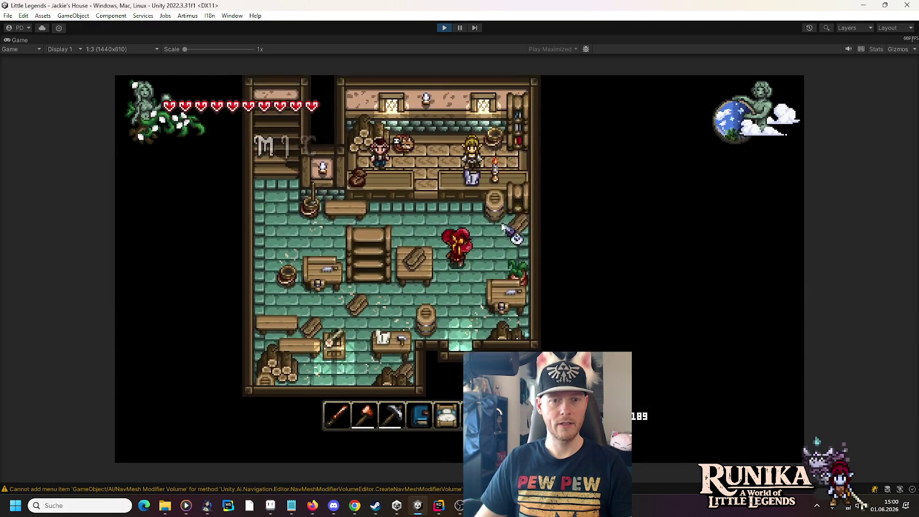
Walk the player from the workshop north to the kitchen stove, then pause the game.
key(w)
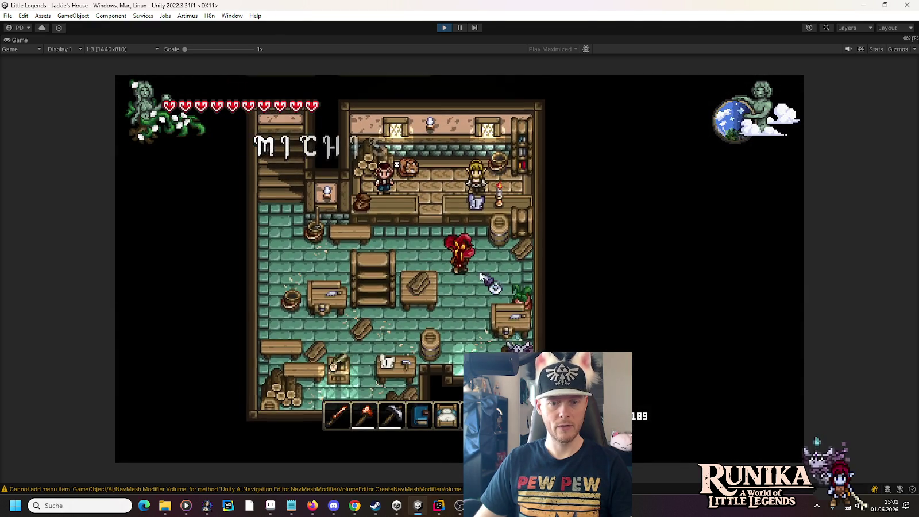
key(a)
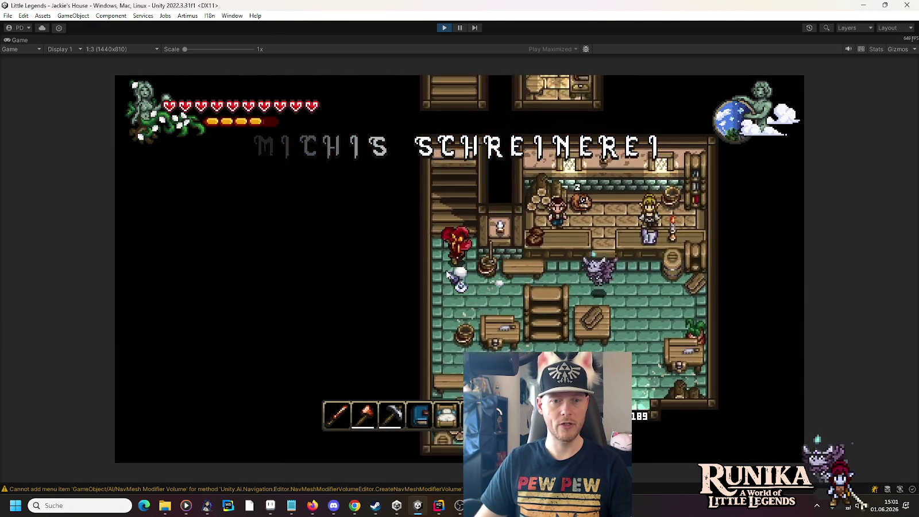
key(w)
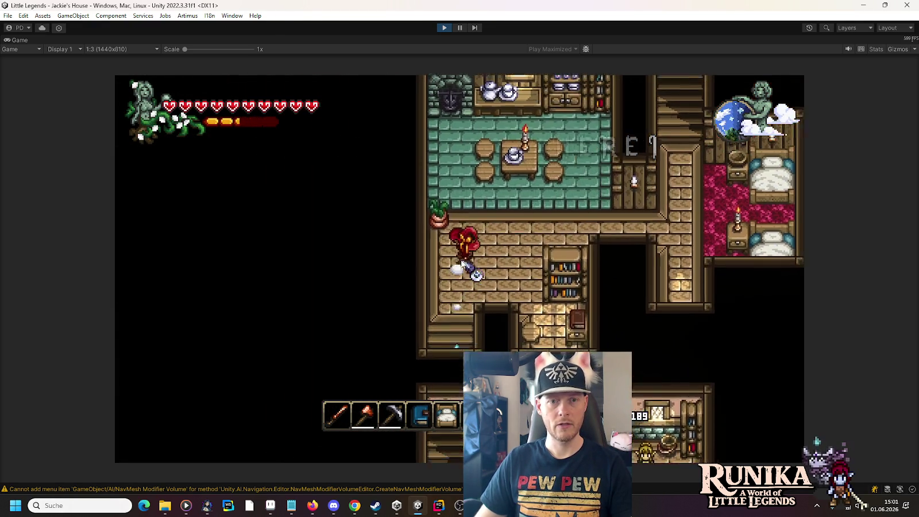
key(w)
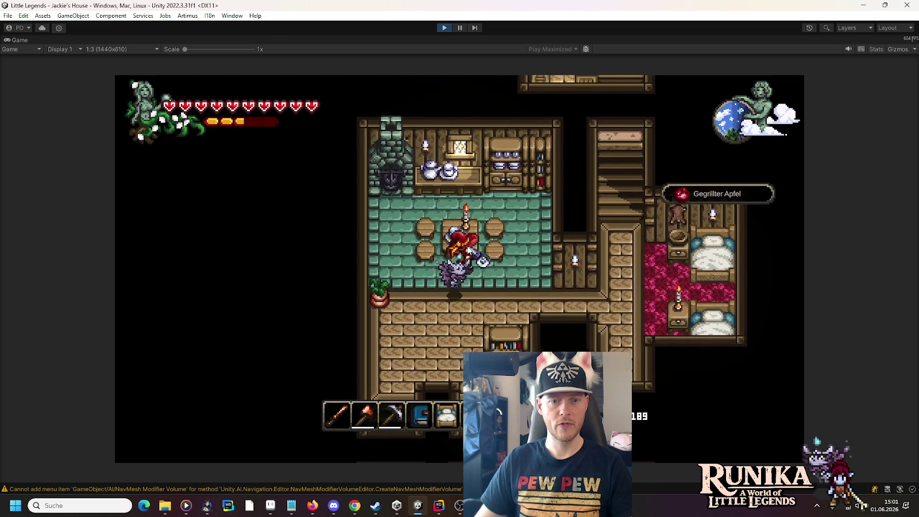
key(w)
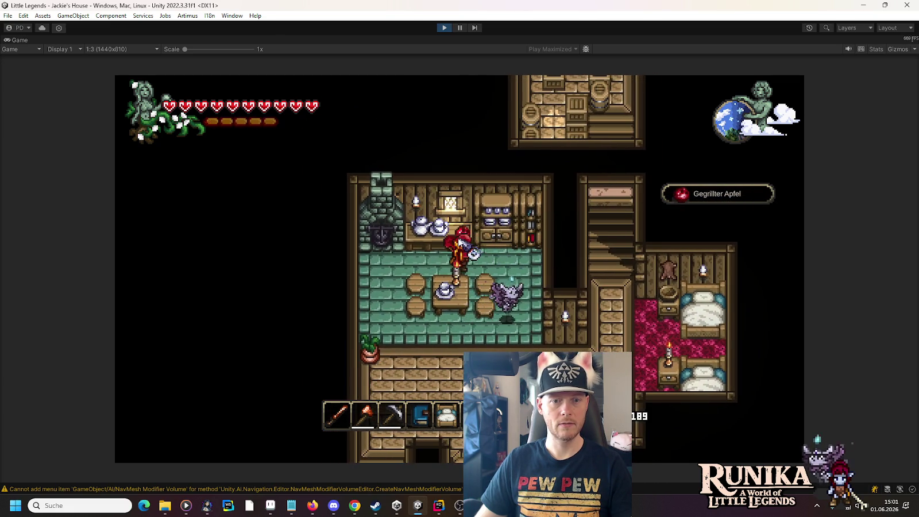
key(a)
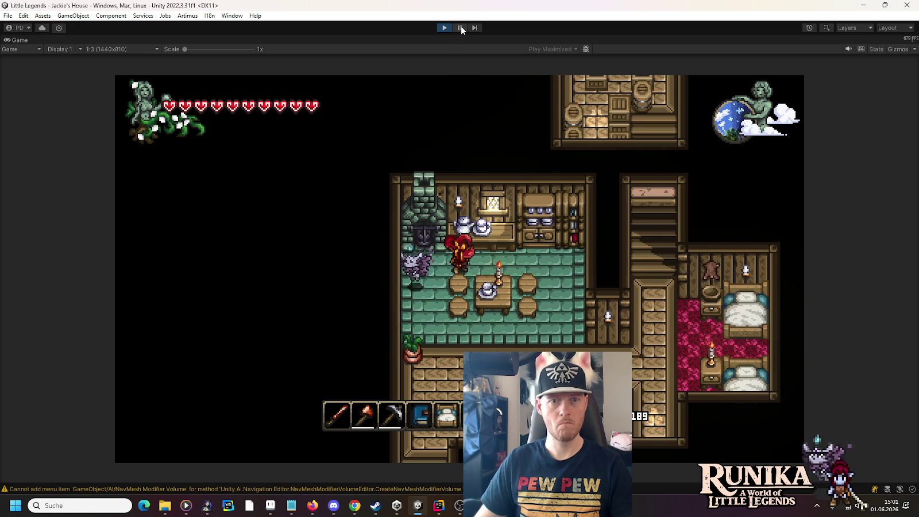
click(460, 27)
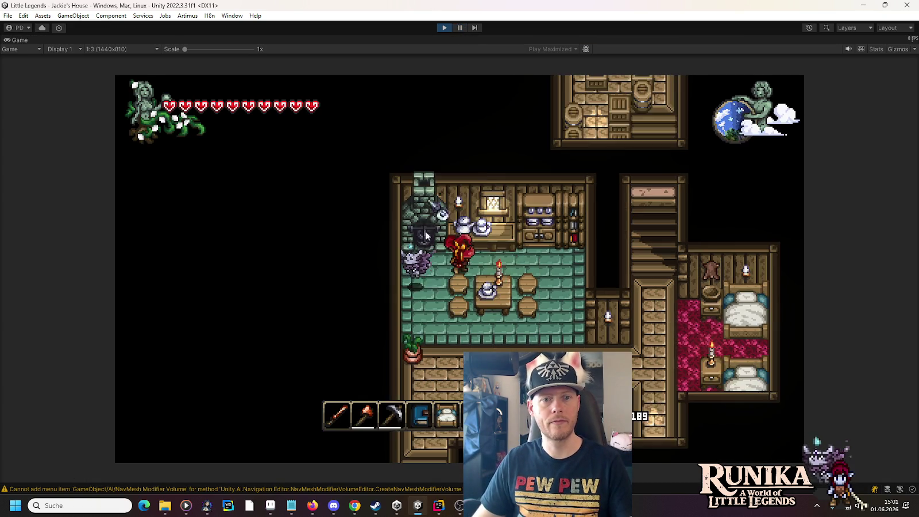
key(Escape)
Save the game back to the title screen and switch over to Rider.
click(453, 315)
click(435, 506)
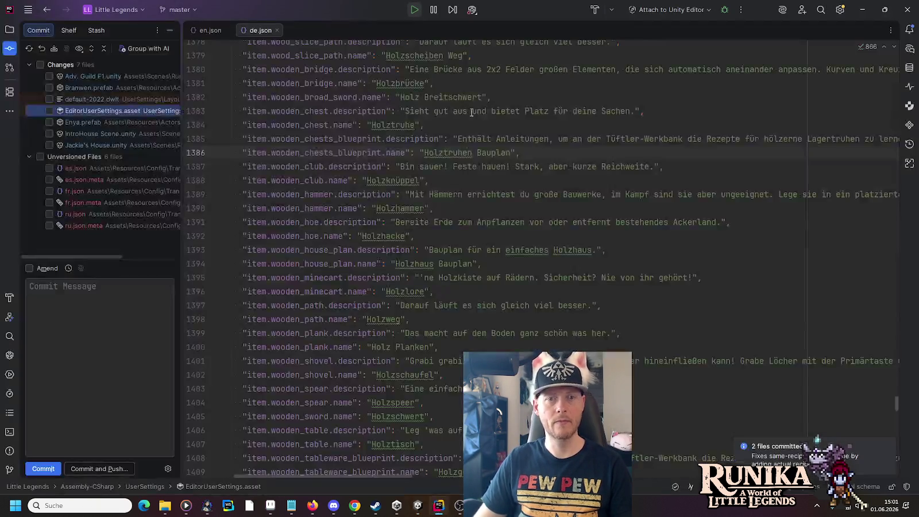
key(alt+Tab)
click(442, 32)
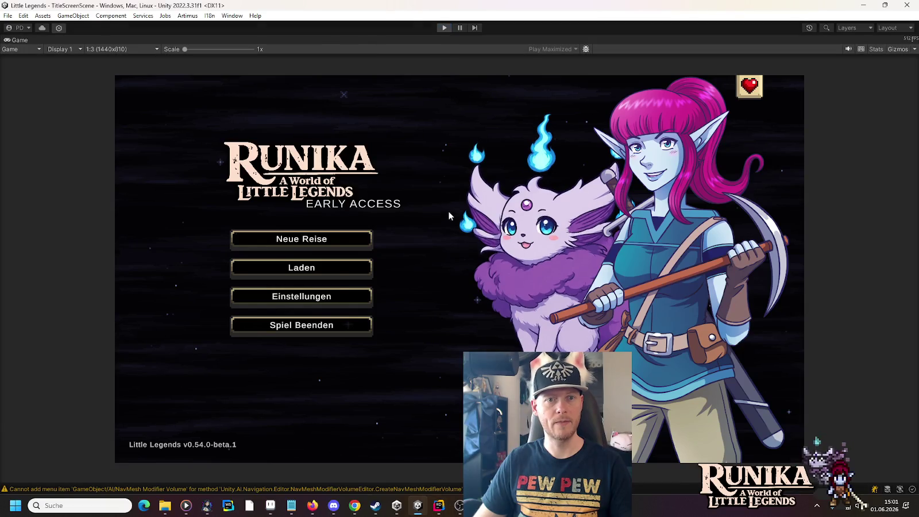
key(alt+Tab)
click(450, 218)
Use Search Everywhere to find and open DisableInteractEntities.cs.
key(shift)
key(shift)
text(disbalent)
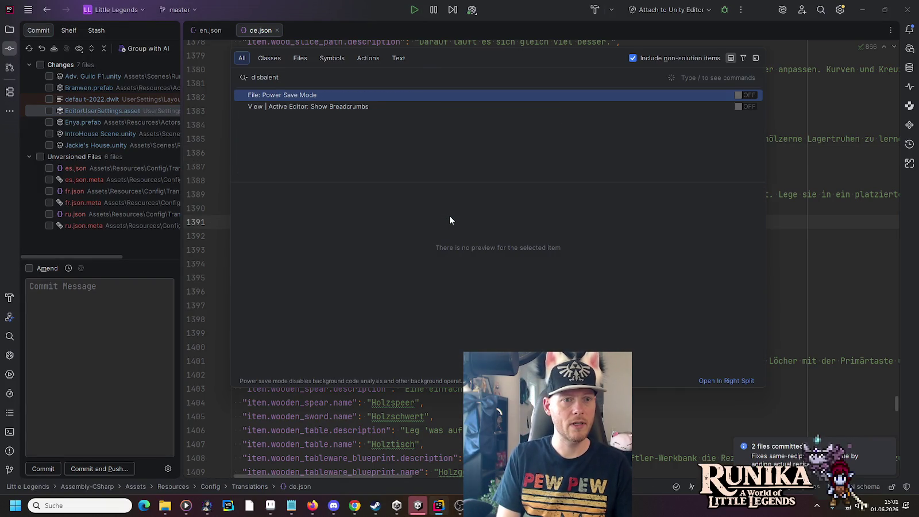
key(BackSpace)
key(BackSpace)
key(BackSpace)
text(DisabEnt)
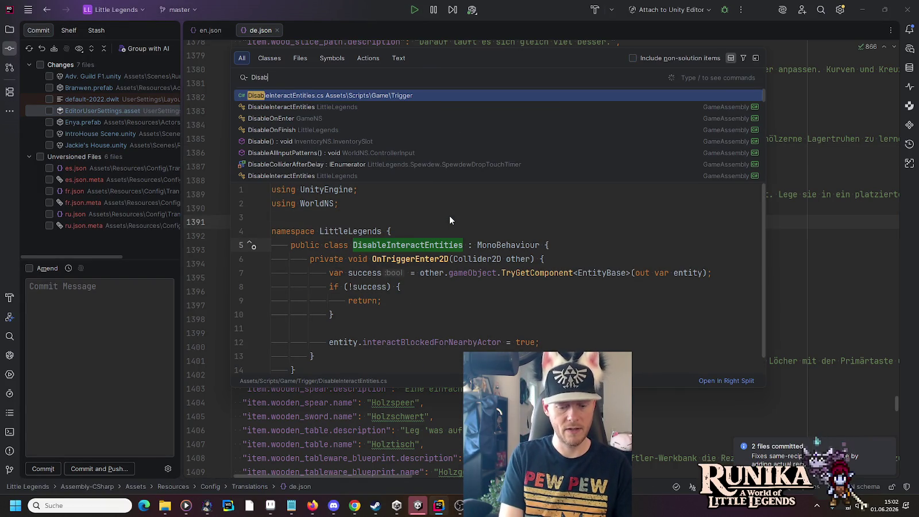
key(Return)
Add Debug.Log($"Disabling interact for {entity.name}"); below line 12, then return to Unity.
click(449, 216)
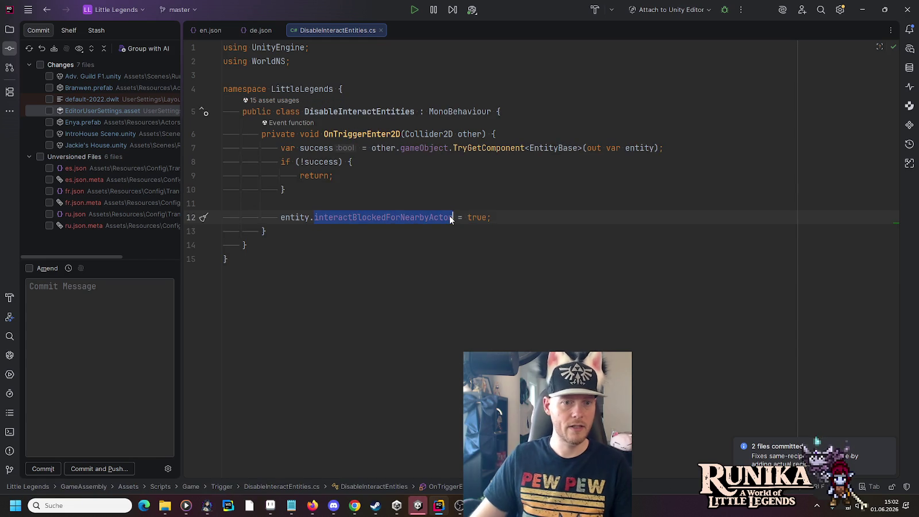
click(508, 220)
key(Return)
text(log)
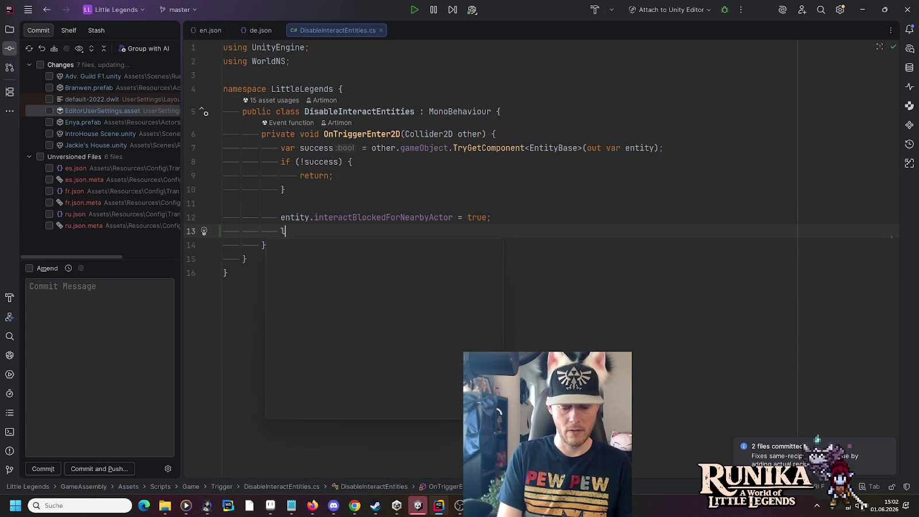
key(Tab)
text("Disabling)
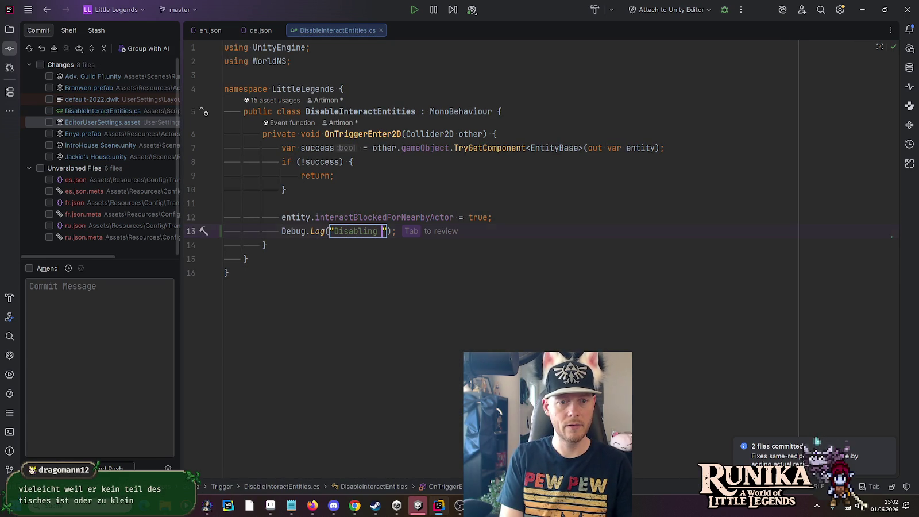
key(Escape)
key(ctrl+Left)
key(ctrl+Left)
text($)
key(End)
key(Delete)
key(Delete)
key(Delete)
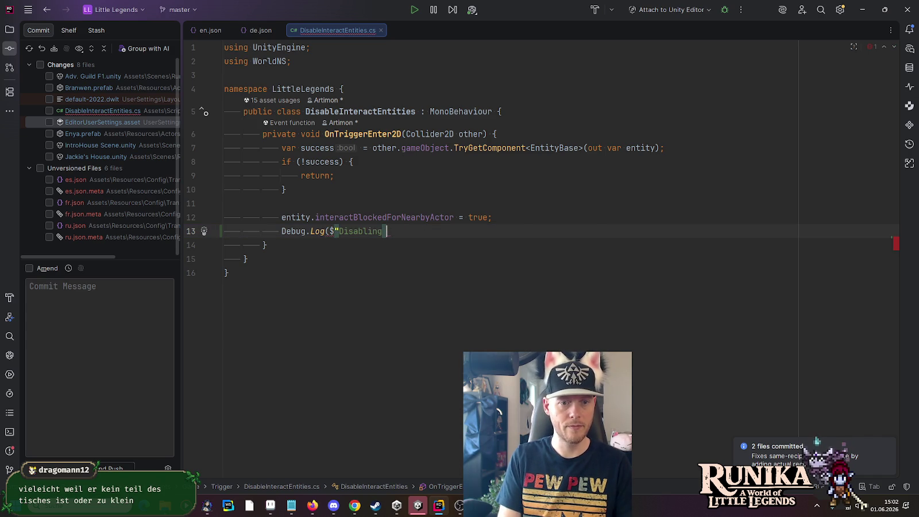
key(Tab)
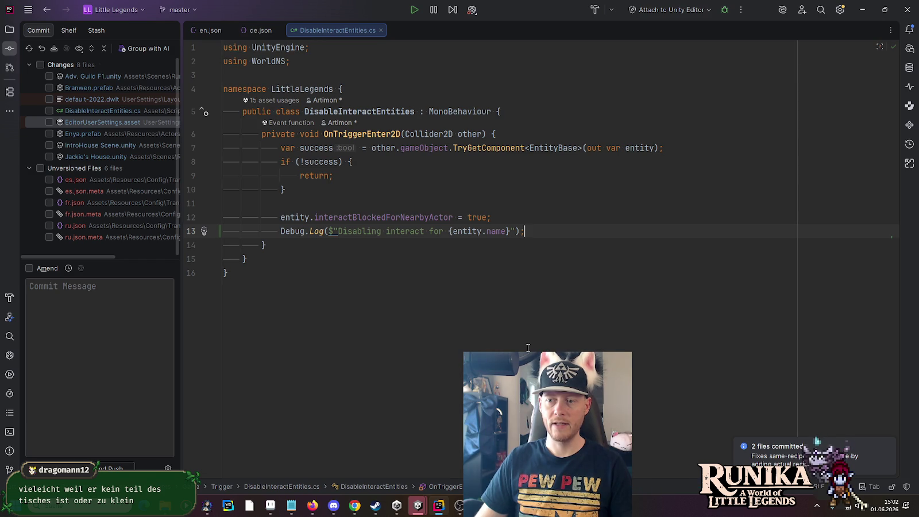
click(416, 508)
click(444, 28)
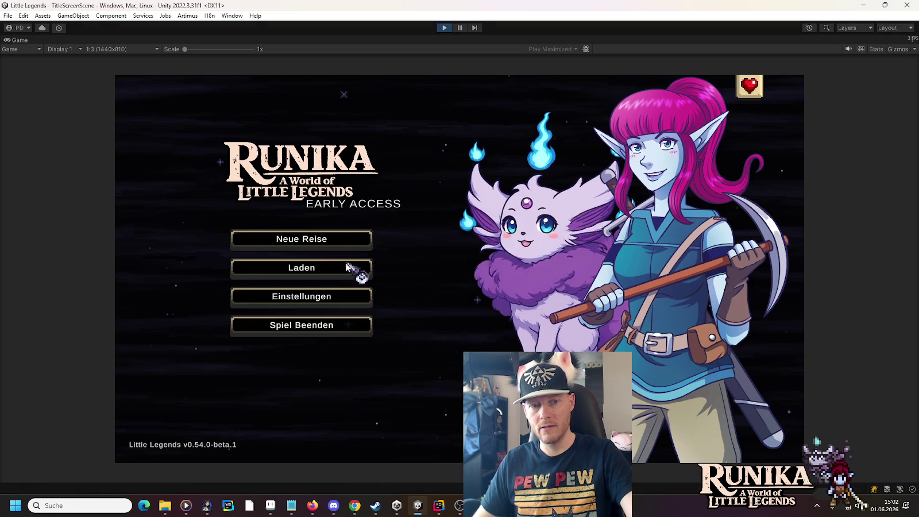
Load the playtest save, confirm the Console shows 'Disabling interact for Counter(Clone)', and stop playing.
click(356, 268)
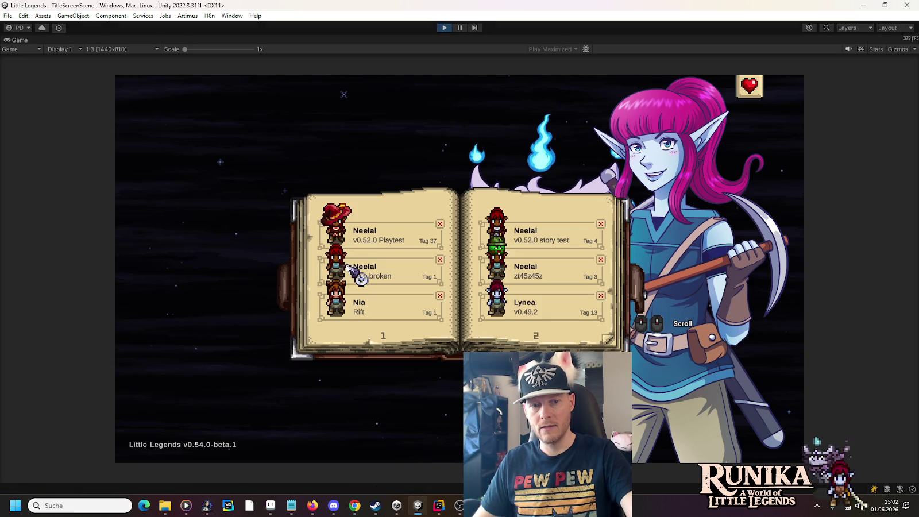
click(355, 237)
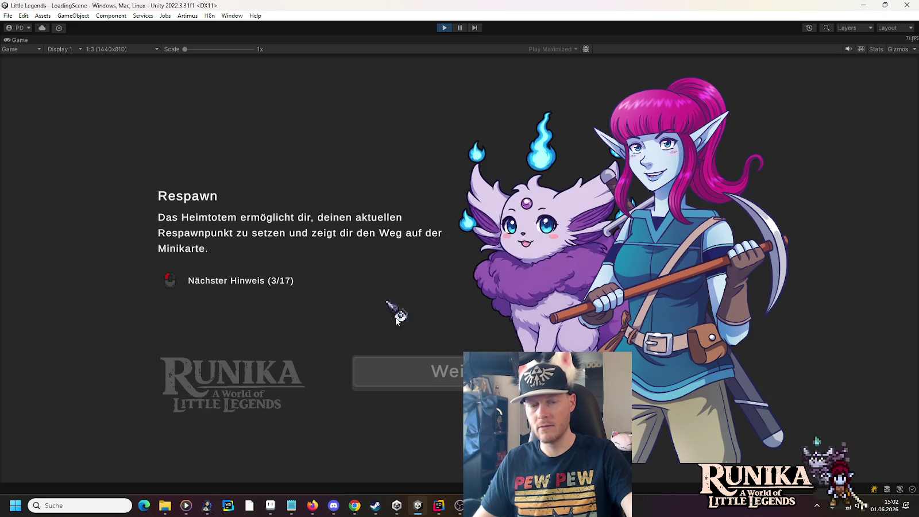
click(416, 379)
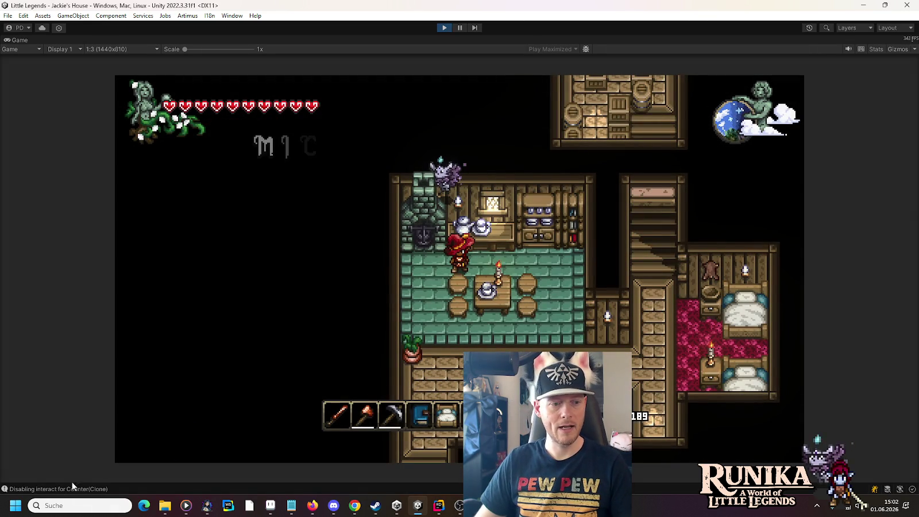
click(68, 487)
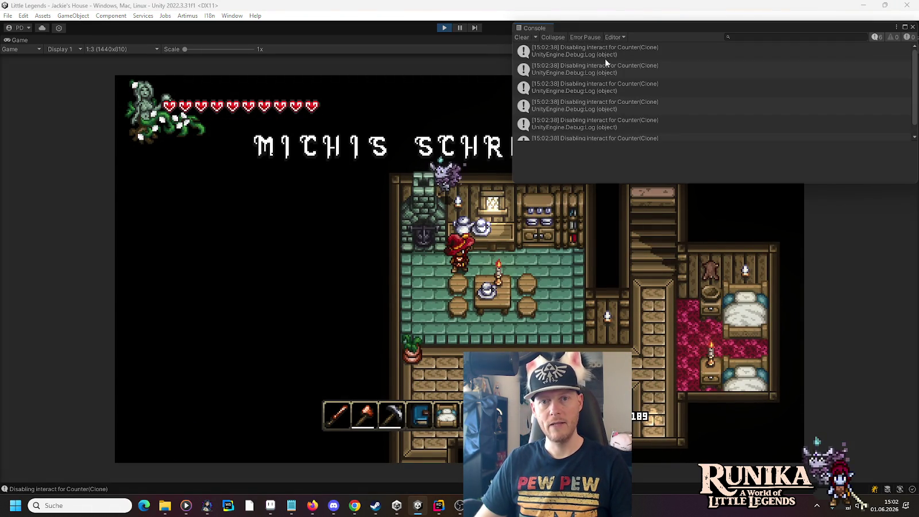
scroll(606, 132, down, 1)
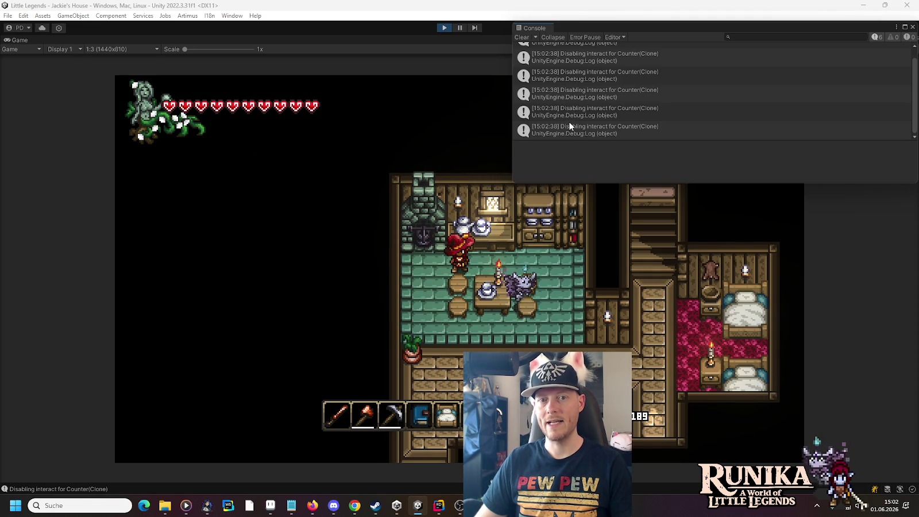
click(440, 27)
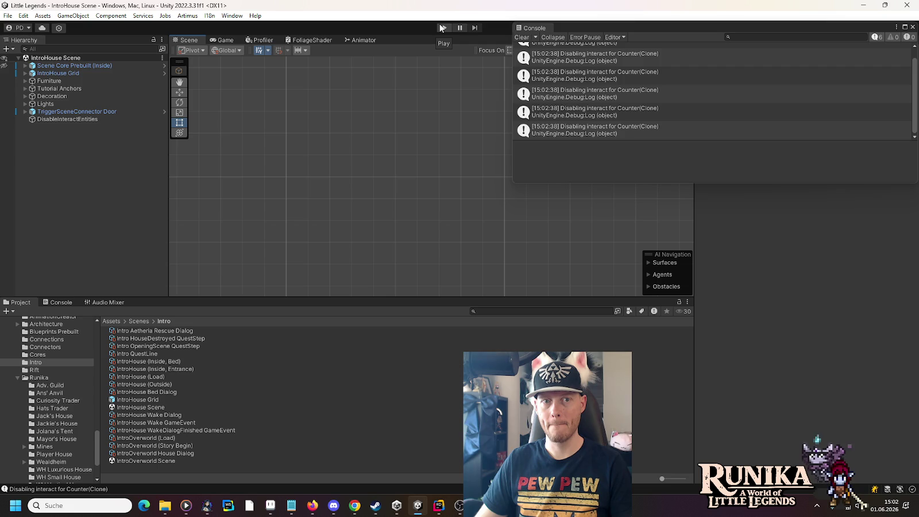
Close the floating Console and frame the IntroHouse Grid map in the Scene view.
click(913, 27)
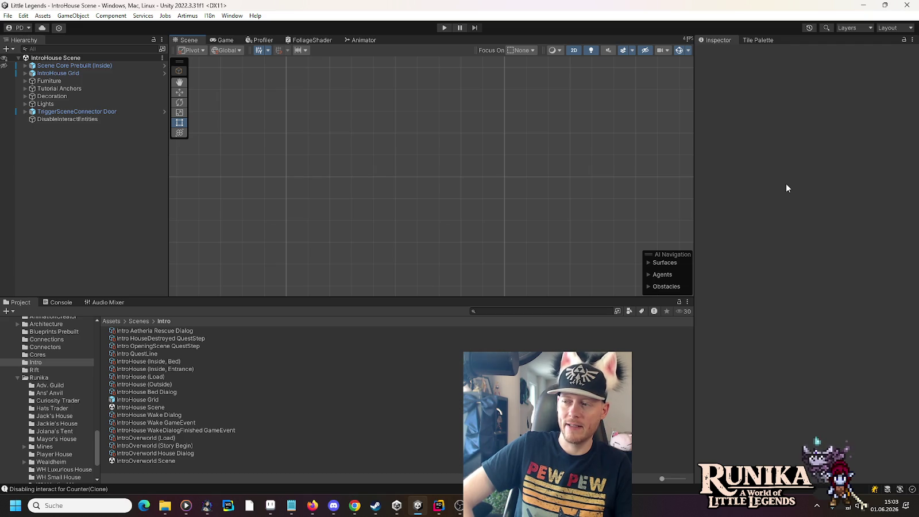
click(61, 75)
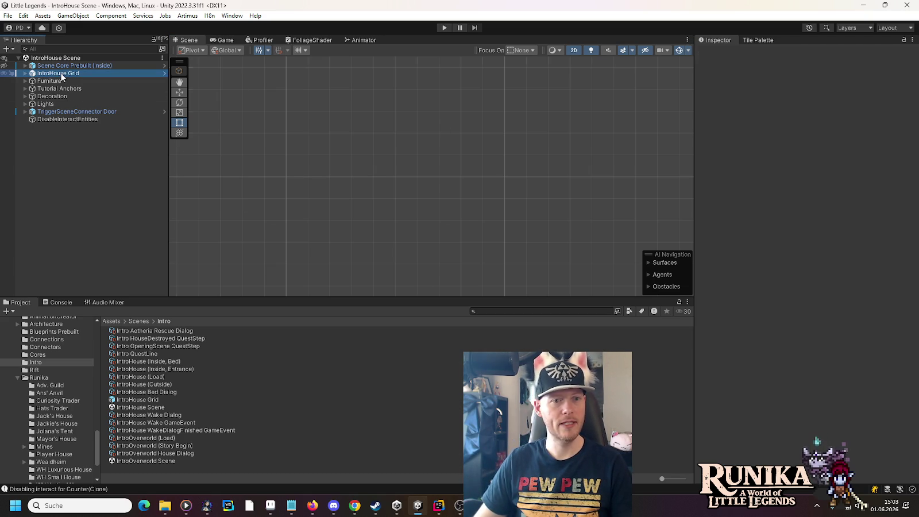
double_click(62, 75)
click(455, 166)
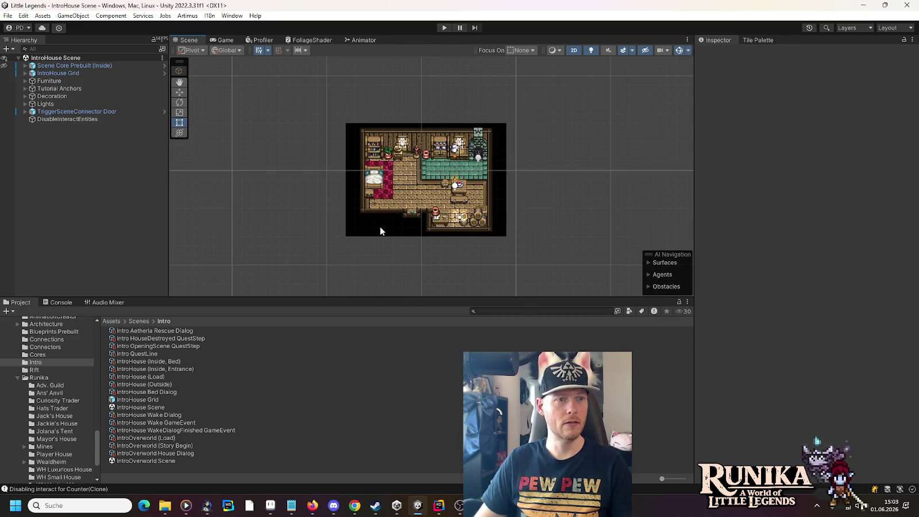
Open the Jackie's House scene from Scenes > Runika, then move to Rider's empty line 11.
click(54, 423)
double_click(138, 330)
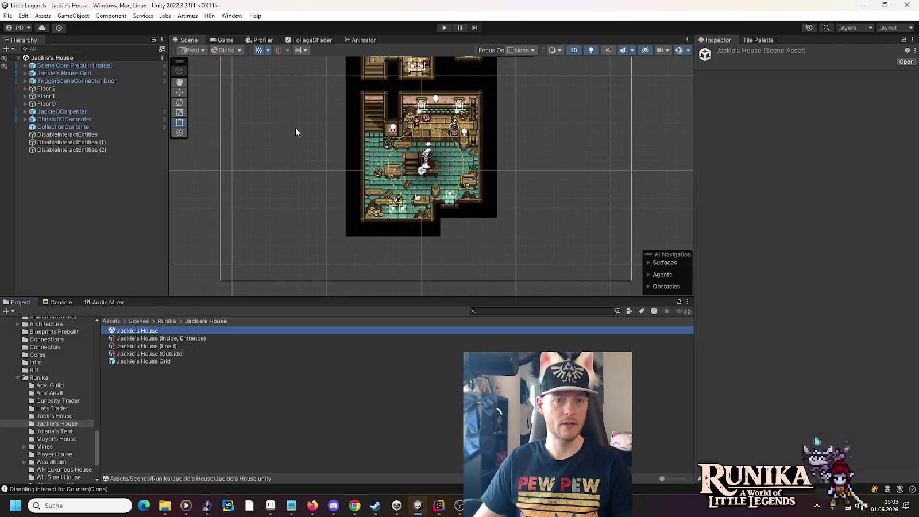
key(alt+Tab)
click(574, 203)
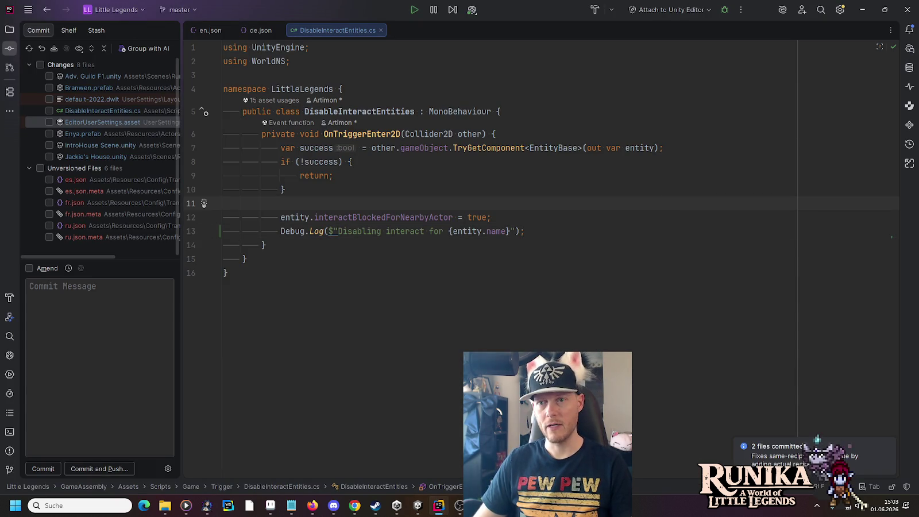
Begin an AI Chat question about an object with no rigidbody, then switch to Unity.
click(908, 48)
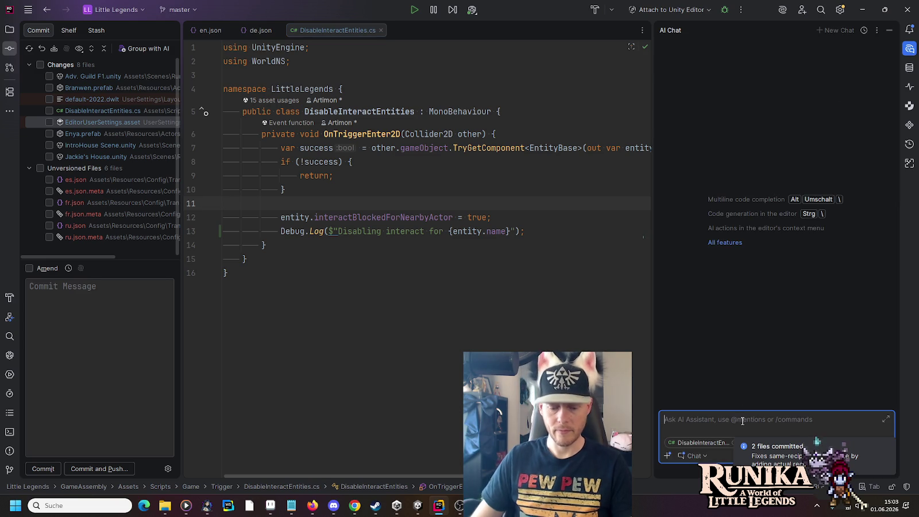
text(If this object has no rig)
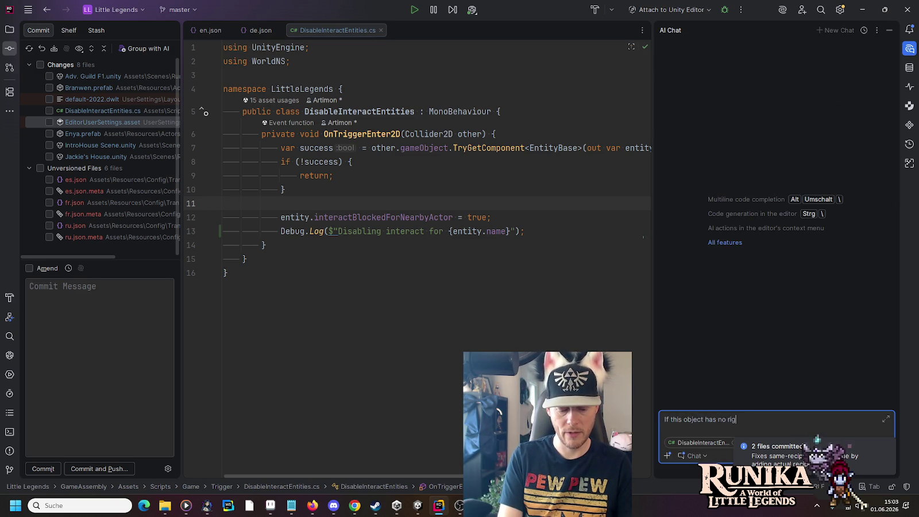
text(idbody)
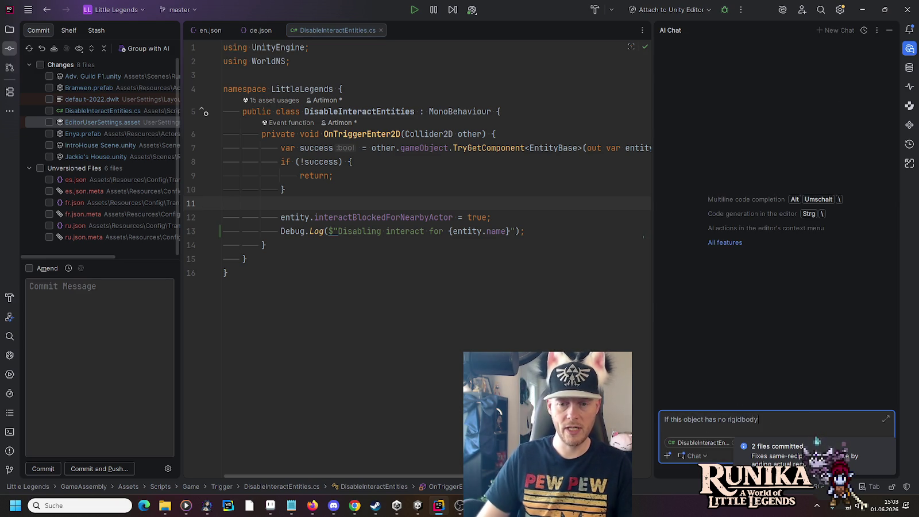
key(alt+Tab)
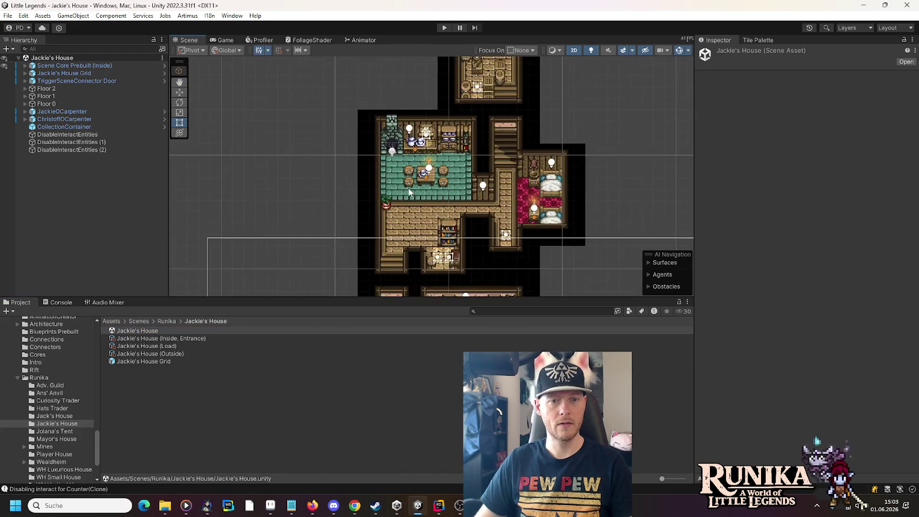
Select the wooden table and inspect its TableSprite and DecorationSprite children in the Hierarchy.
scroll(408, 190, up, 5)
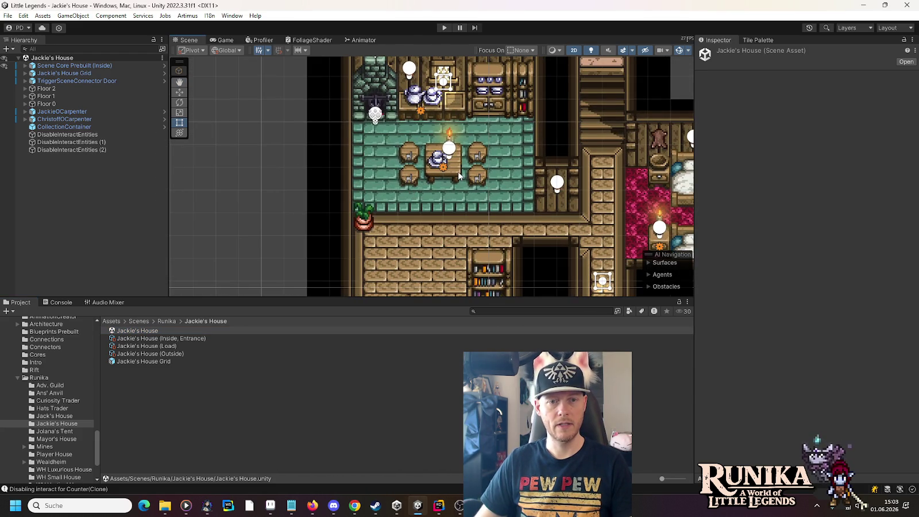
click(458, 175)
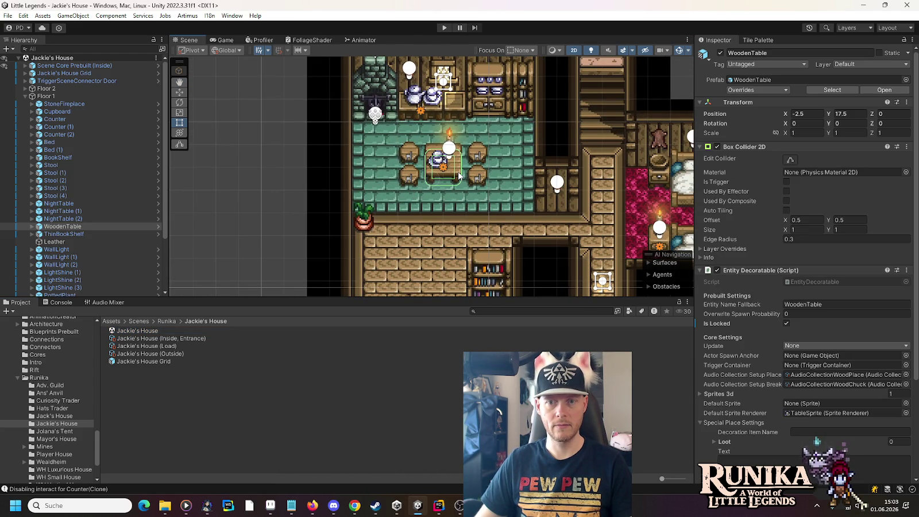
click(32, 227)
scroll(723, 241, down, 5)
click(39, 234)
click(64, 234)
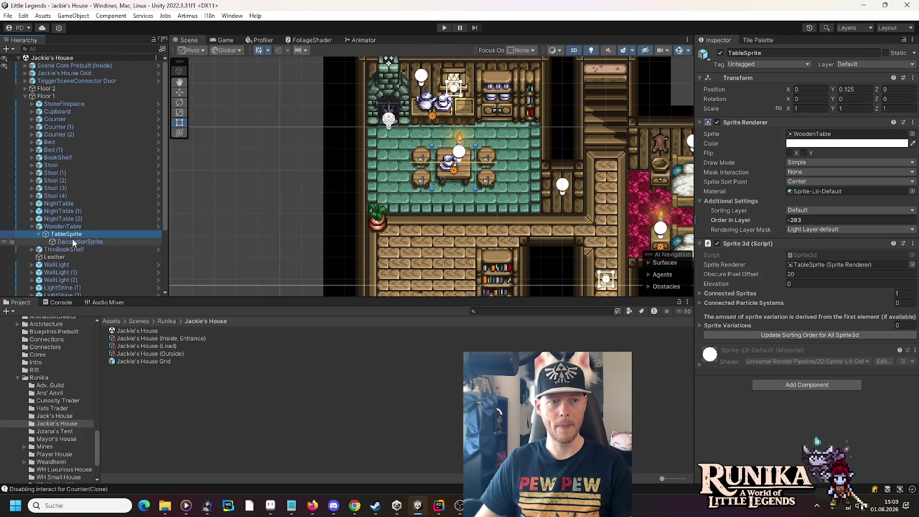
click(74, 242)
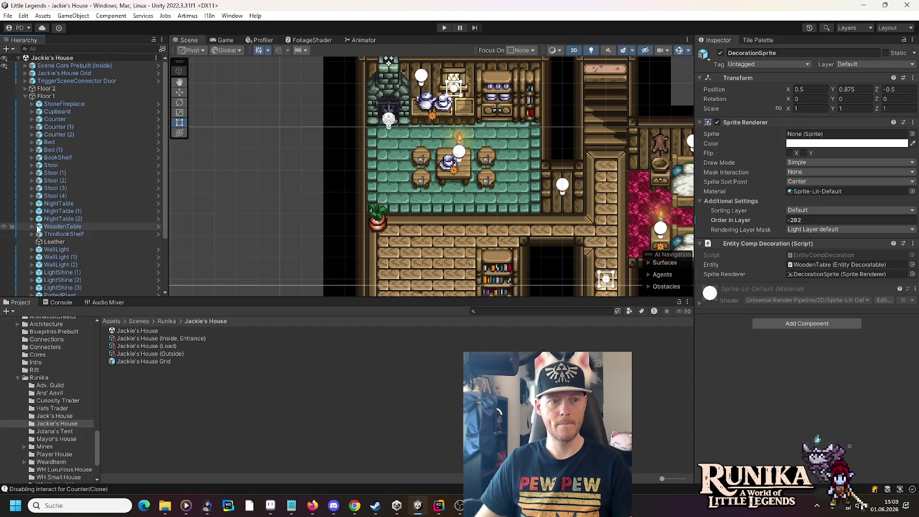
key(alt+Tab)
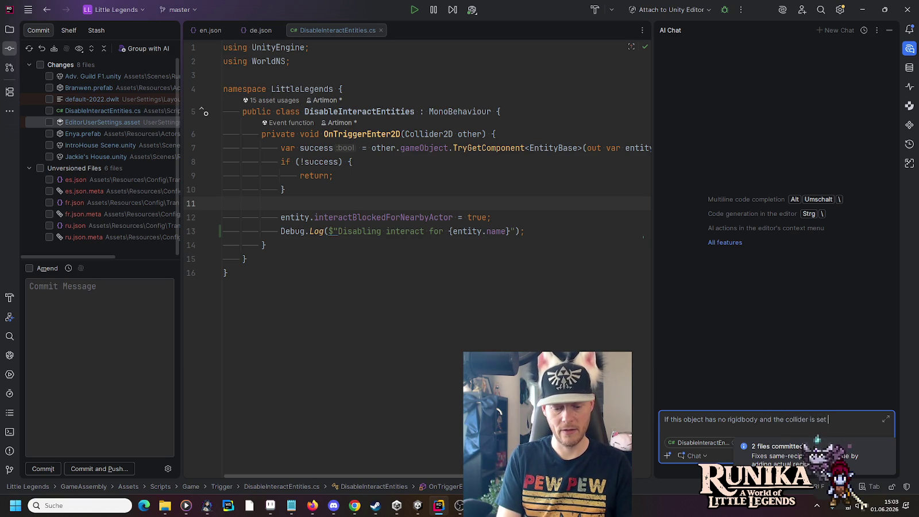
Ask whether a trigger works when the other non-trigger object lacks a rigidbody, and read the answer.
text(trigger )
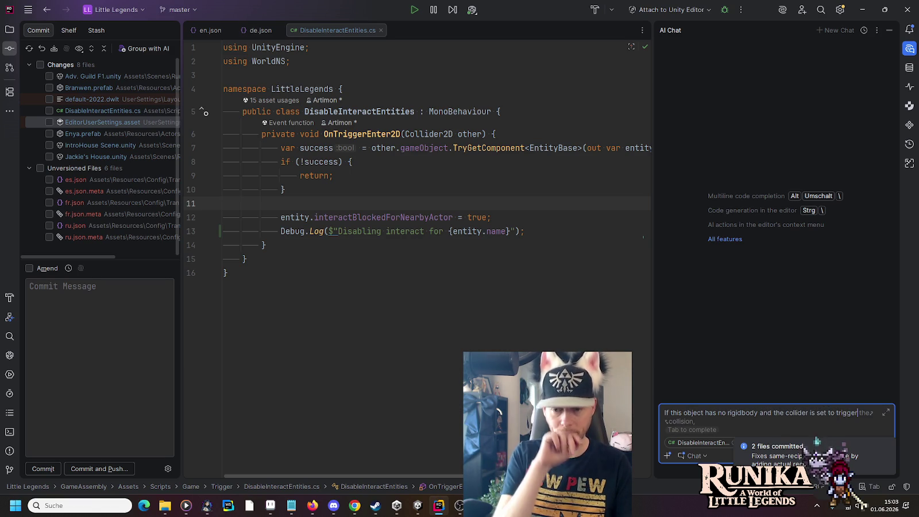
text(and the )
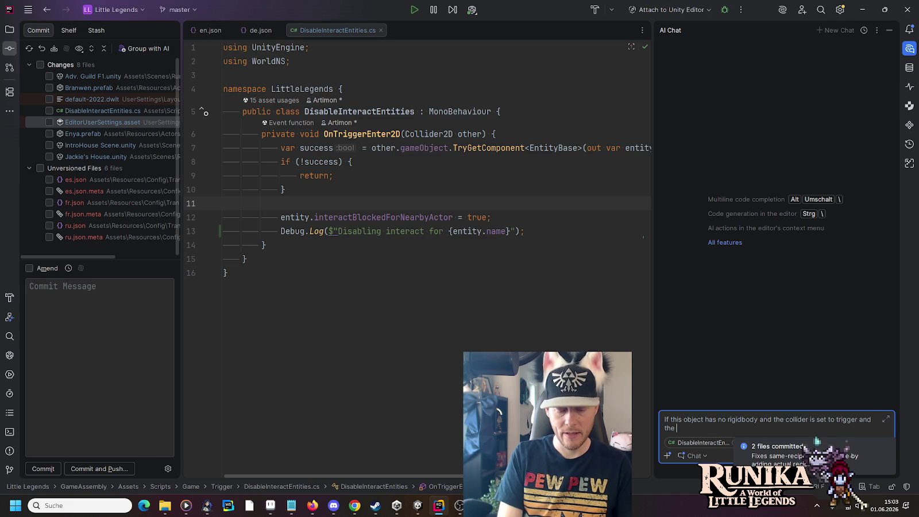
text(other object is not a tr)
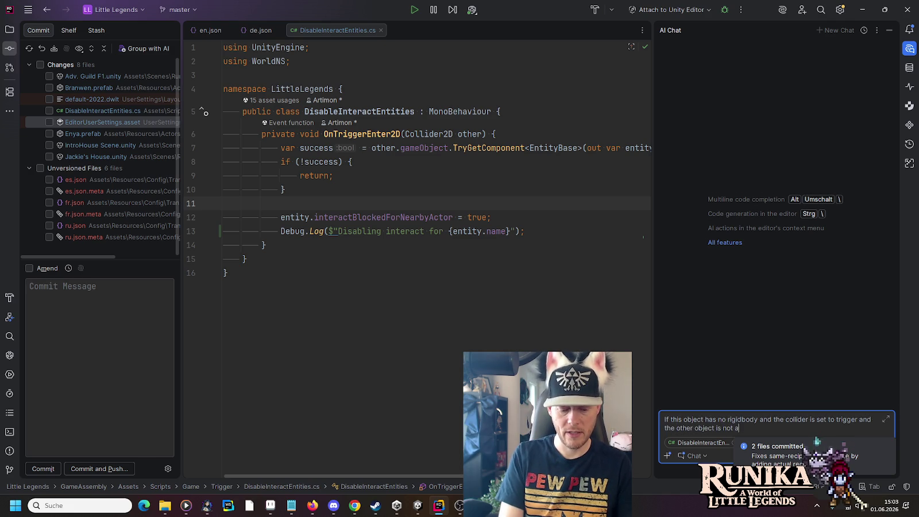
text(igger but)
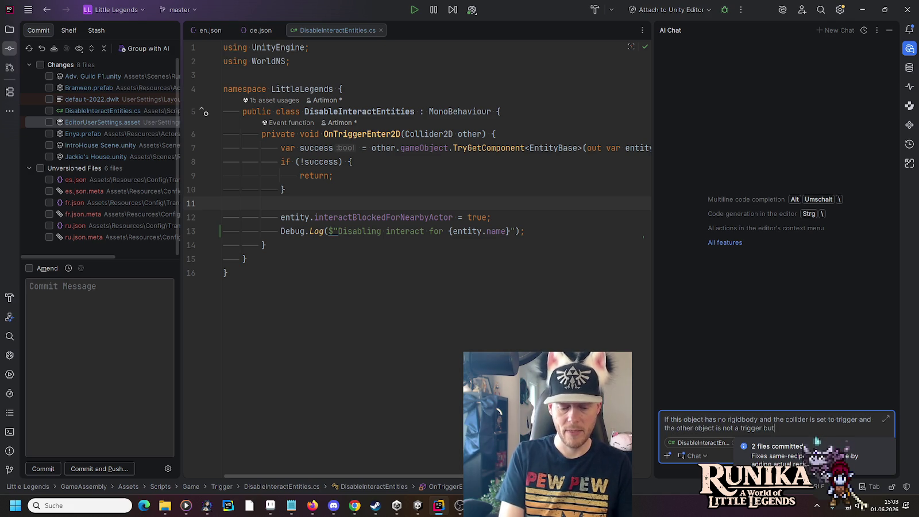
text( also does not h)
text(ave a )
text(rigidbod)
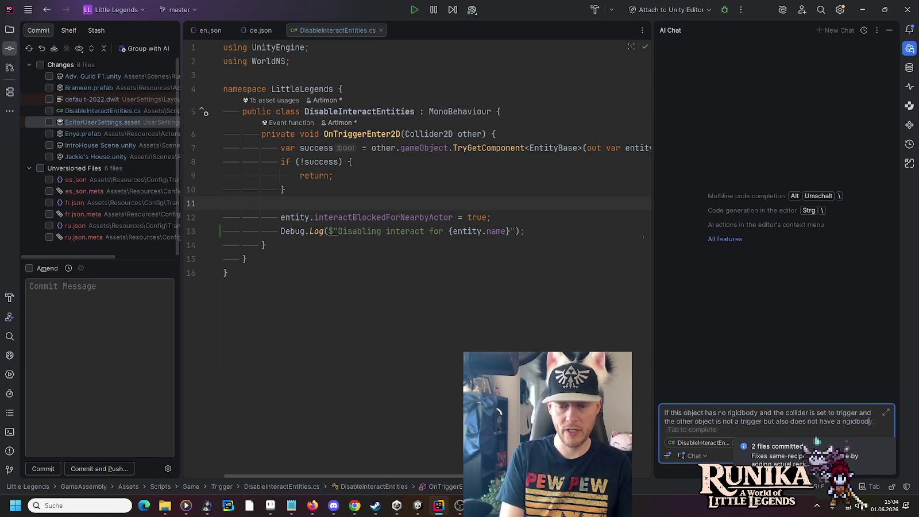
key(Tab)
text(will it work?)
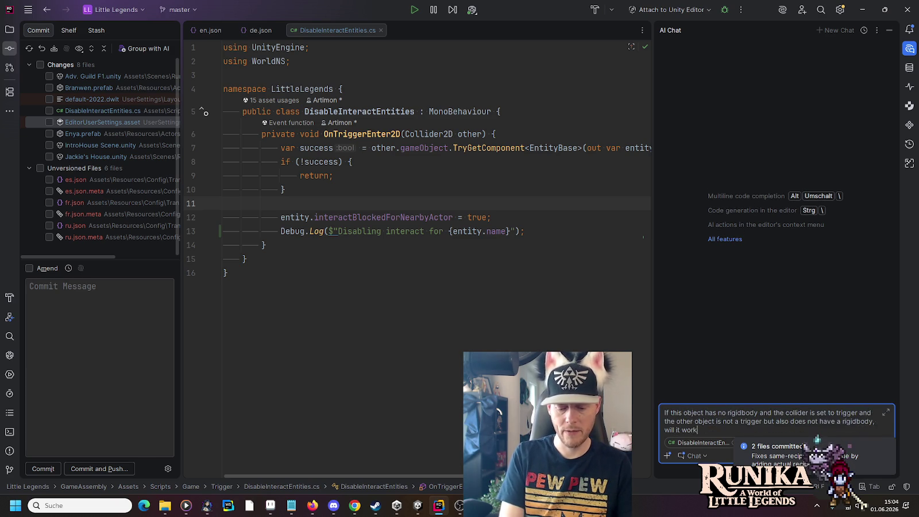
key(Return)
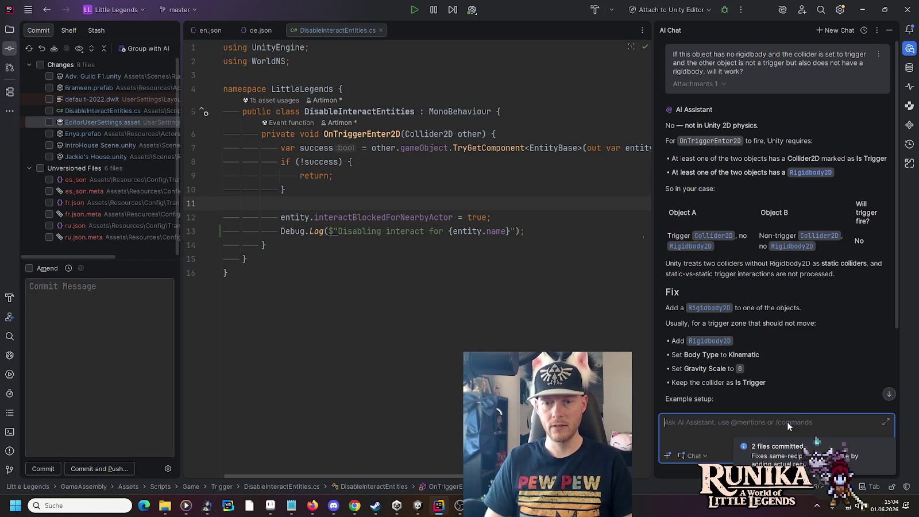
click(749, 355)
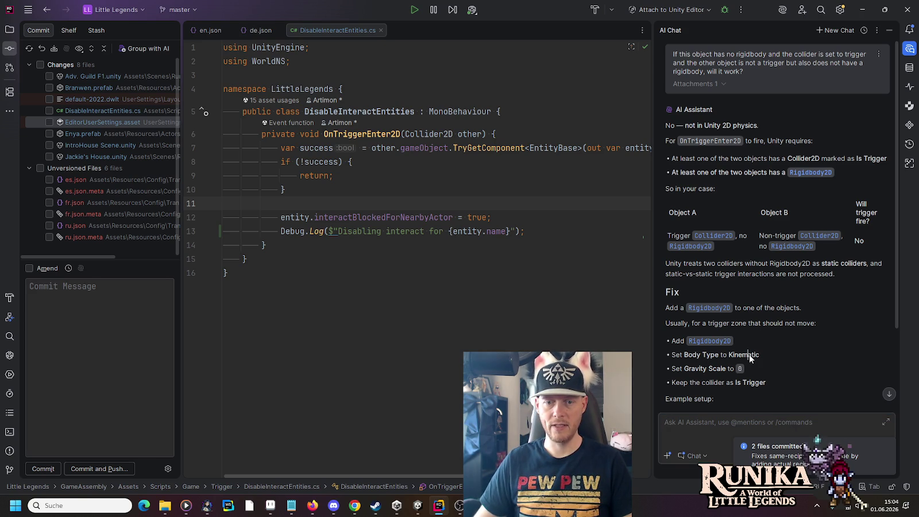
scroll(749, 355, down, 2)
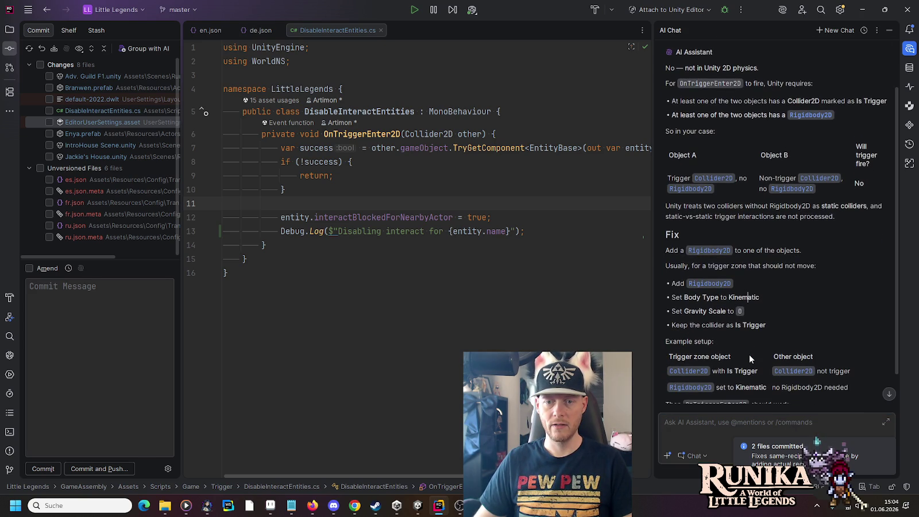
scroll(748, 354, down, 2)
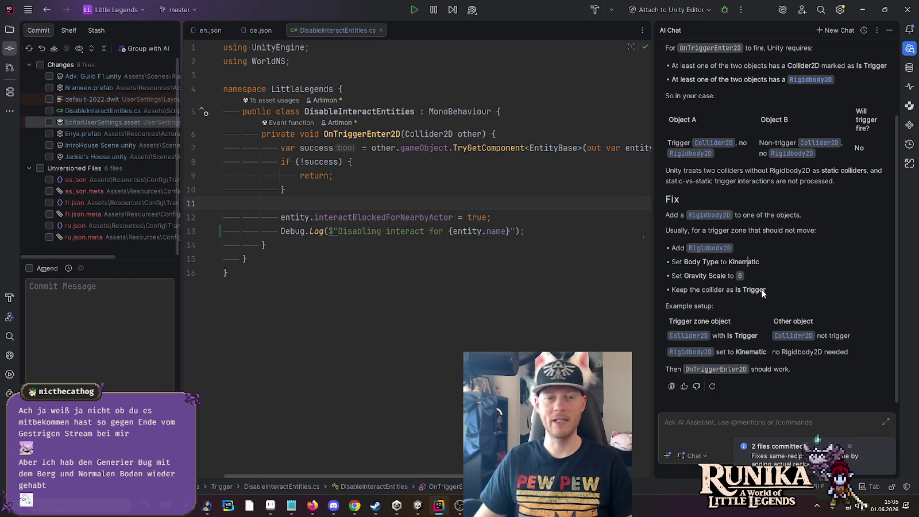
click(418, 506)
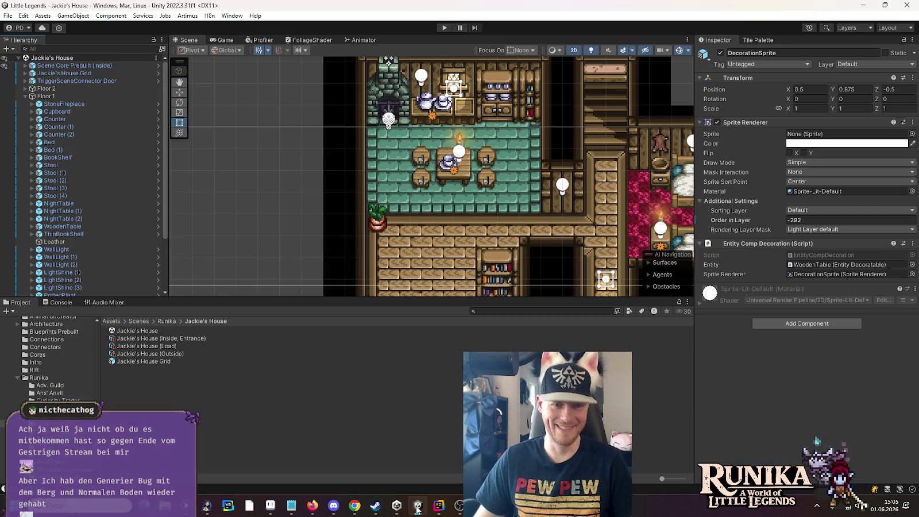
Add a Rigidbody 2D component to the DisableInteractEntities object.
click(456, 175)
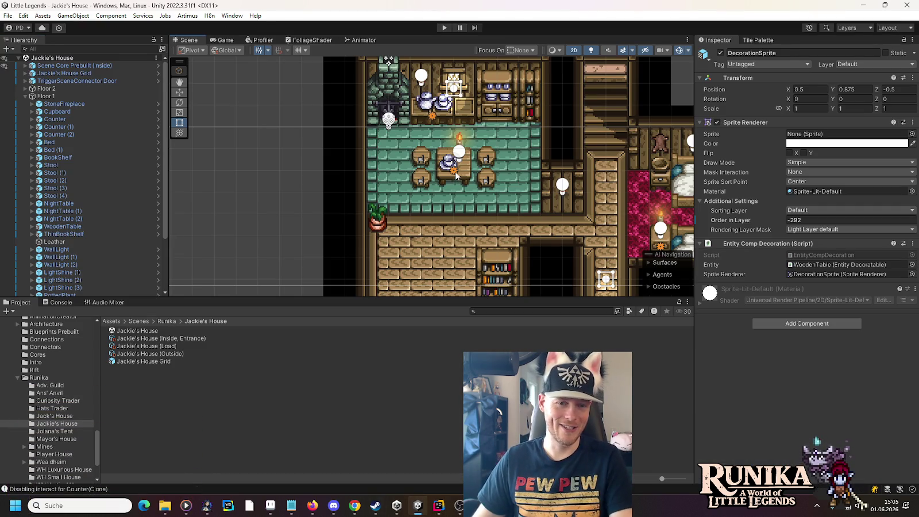
click(456, 175)
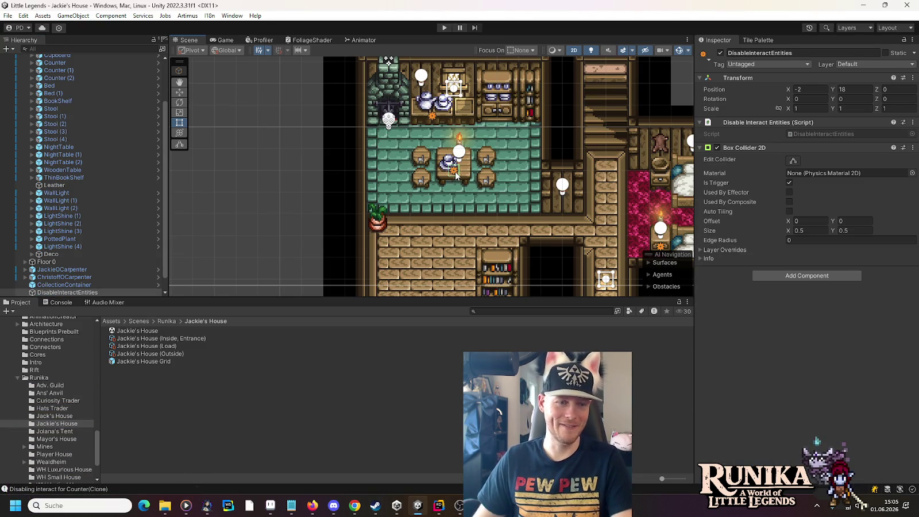
click(784, 275)
text(rigidbody)
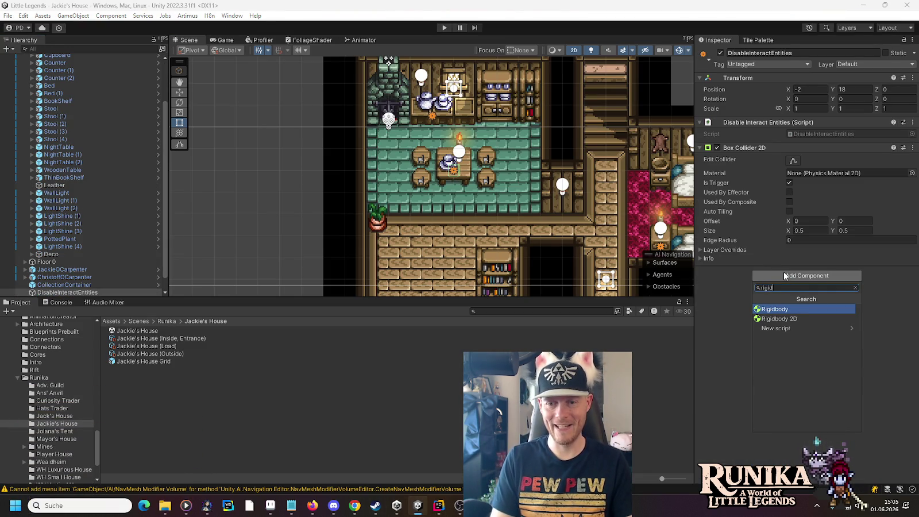
key(Down)
key(Return)
click(784, 271)
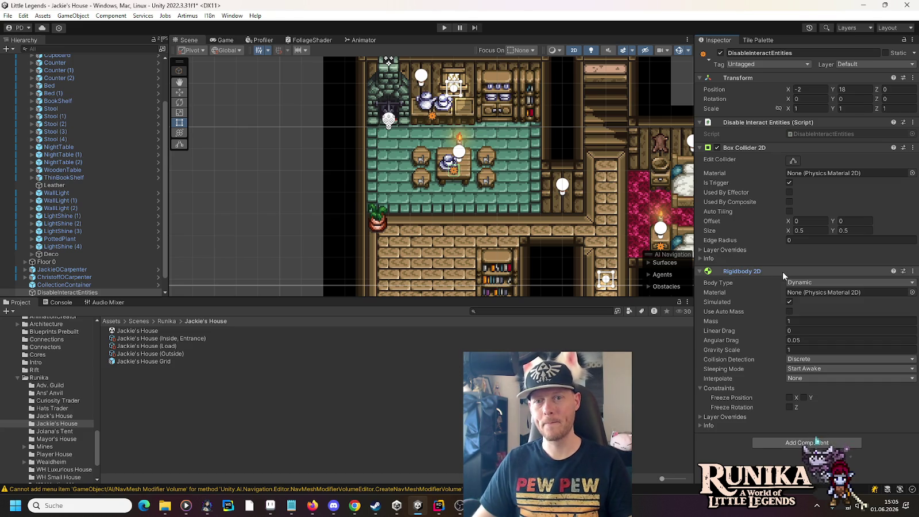
Move Box Collider 2D and Rigidbody 2D above the script, set Mass 0 and Body Type Kinematic.
drag(733, 147, 739, 122)
drag(745, 272, 746, 240)
click(703, 123)
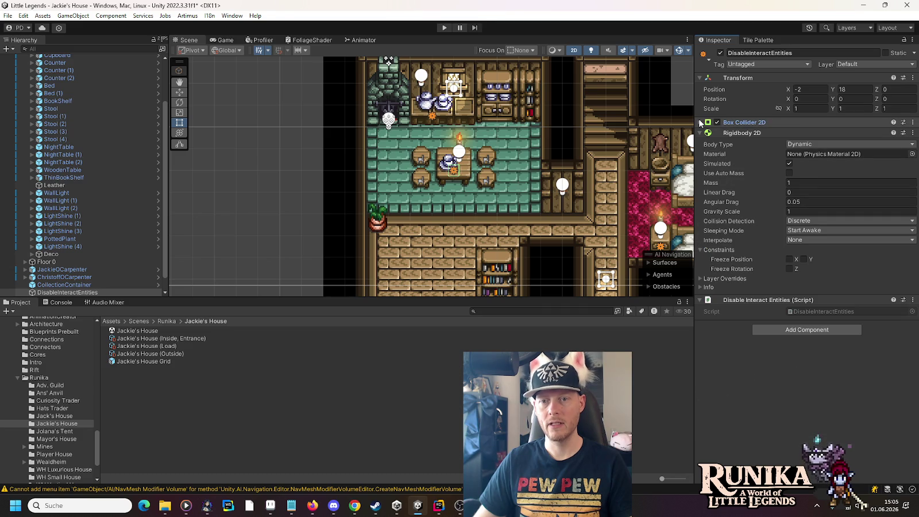
click(813, 184)
text(0)
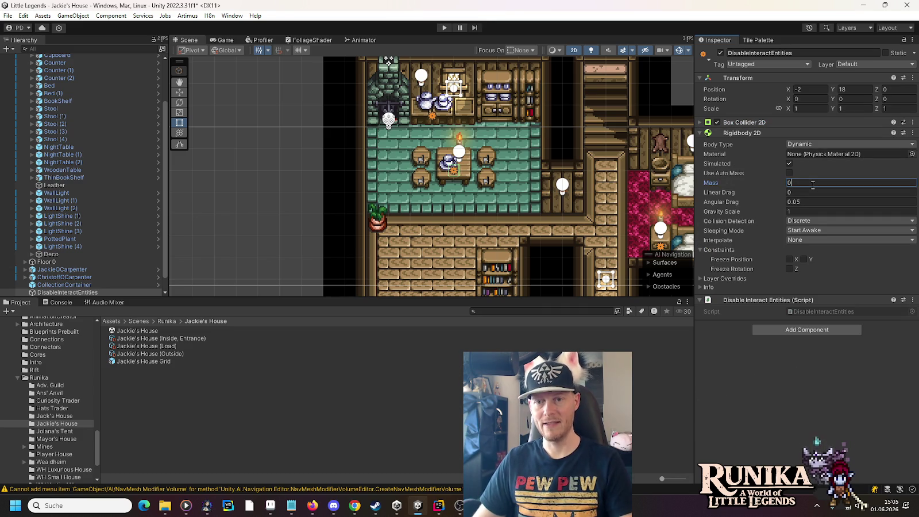
click(798, 145)
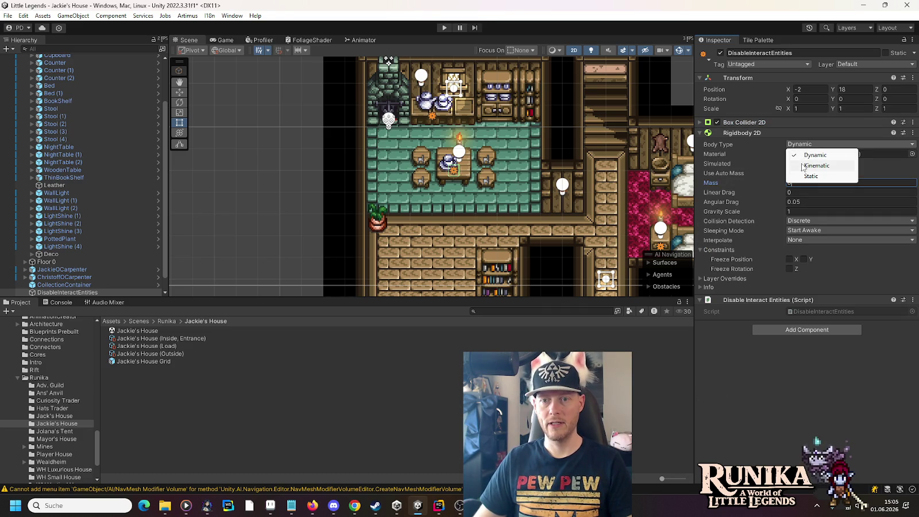
click(801, 163)
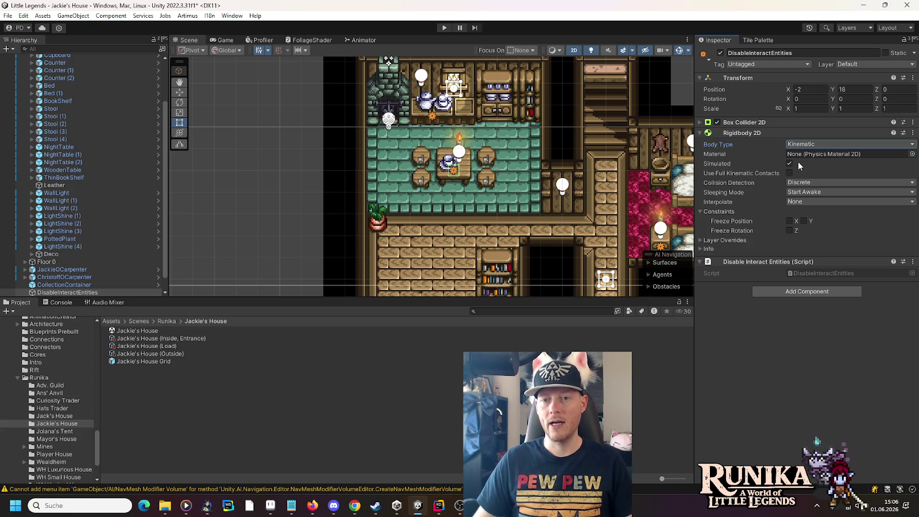
Freeze the Rigidbody 2D's X and Y position, cross-checking against the AI chat answer.
click(789, 221)
click(803, 221)
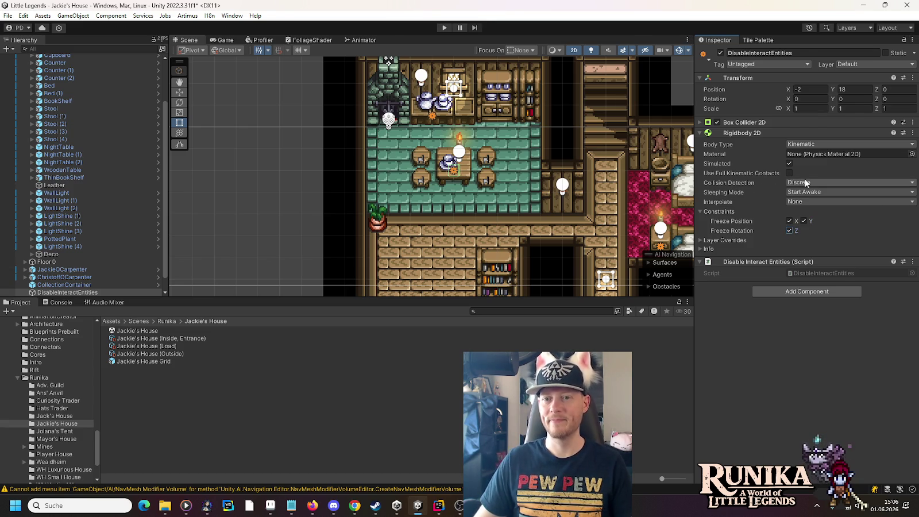
key(alt+Tab)
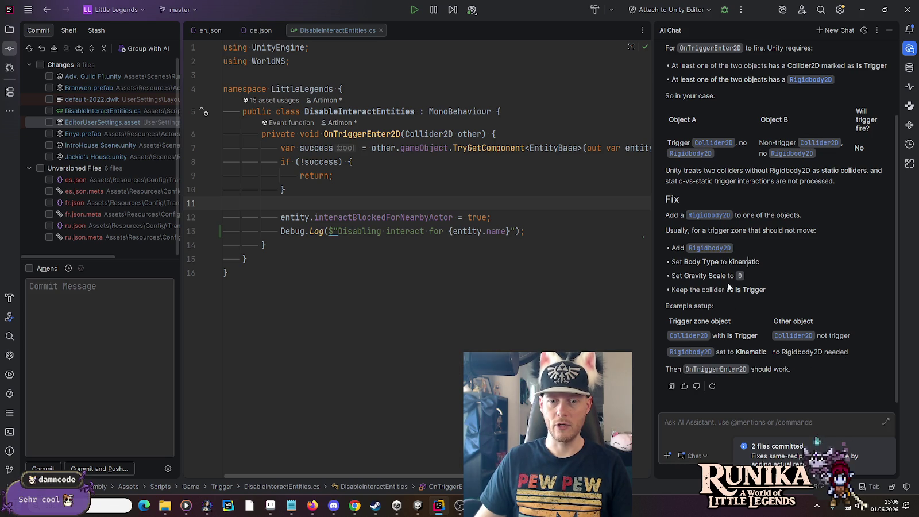
key(alt+Tab)
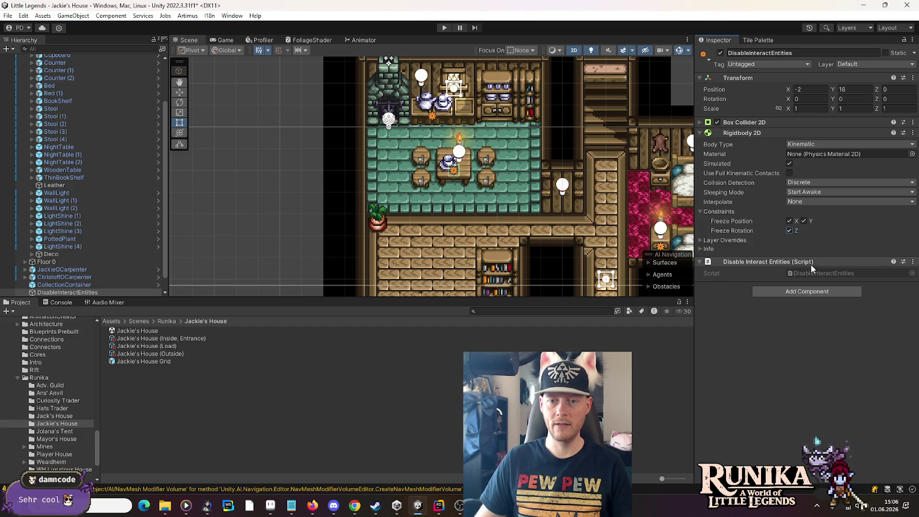
click(700, 248)
click(699, 248)
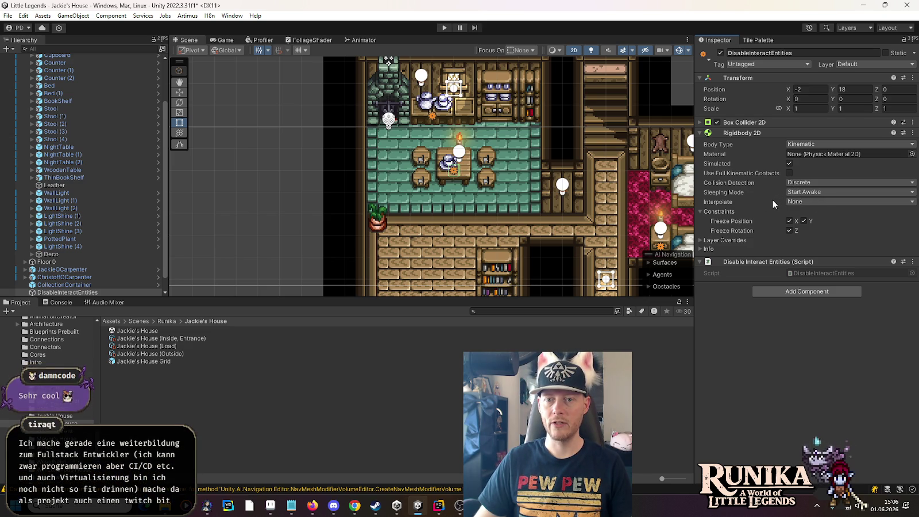
key(alt+Tab)
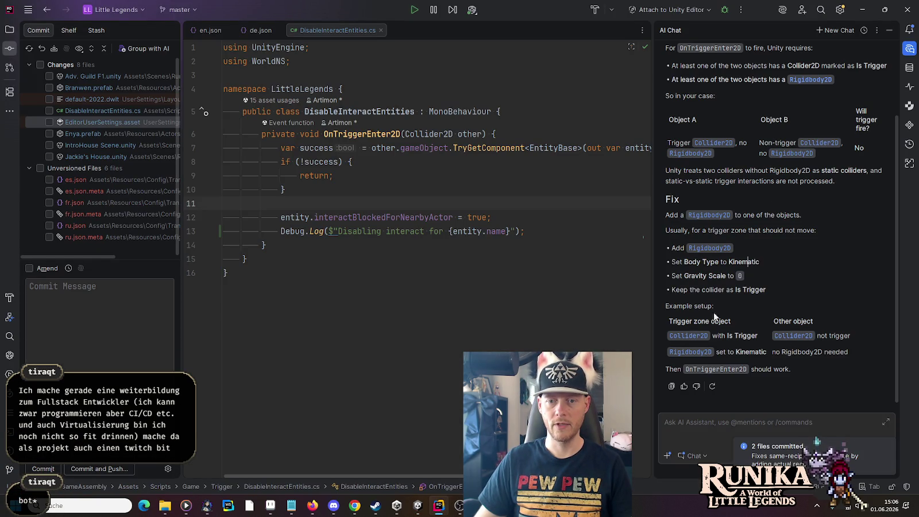
key(alt+Tab)
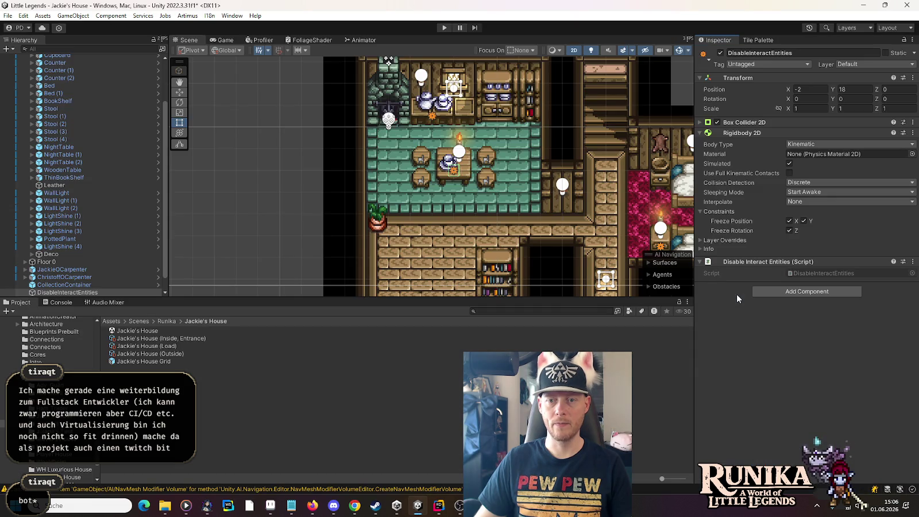
Review Rigidbody 2D info, layer overrides and Box Collider 2D, toggle Simulated off and on, then play.
click(699, 248)
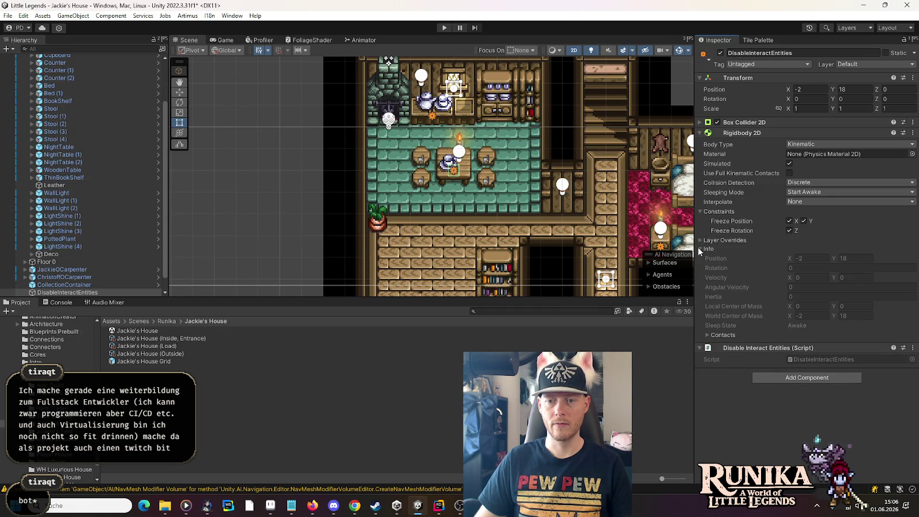
click(699, 249)
click(699, 240)
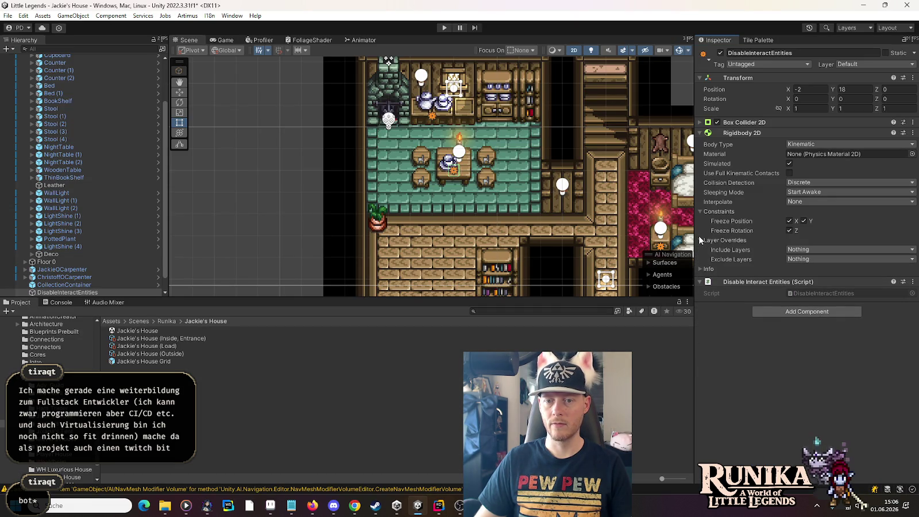
click(699, 239)
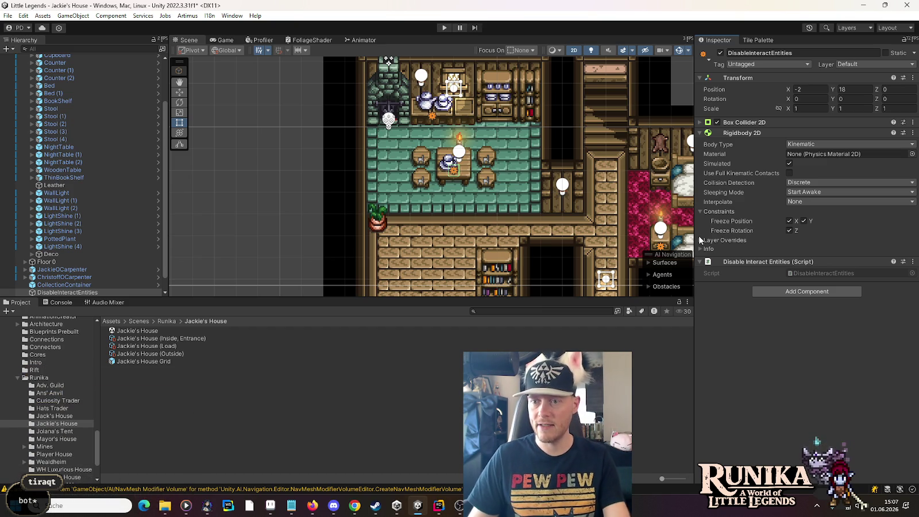
click(737, 123)
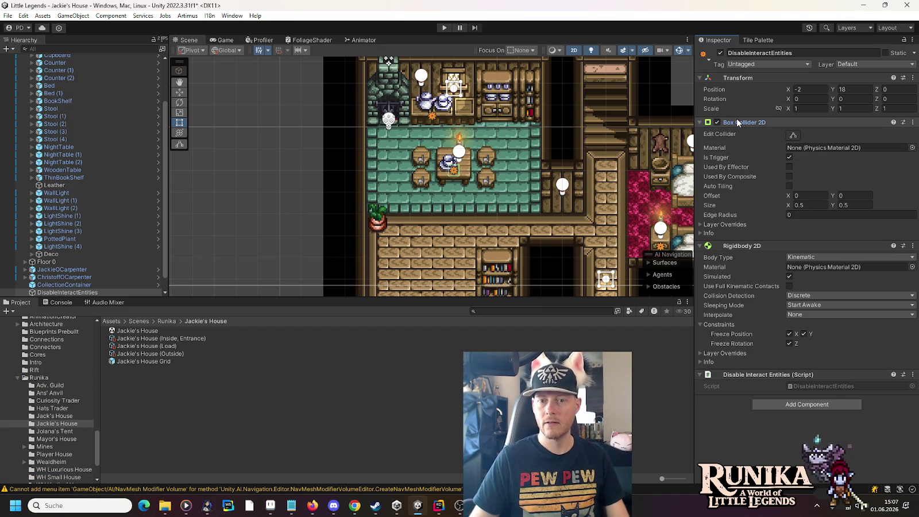
click(737, 122)
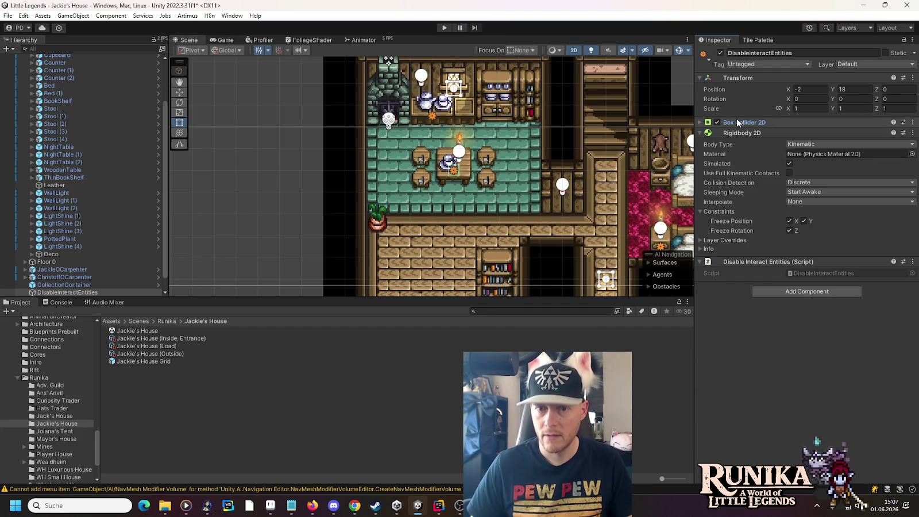
click(790, 164)
click(789, 163)
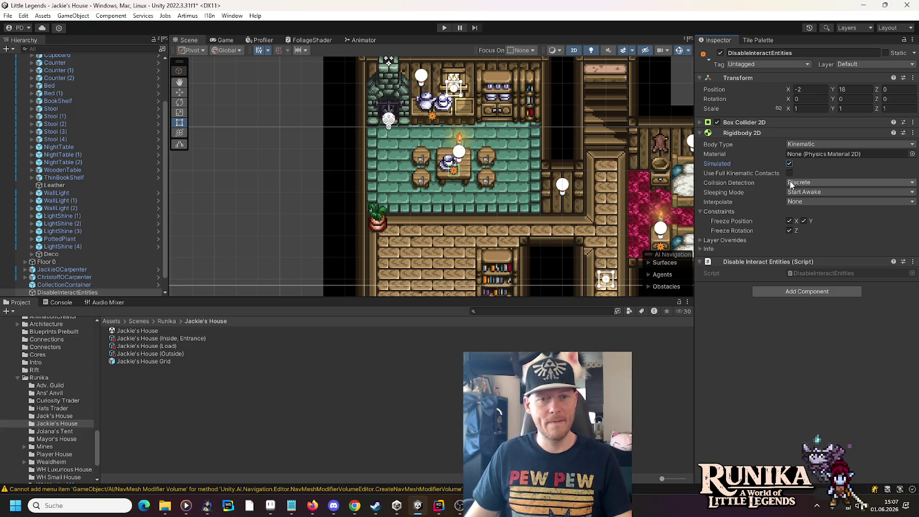
click(444, 28)
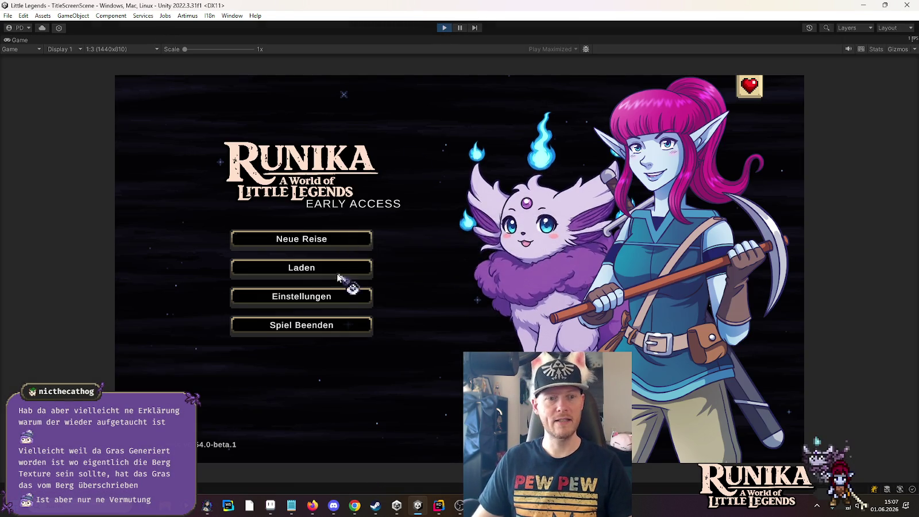
Load the playtest save, walk through Jackie's House dismissing Tari's line, then stop play mode.
click(339, 268)
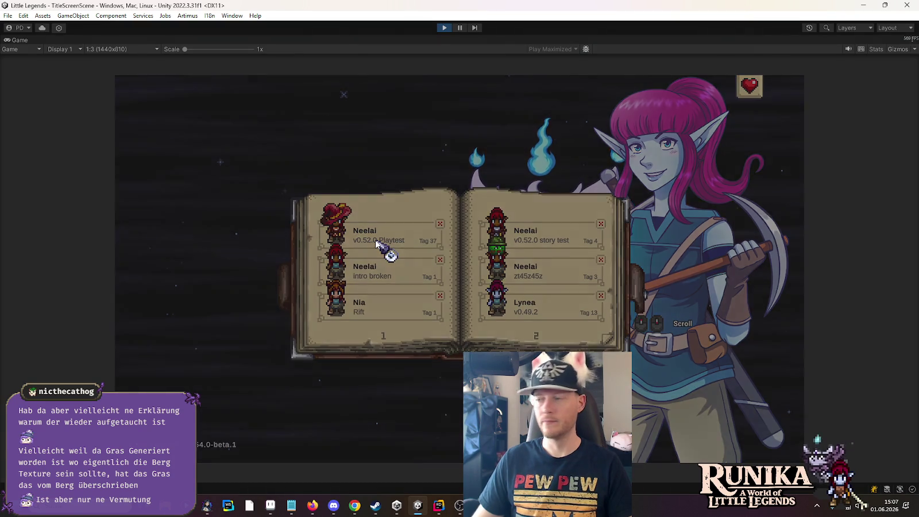
click(376, 243)
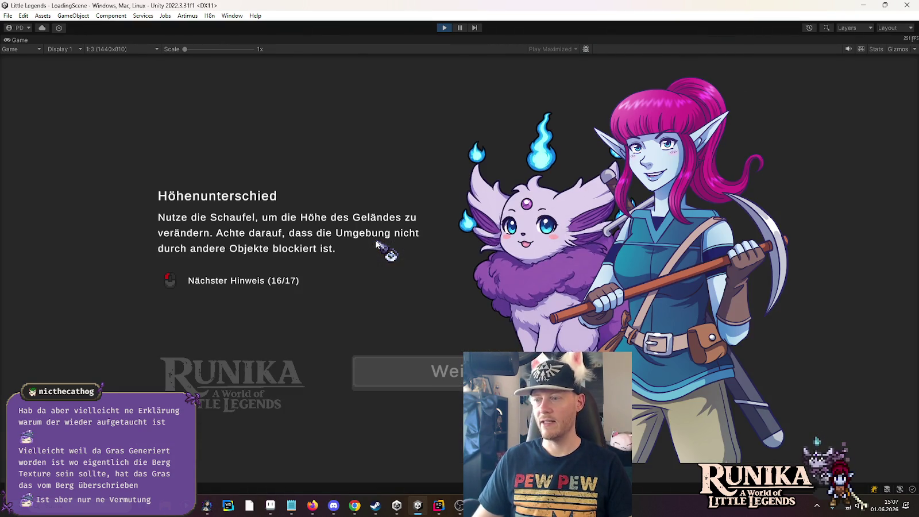
click(427, 380)
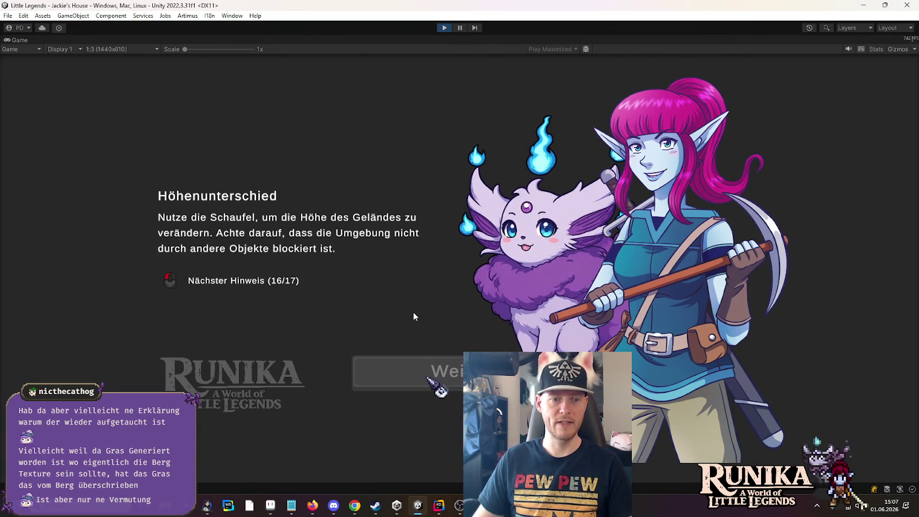
key(d)
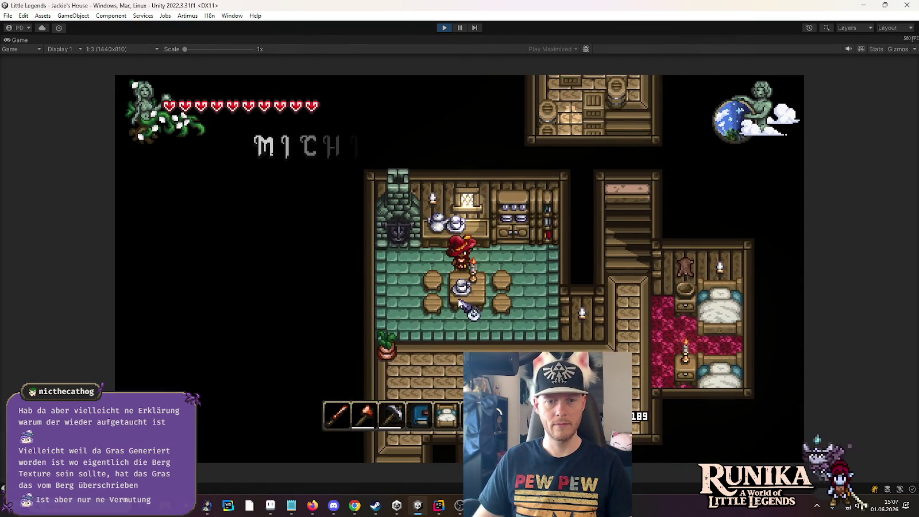
key(d)
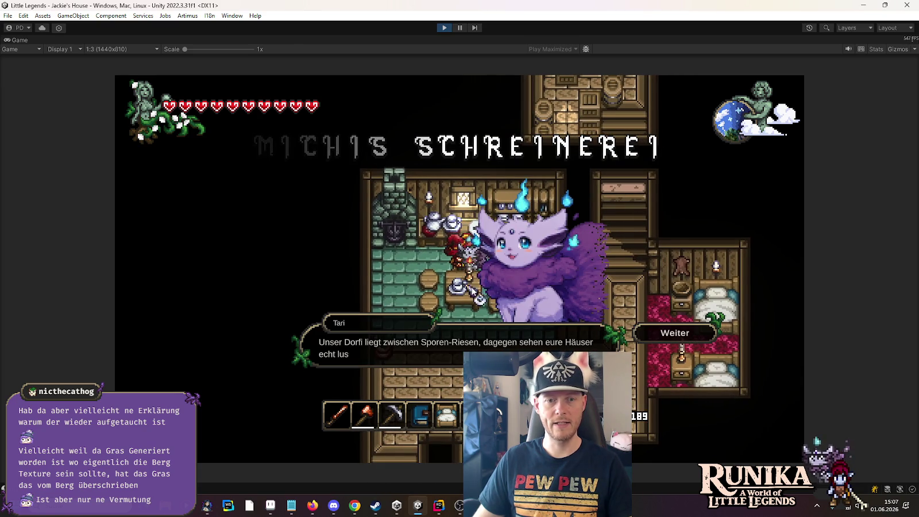
click(660, 332)
key(a)
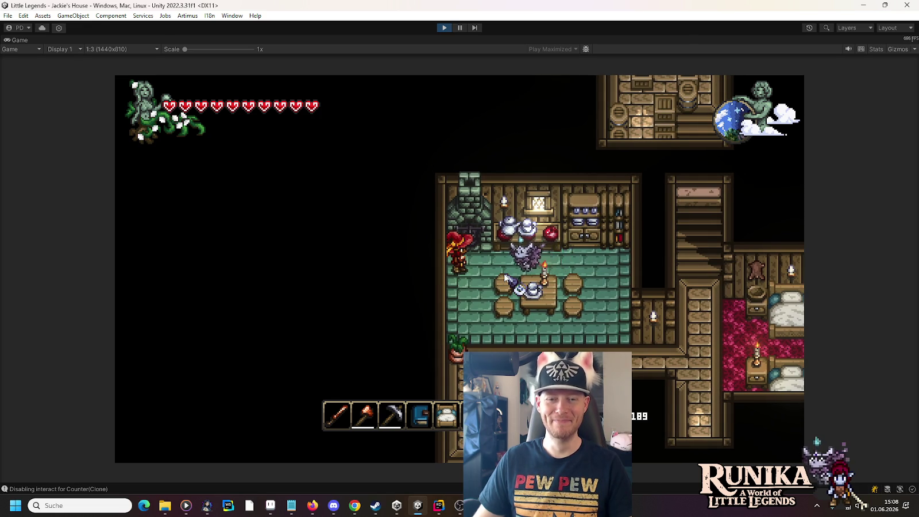
key(d)
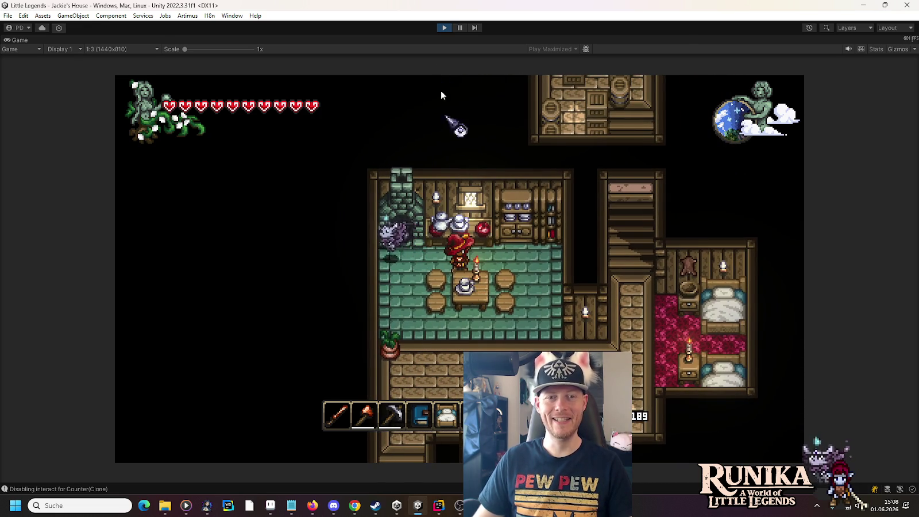
click(444, 28)
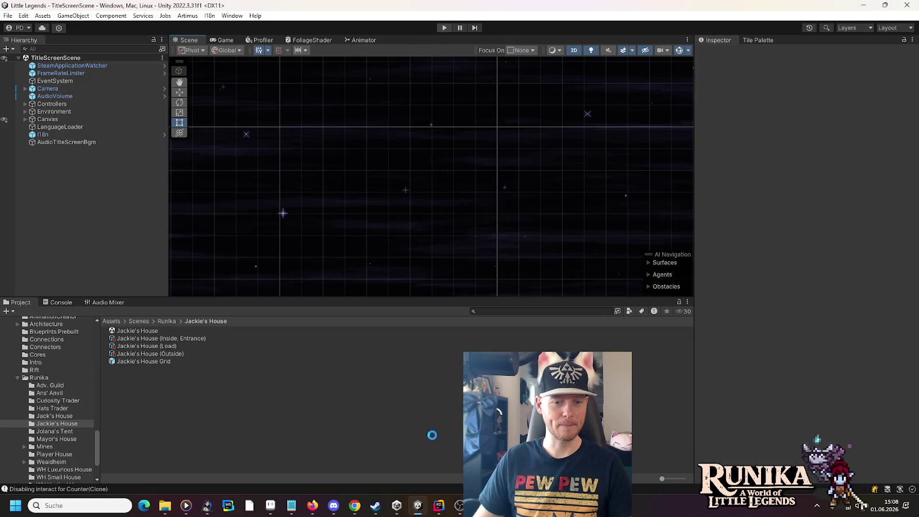
Open Resources/Trigger and drag DisableInteractEntities into it to save it as a prefab.
mouse_move(443, 508)
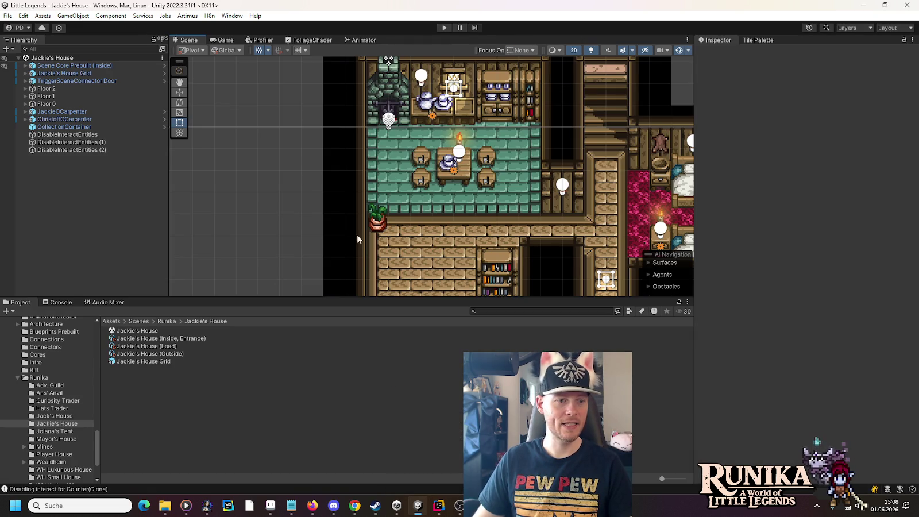
click(18, 377)
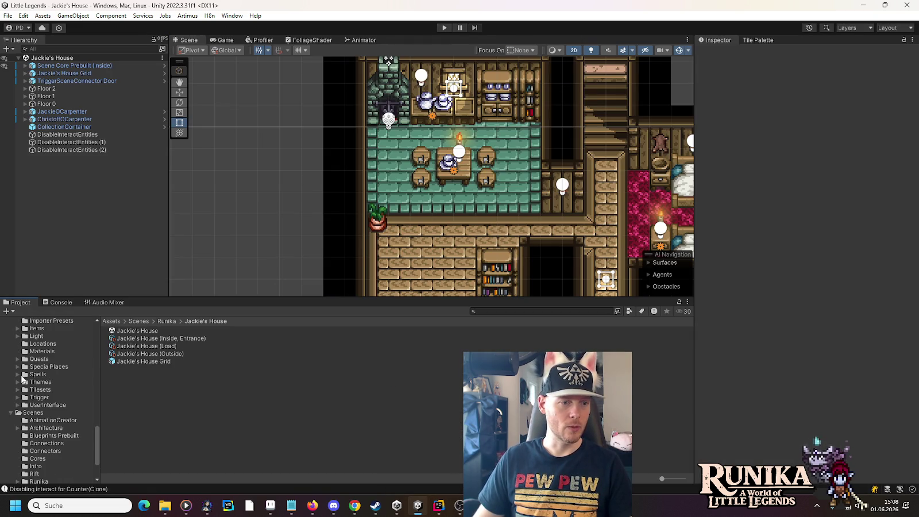
click(50, 427)
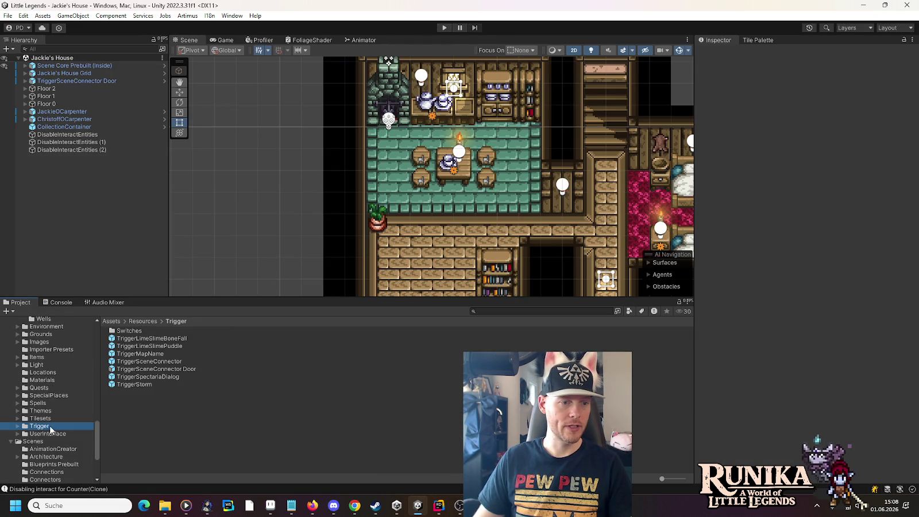
click(76, 149)
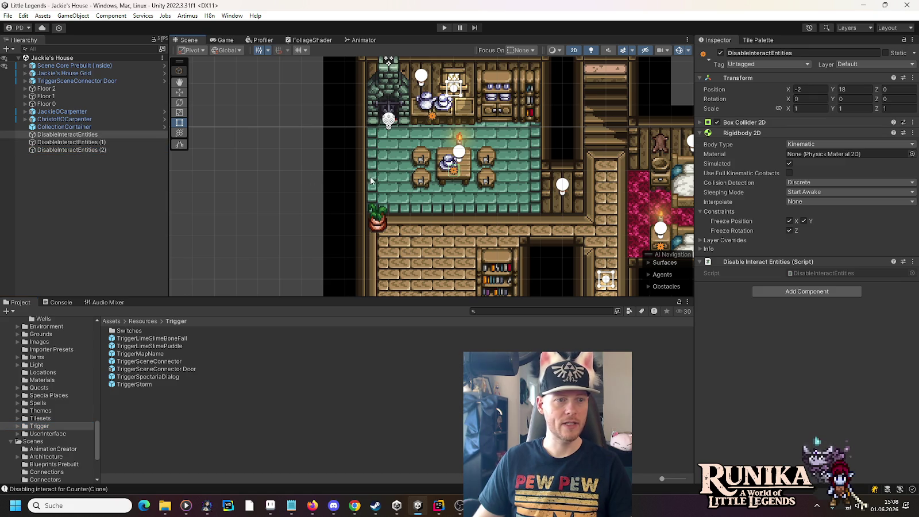
click(81, 134)
scroll(58, 409, up, 1)
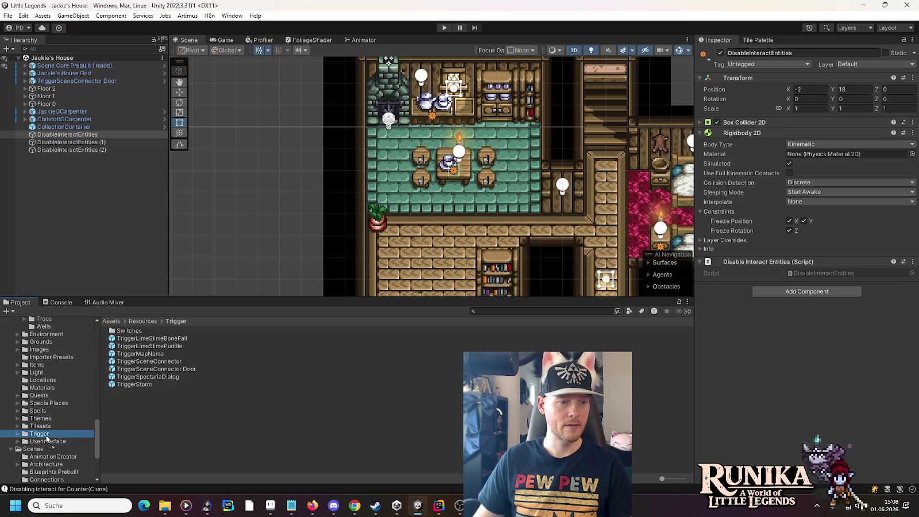
drag(42, 434, 46, 439)
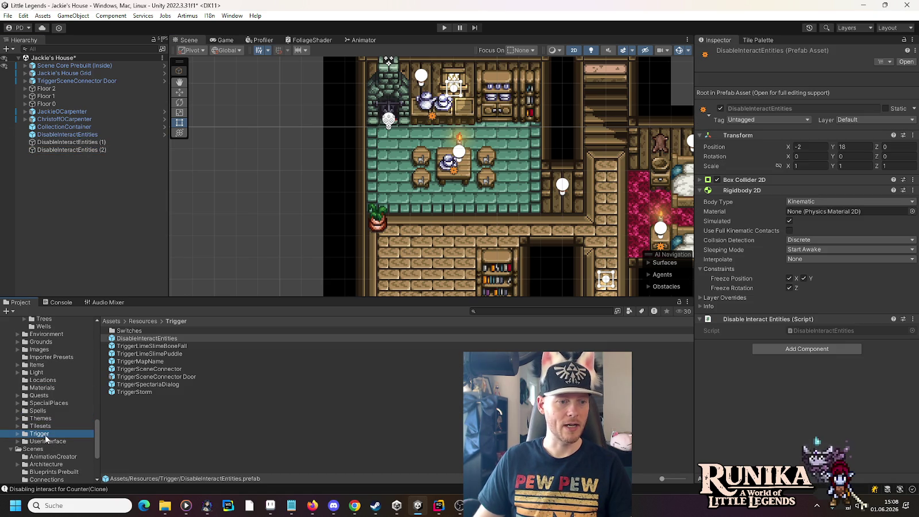
Delete the old DisableInteractEntities (1) and (2) trigger copies.
click(75, 144)
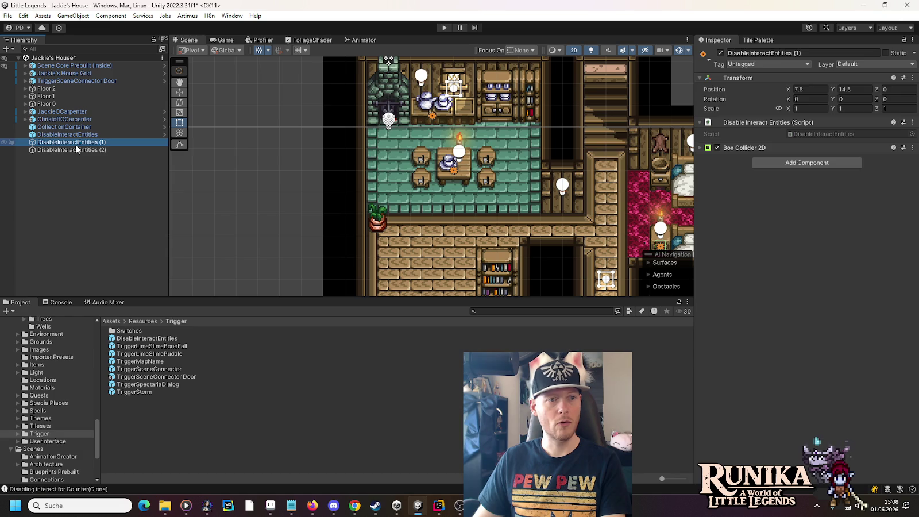
shift+click(77, 148)
key(Delete)
Duplicate the prefab instance twice, placing copies by the teapots (-3, 20.5) and bedroom (7.5, 14.5).
click(76, 133)
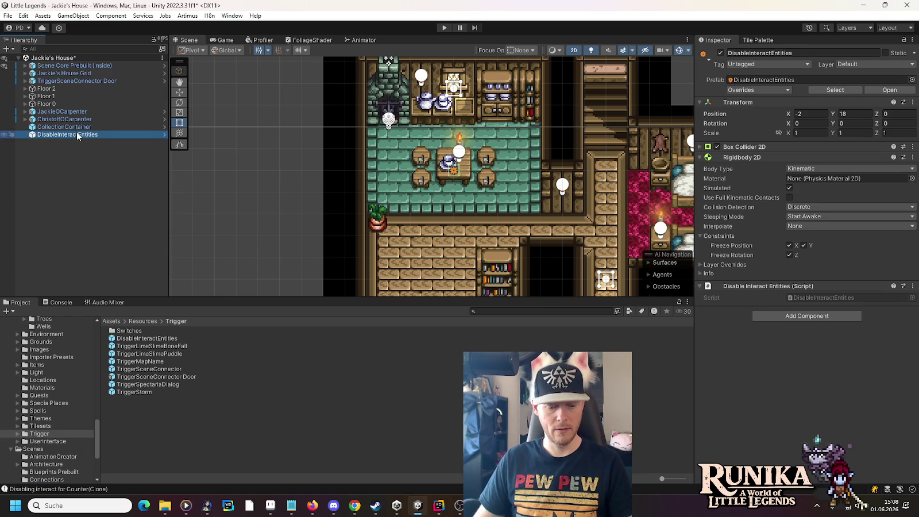
key(ctrl+d)
key(w)
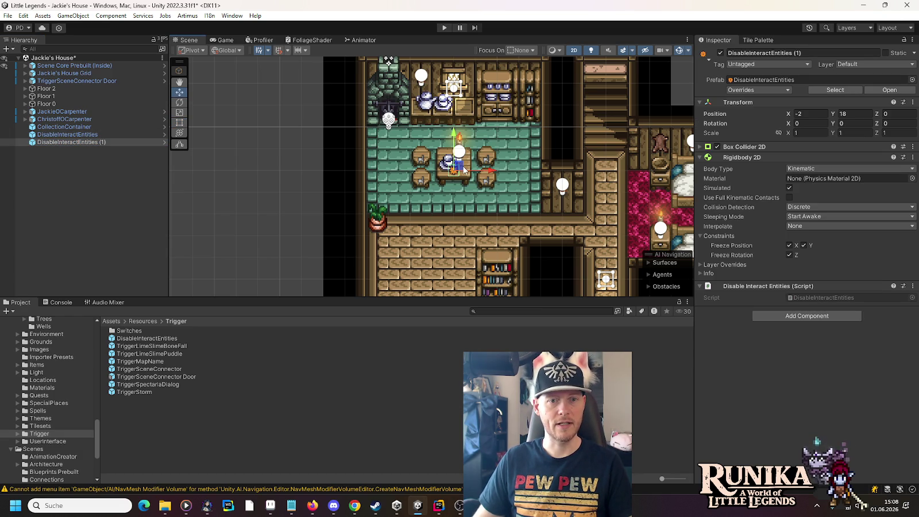
drag(460, 168, 442, 114)
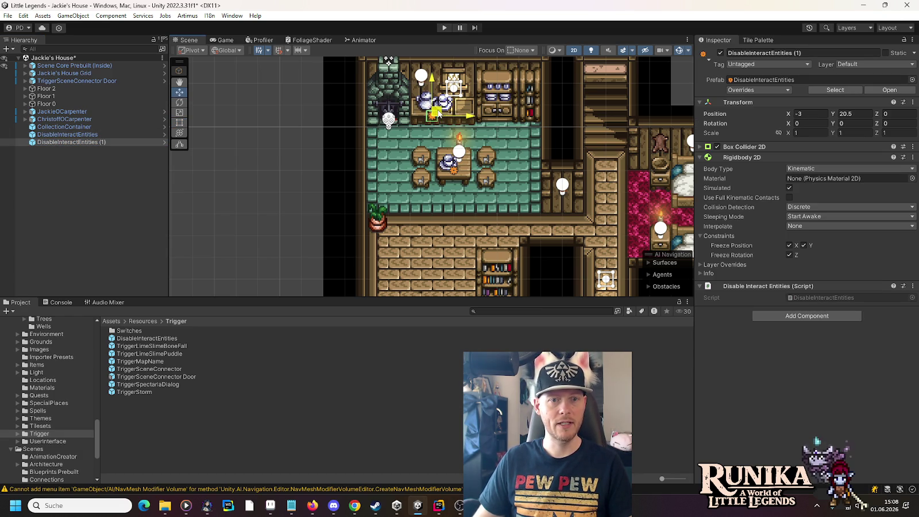
key(ctrl+d)
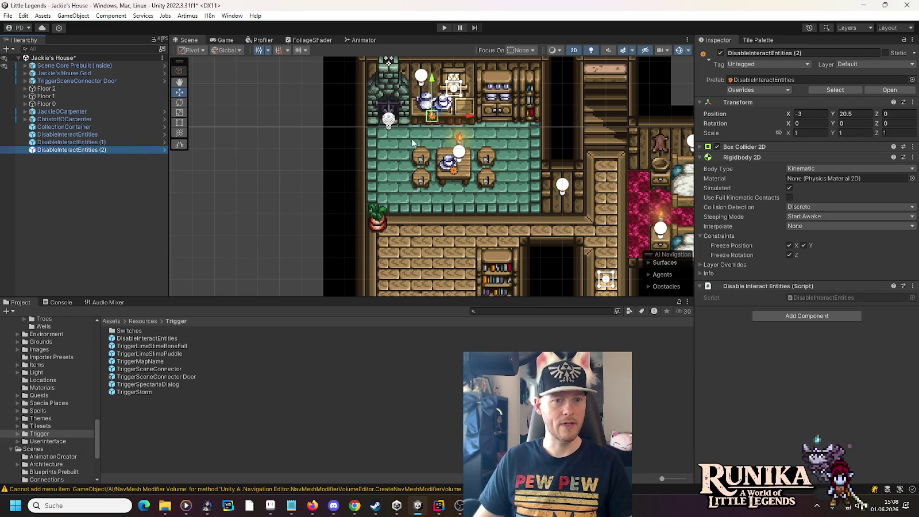
mouse_move(442, 114)
mouse_down()
mouse_move(647, 241)
mouse_move(508, 192)
mouse_move(522, 198)
mouse_up()
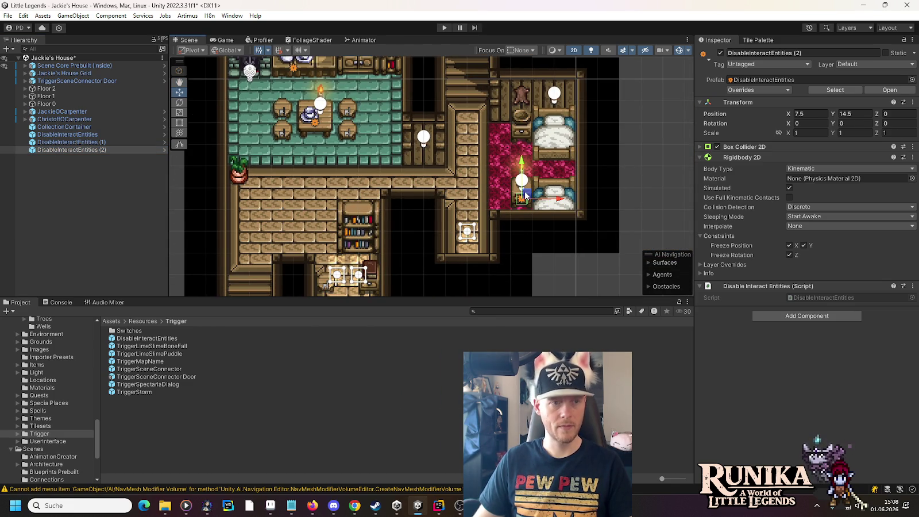
scroll(72, 442, down, 5)
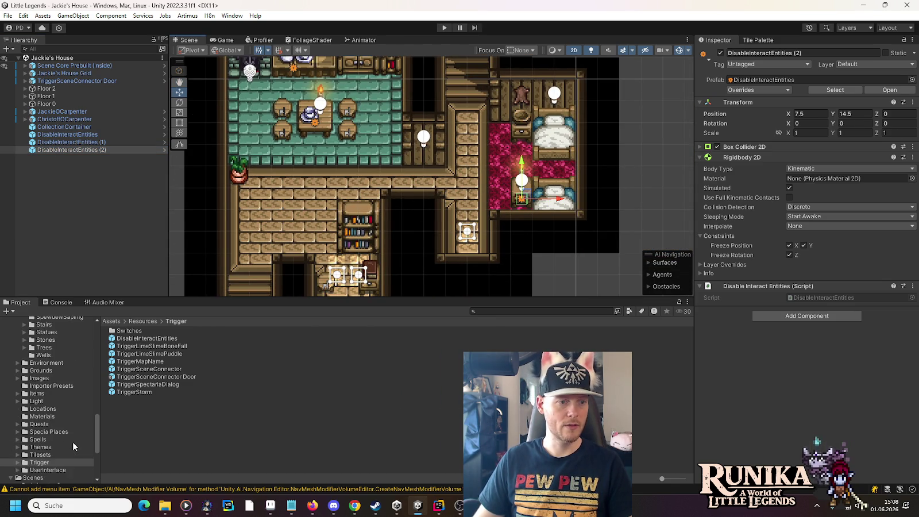
Open Runika's Adv. Guild F1 scene and drop in a DisableInteractEntities prefab from Resources > Trigger.
scroll(72, 441, down, 1)
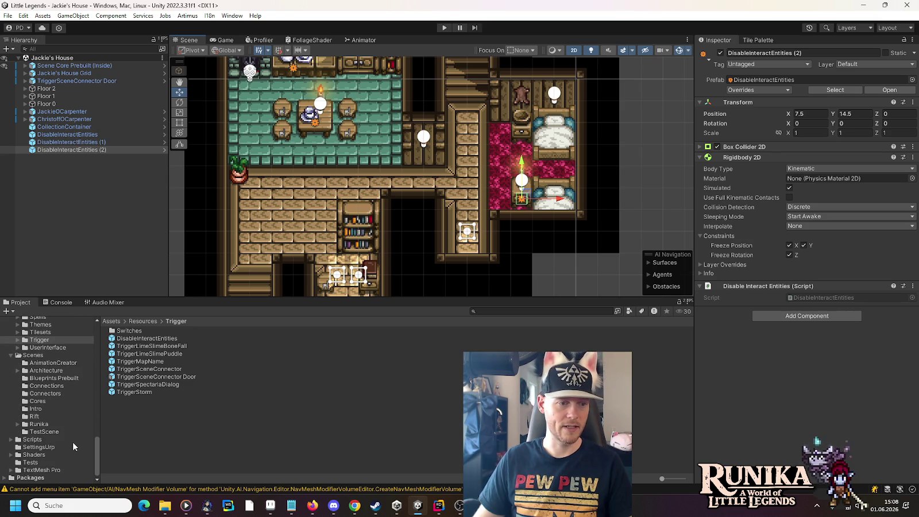
click(26, 426)
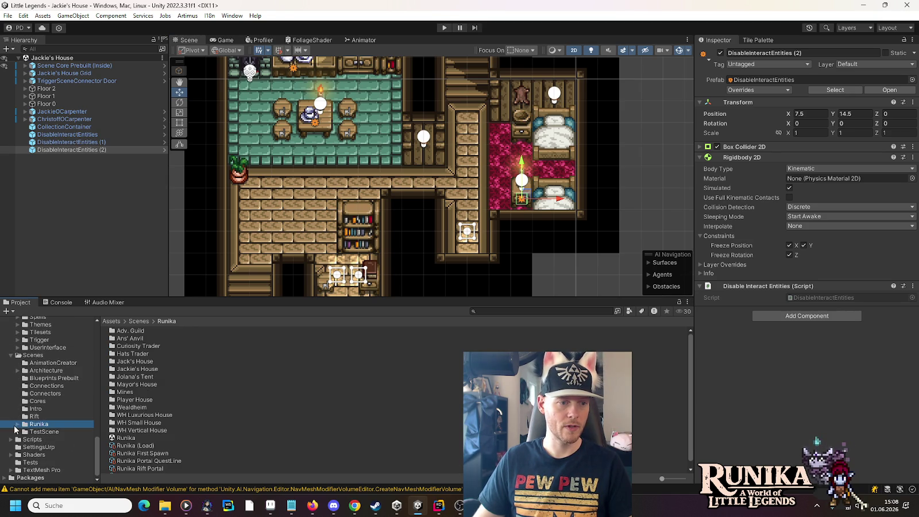
click(19, 424)
click(48, 431)
click(135, 329)
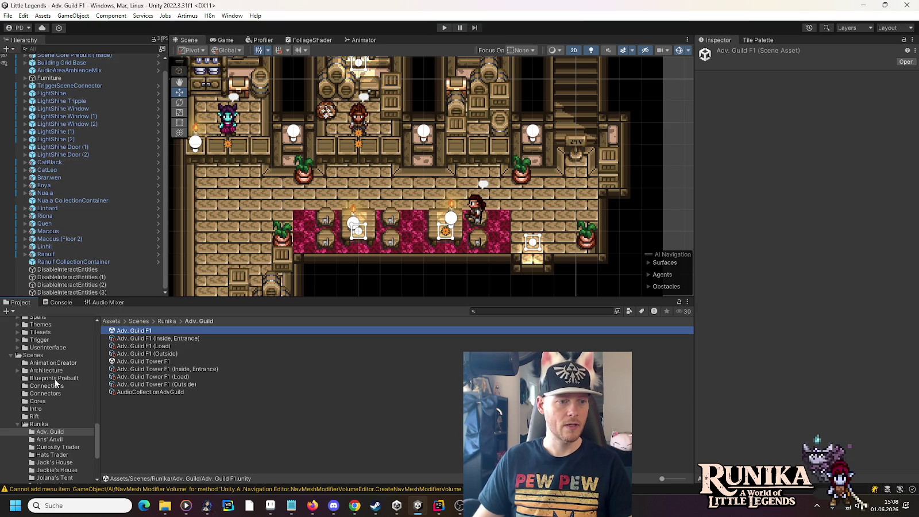
click(43, 340)
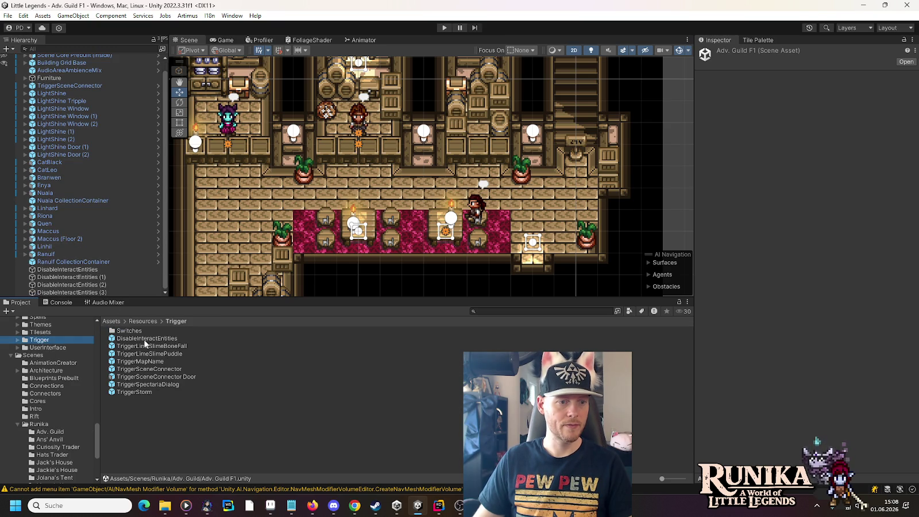
mouse_move(144, 341)
mouse_down()
mouse_move(124, 301)
mouse_move(86, 269)
mouse_up()
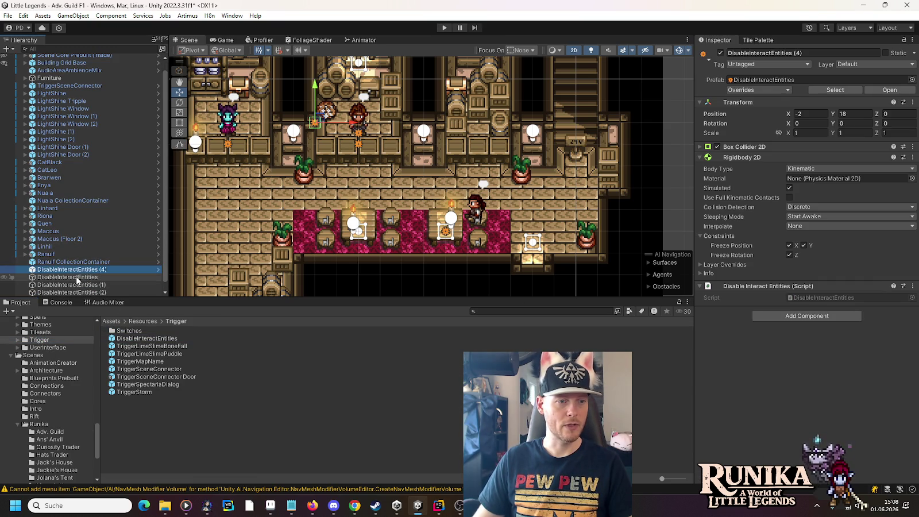
Copy the old DisableInteractEntities position -3, 4 onto prefab instance (4).
click(77, 270)
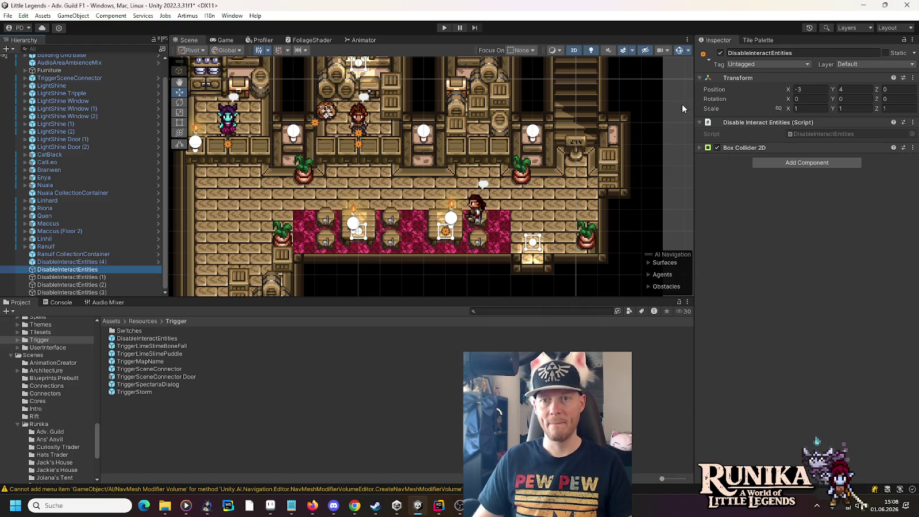
right_click(706, 92)
click(724, 121)
click(68, 263)
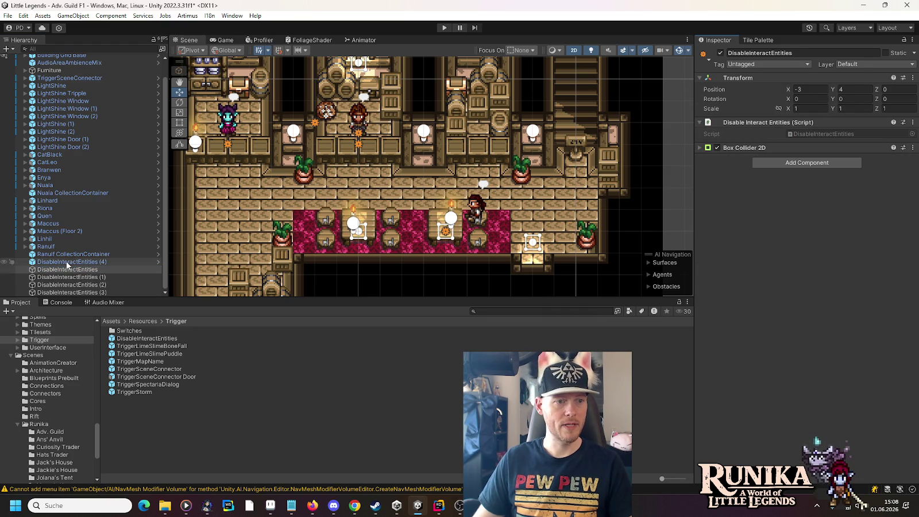
right_click(725, 117)
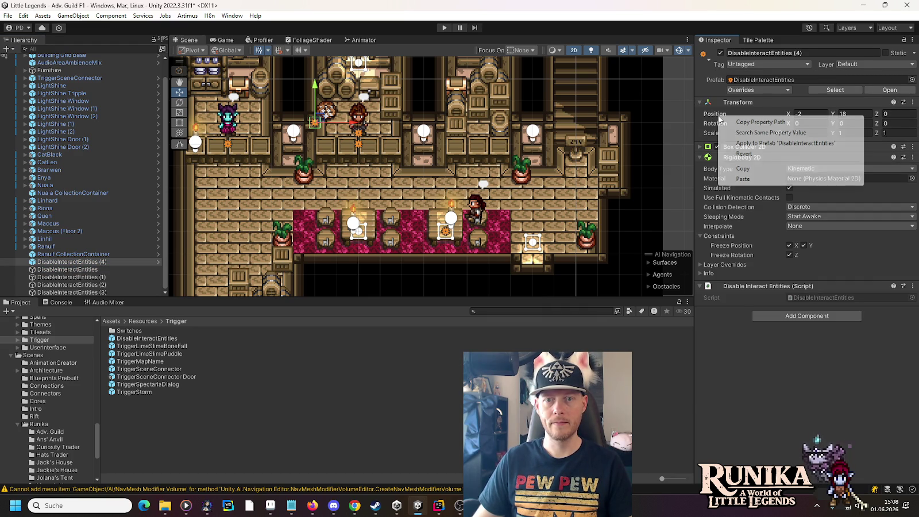
click(731, 178)
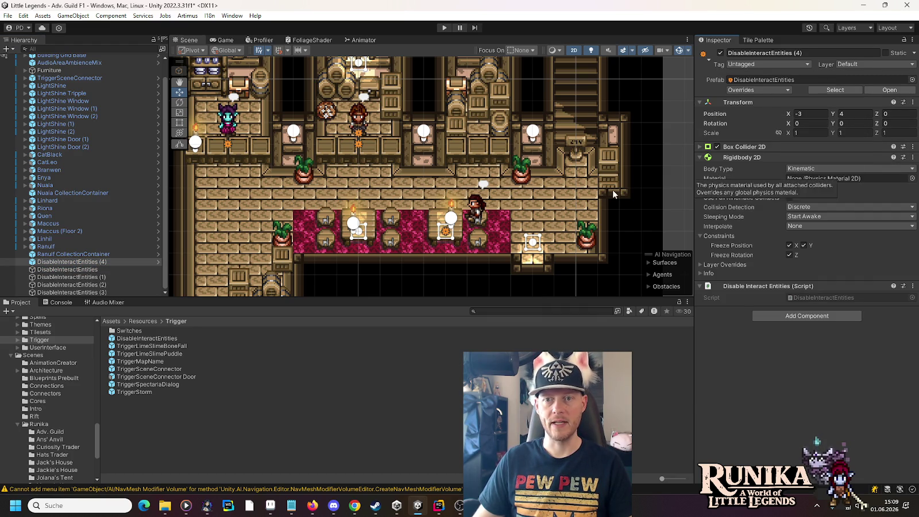
Locate the old plain DisableInteractEntities in the scene and delete it.
double_click(77, 270)
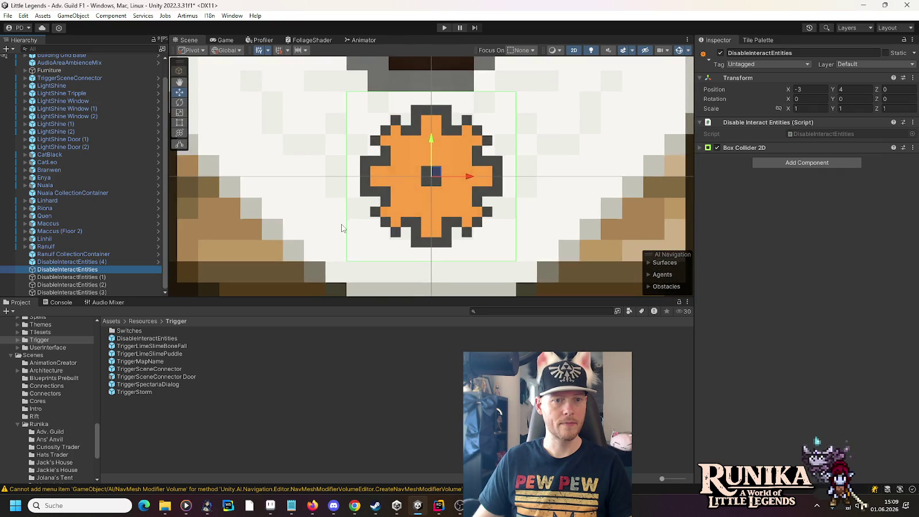
scroll(411, 228, down, 5)
scroll(410, 228, down, 5)
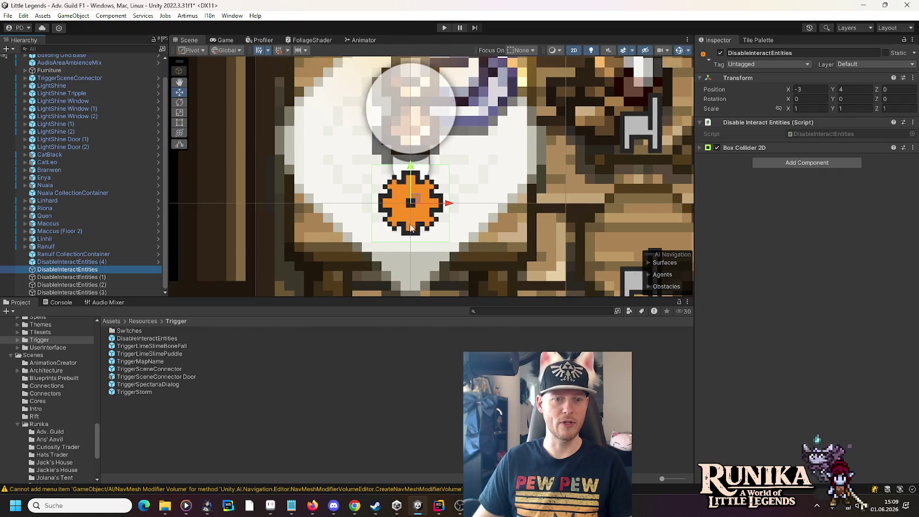
scroll(411, 228, down, 5)
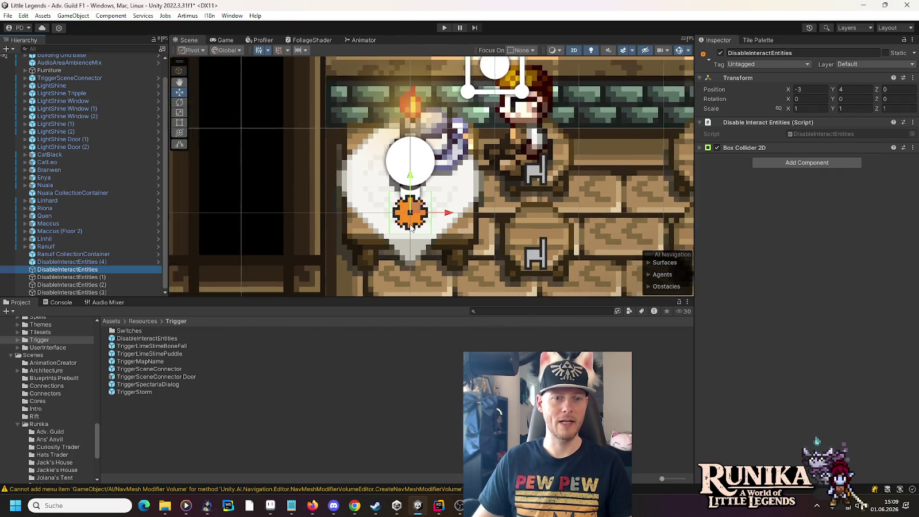
scroll(410, 228, down, 4)
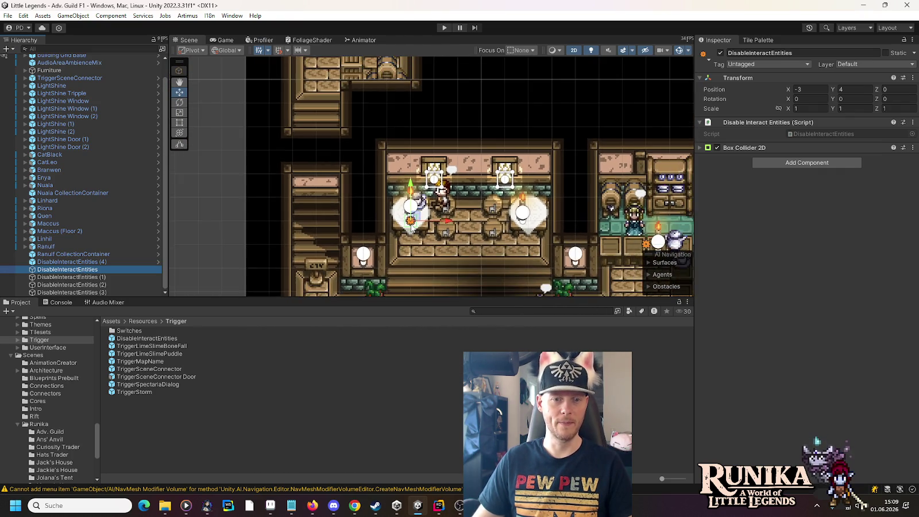
click(55, 263)
click(57, 270)
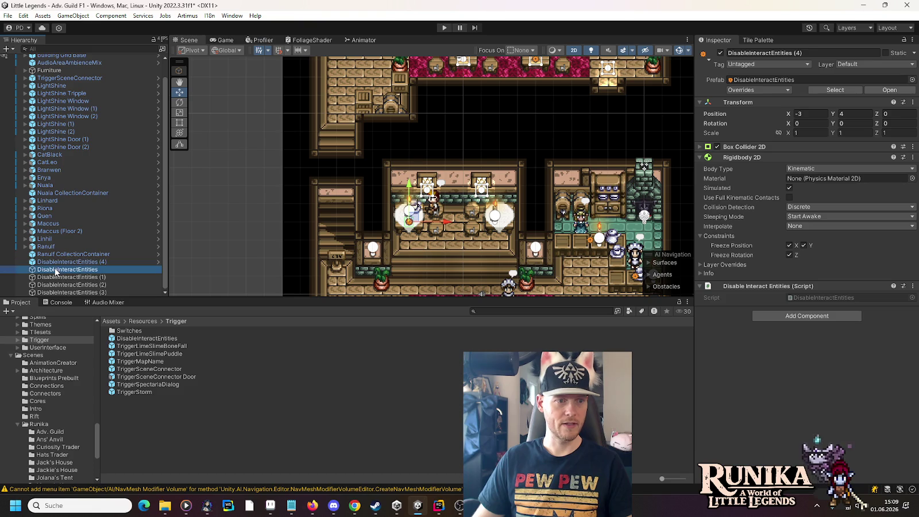
key(Delete)
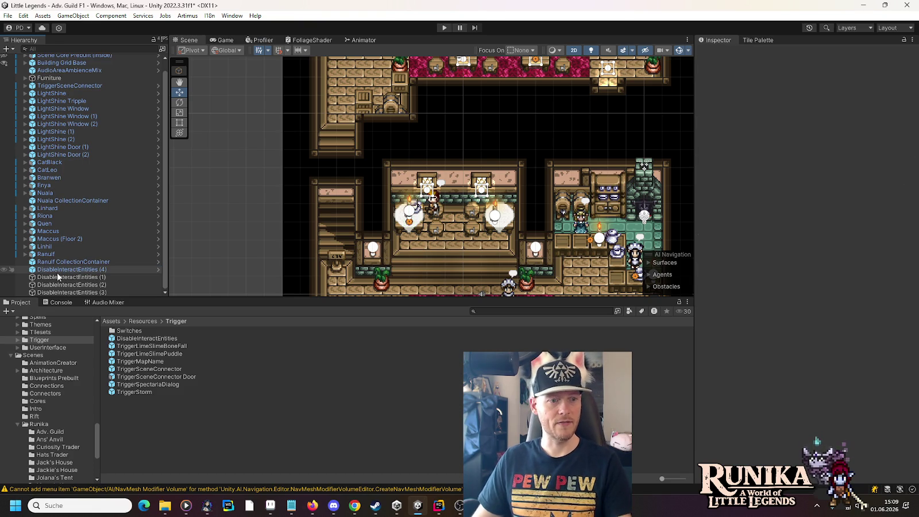
Duplicate (4) into (5), give it old (1)'s position -6, -4, then delete (1).
click(57, 269)
key(ctrl+d)
click(58, 284)
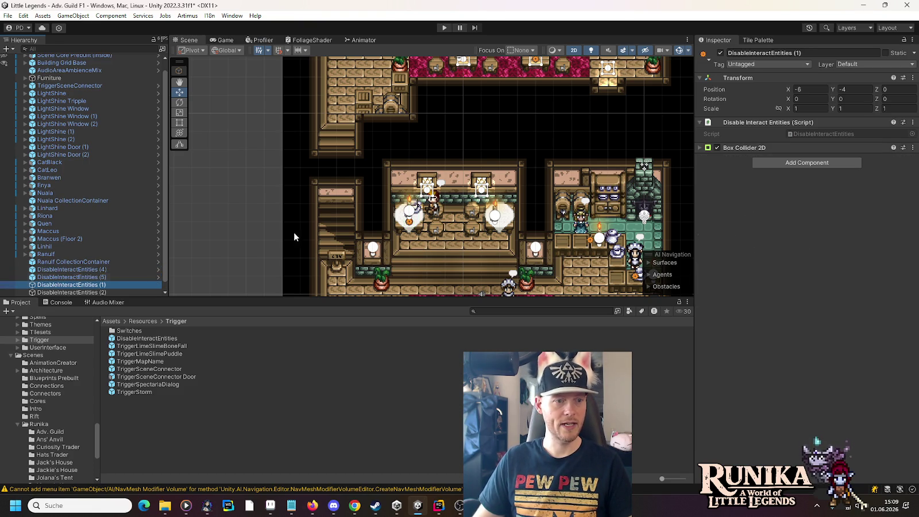
right_click(719, 89)
click(726, 119)
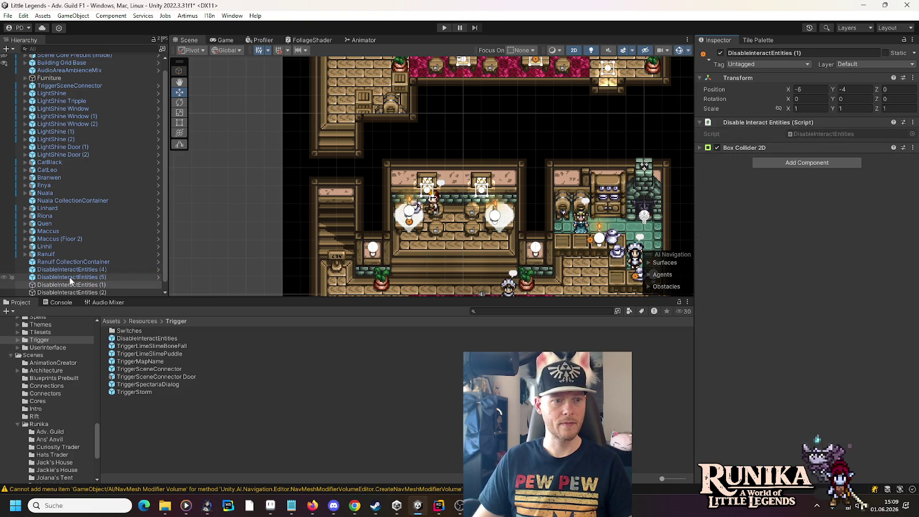
click(69, 276)
right_click(712, 116)
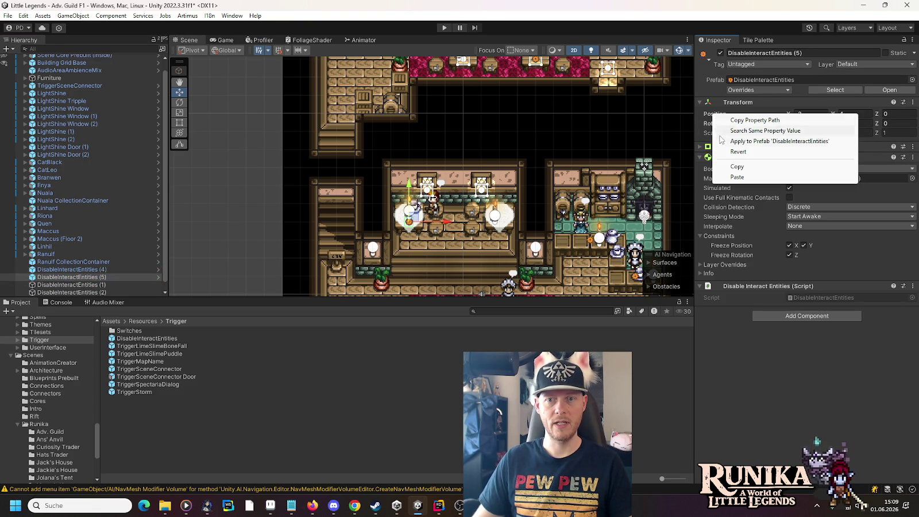
click(730, 177)
click(66, 285)
key(Delete)
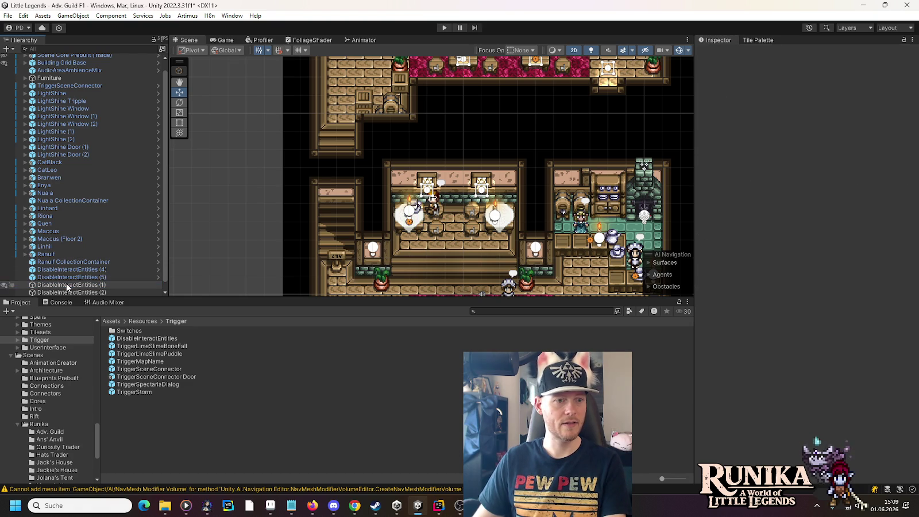
click(81, 277)
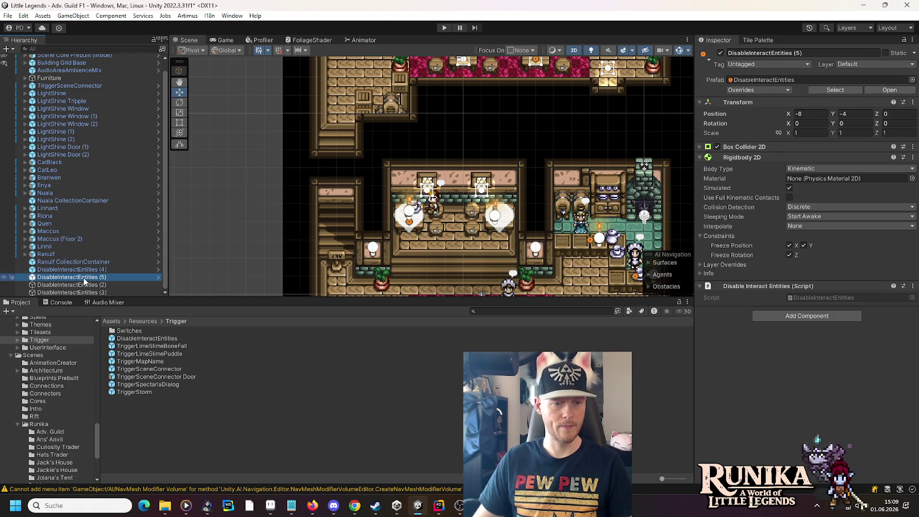
key(ctrl+d)
Move instance (6) to old trigger (2)'s position 8, -4 and delete (2).
click(69, 284)
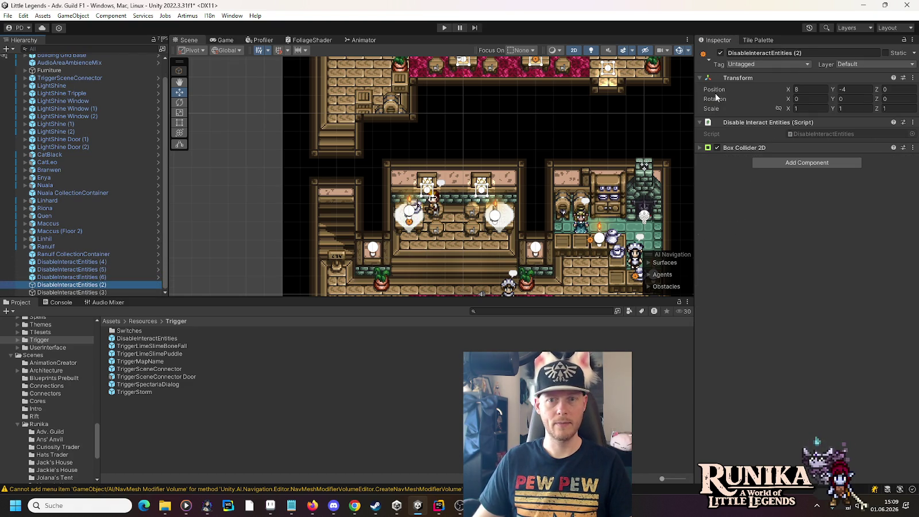
right_click(714, 90)
click(738, 123)
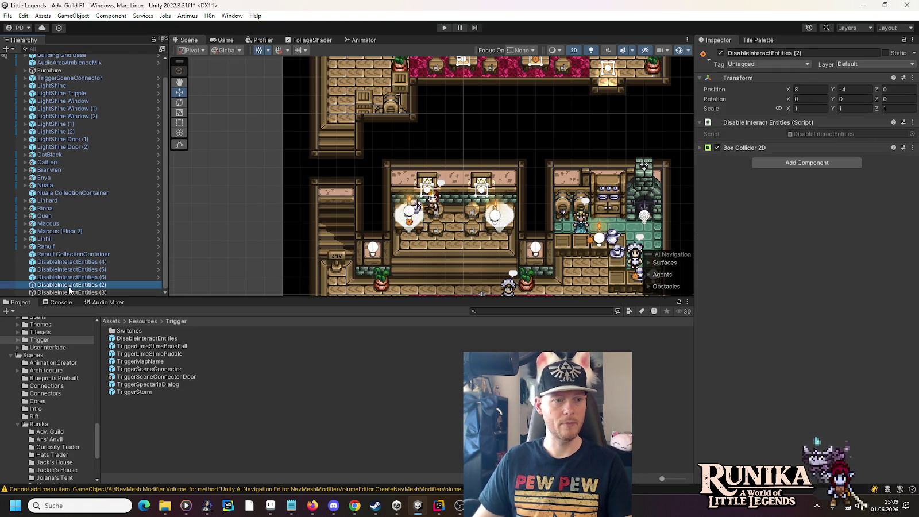
key(Delete)
click(75, 284)
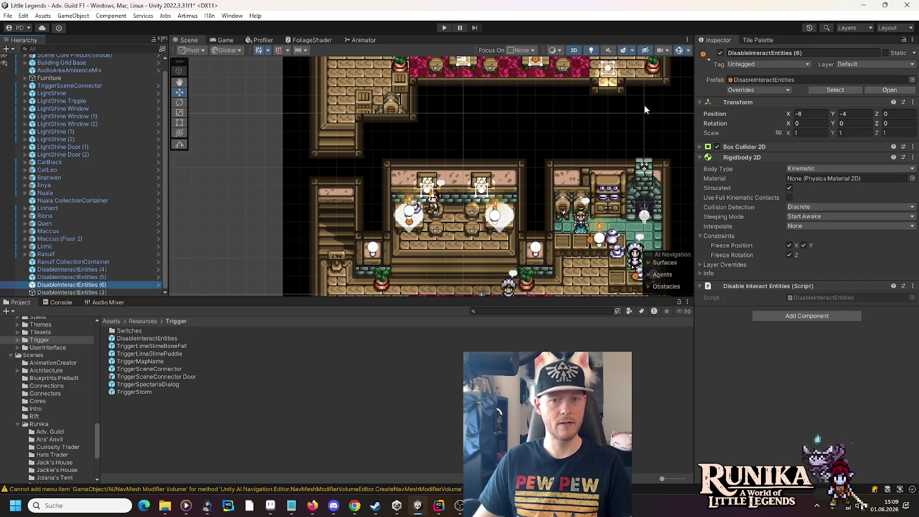
right_click(714, 114)
click(735, 175)
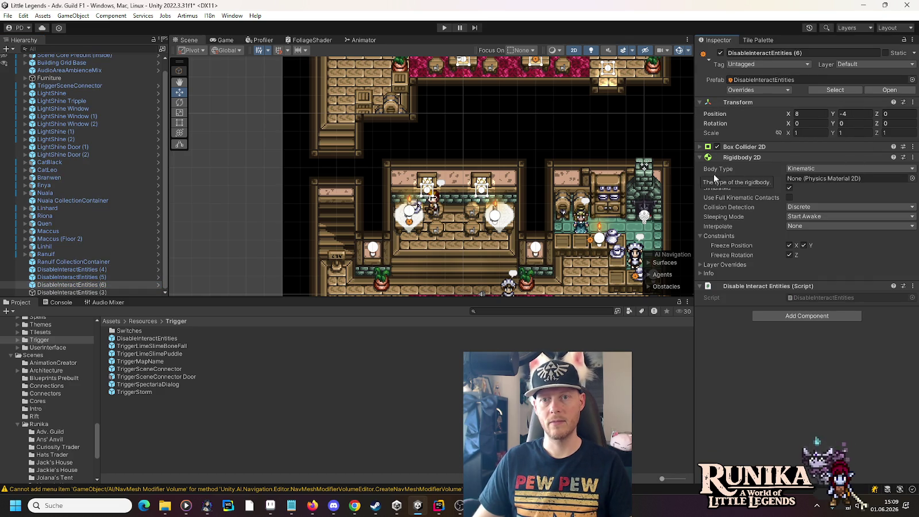
Duplicate (6) into (7) and give it old trigger (3)'s position 4, 13.
click(82, 293)
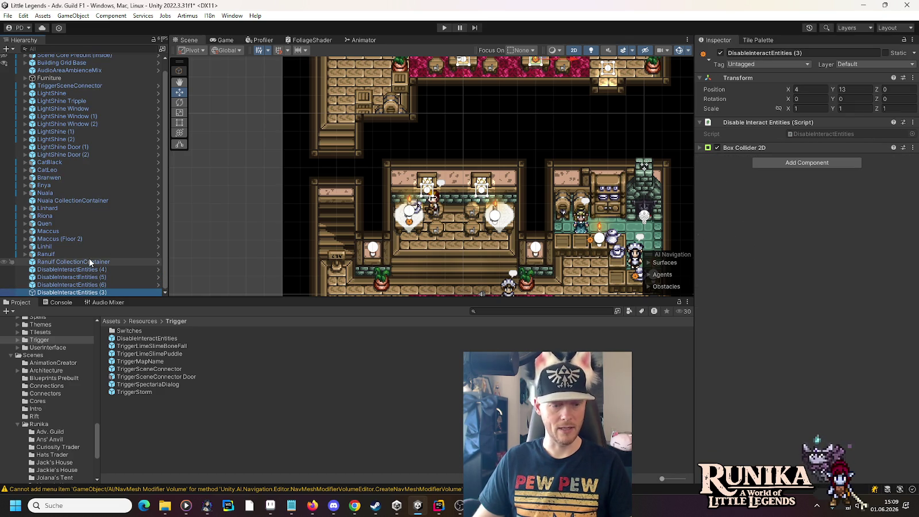
click(73, 287)
click(73, 293)
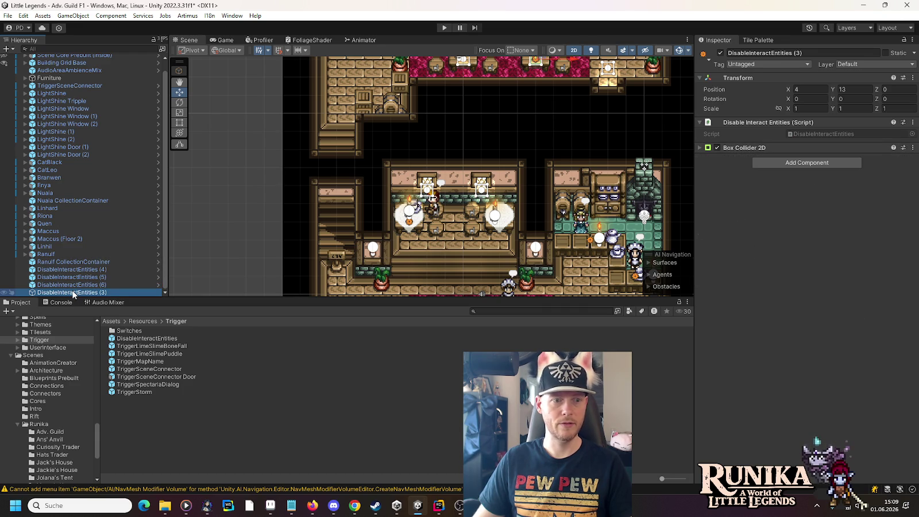
click(76, 284)
key(ctrl+d)
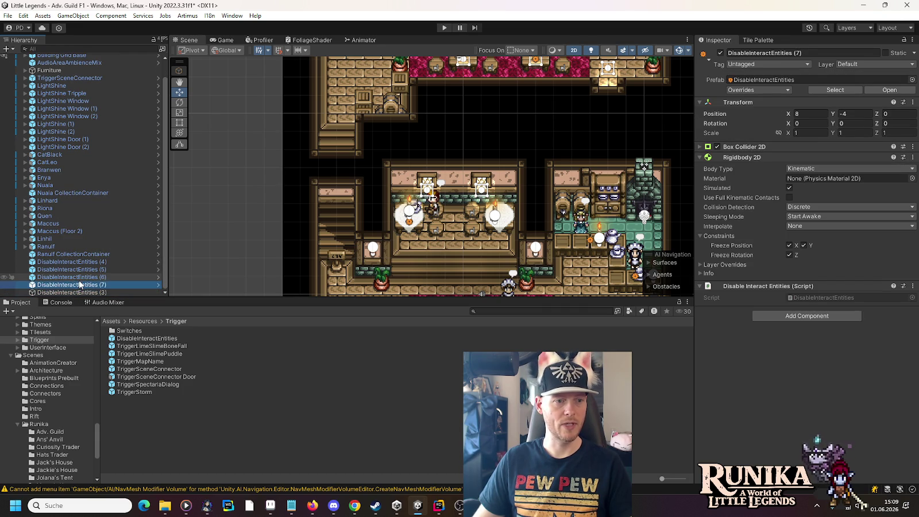
click(76, 292)
right_click(714, 91)
click(731, 119)
click(72, 285)
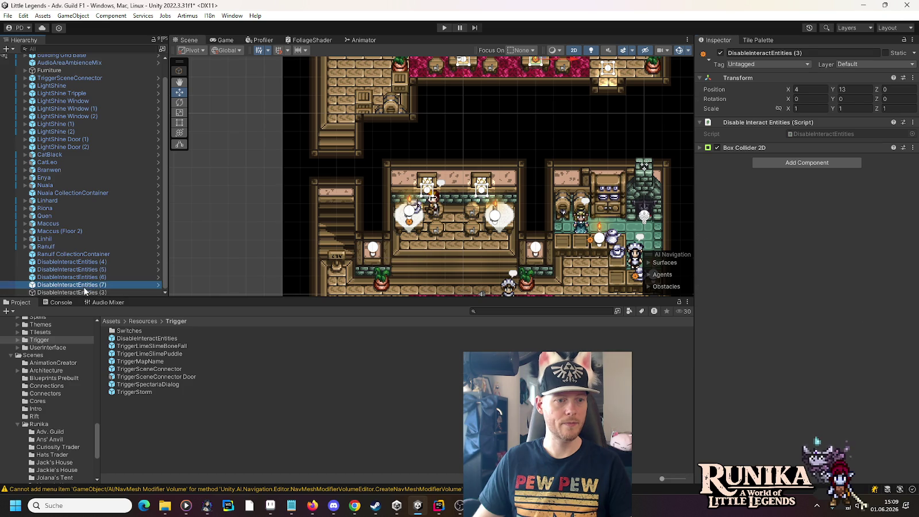
right_click(714, 117)
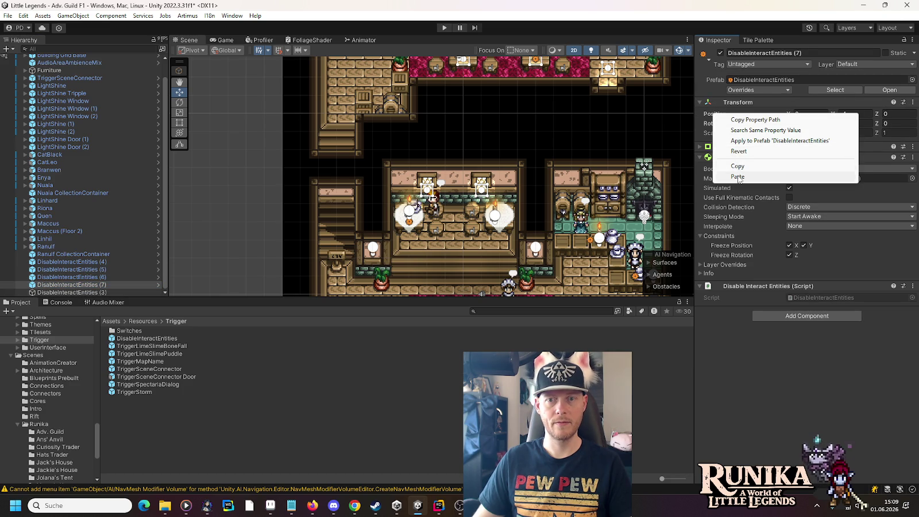
click(729, 178)
click(96, 293)
Check instances (4)–(7) in the tavern, then open the IntroHouse Scene from the Intro folder.
scroll(95, 290, up, 1)
click(96, 270)
click(94, 277)
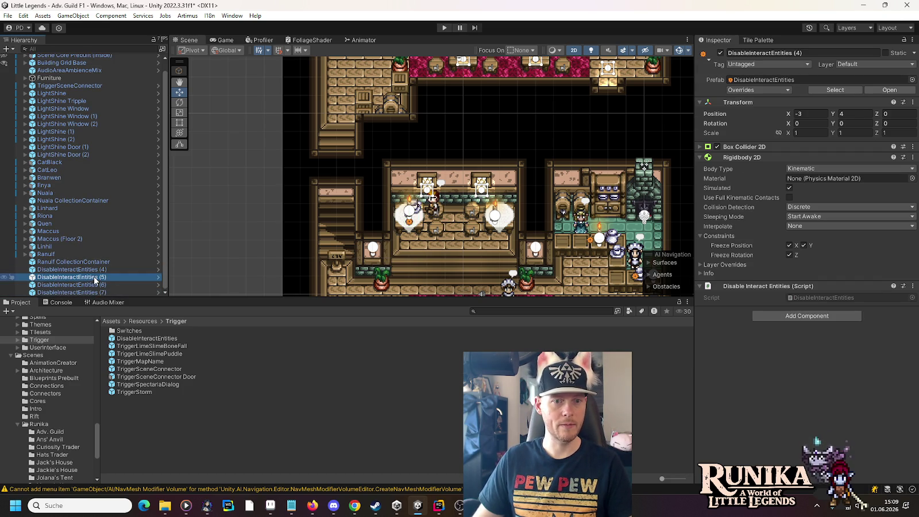
drag(382, 242, 355, 122)
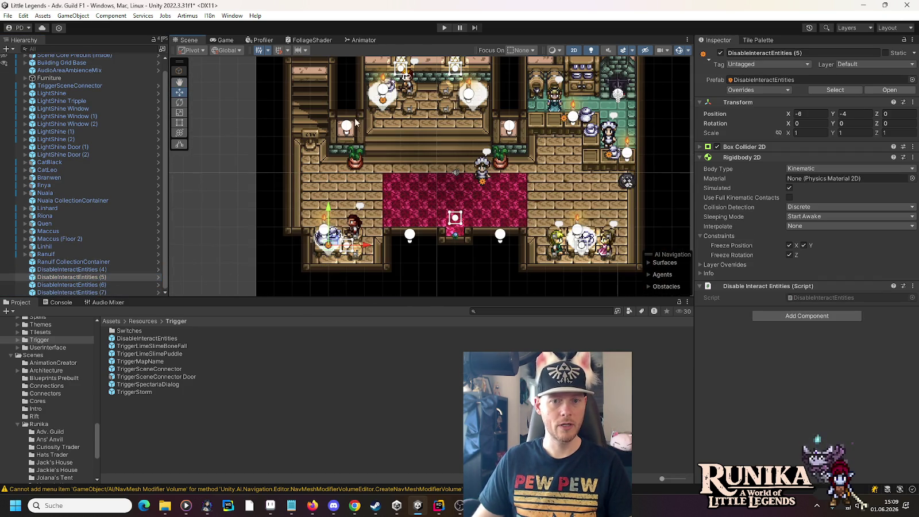
click(60, 285)
double_click(69, 292)
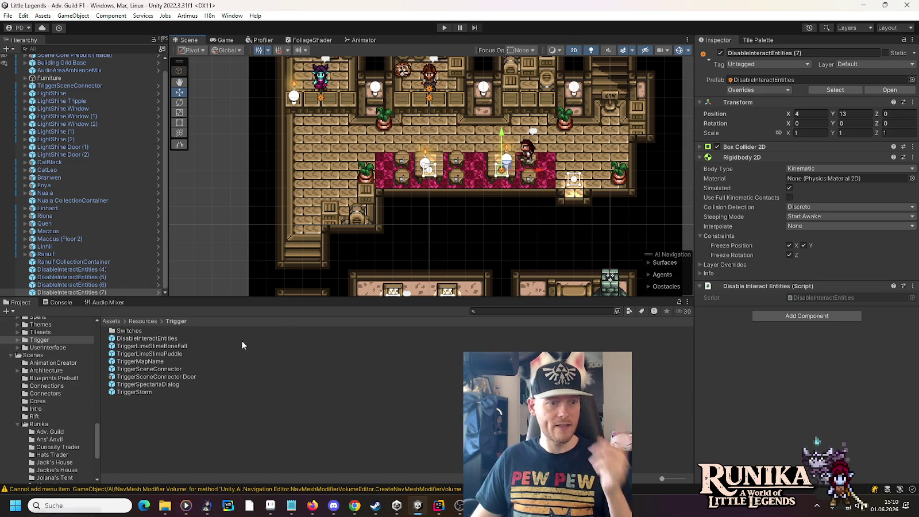
click(41, 408)
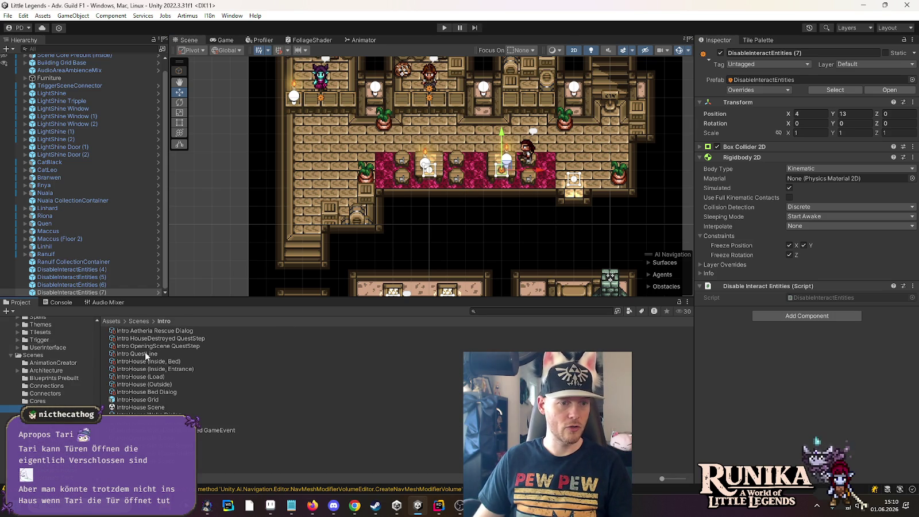
double_click(138, 407)
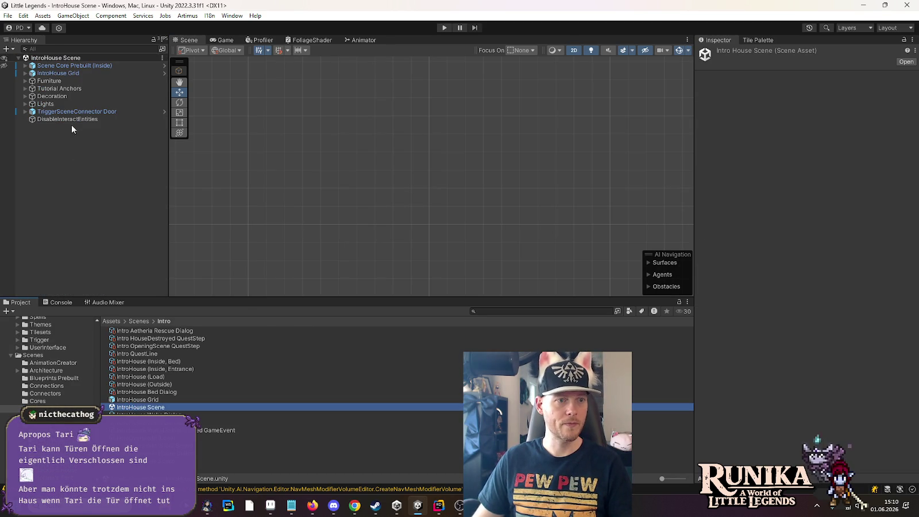
Delete the IntroHouse Scene's old plain DisableInteractEntities object.
click(73, 120)
double_click(58, 73)
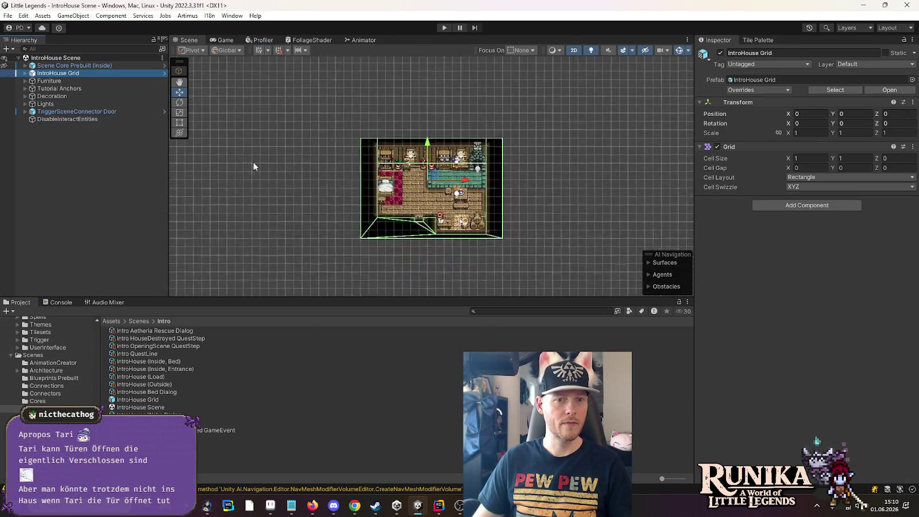
click(190, 137)
scroll(432, 201, up, 2)
scroll(473, 124, up, 1)
click(472, 123)
key(Delete)
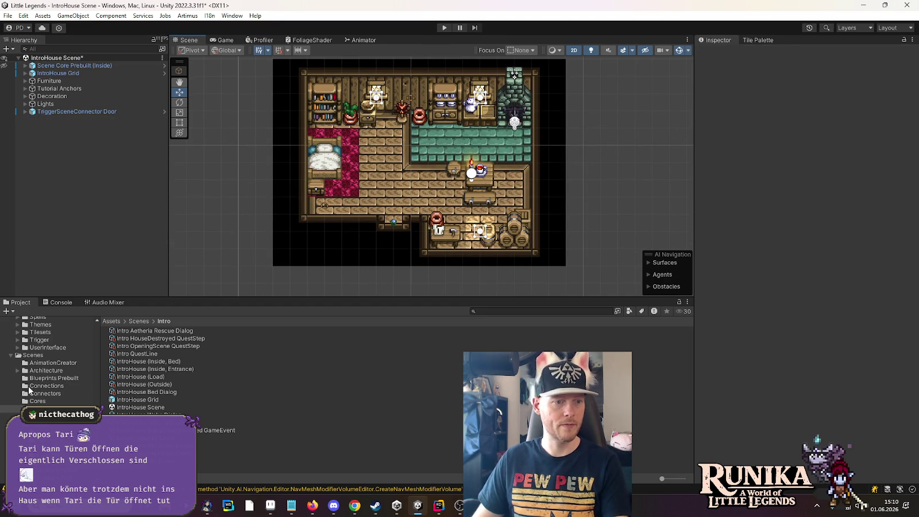
Add a DisableInteractEntities prefab from Resources > Trigger and move it to 3.5, 1.5.
click(39, 339)
mouse_move(146, 338)
mouse_down()
mouse_move(72, 64)
mouse_move(65, 130)
mouse_move(67, 116)
mouse_up()
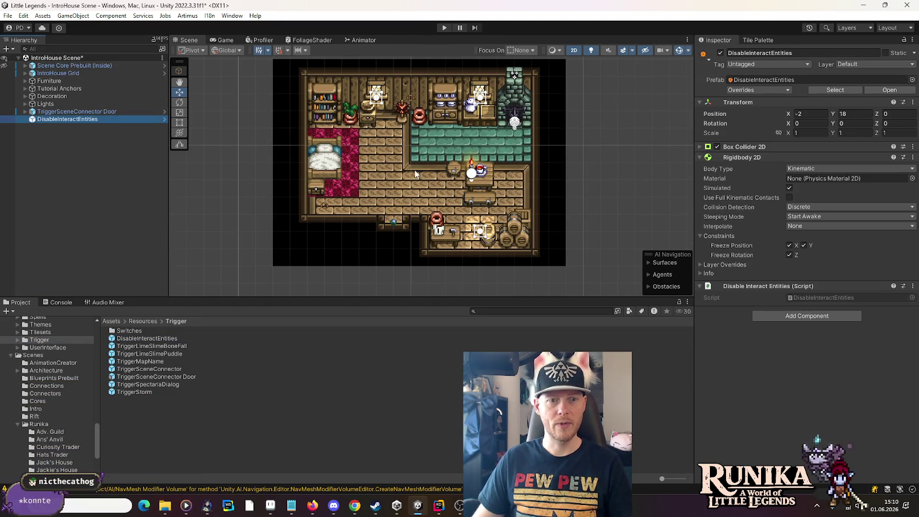
click(470, 225)
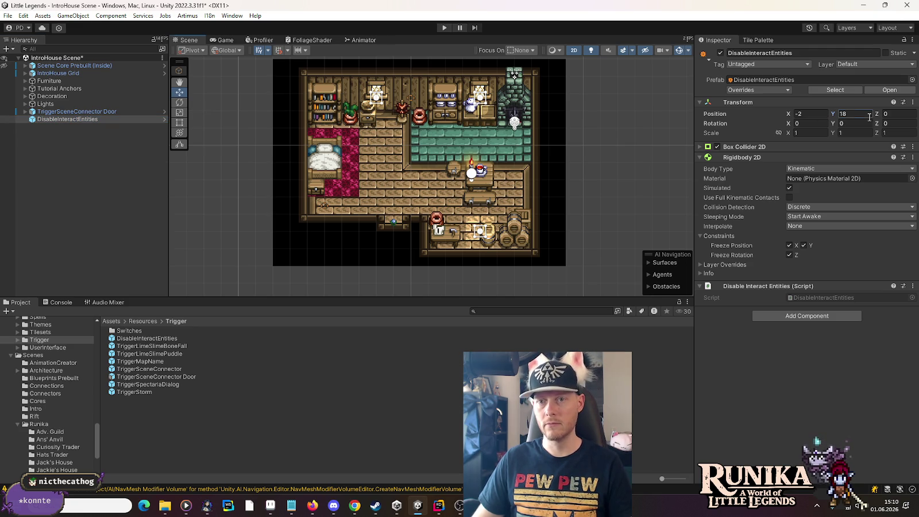
drag(376, 145, 474, 118)
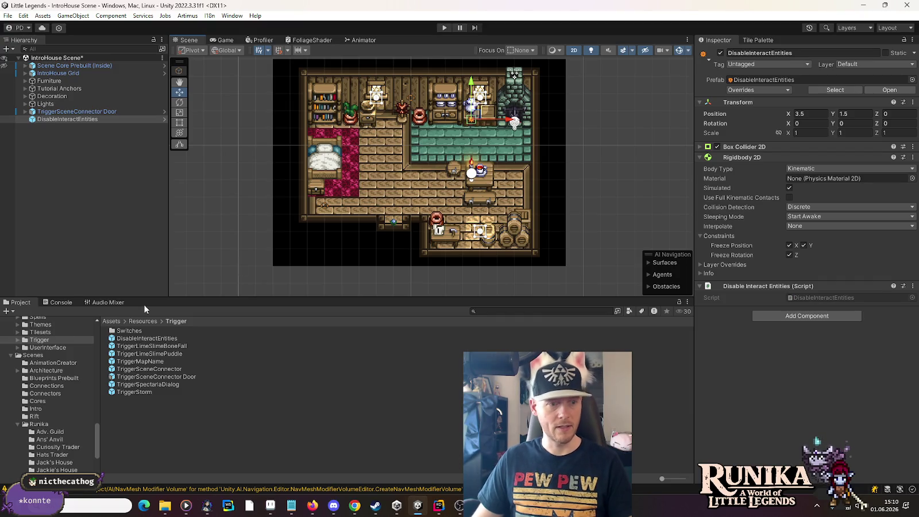
Set the DisableInteractEntities prefab's position to 0, 0 in Prefab Mode and return to the scene.
double_click(130, 339)
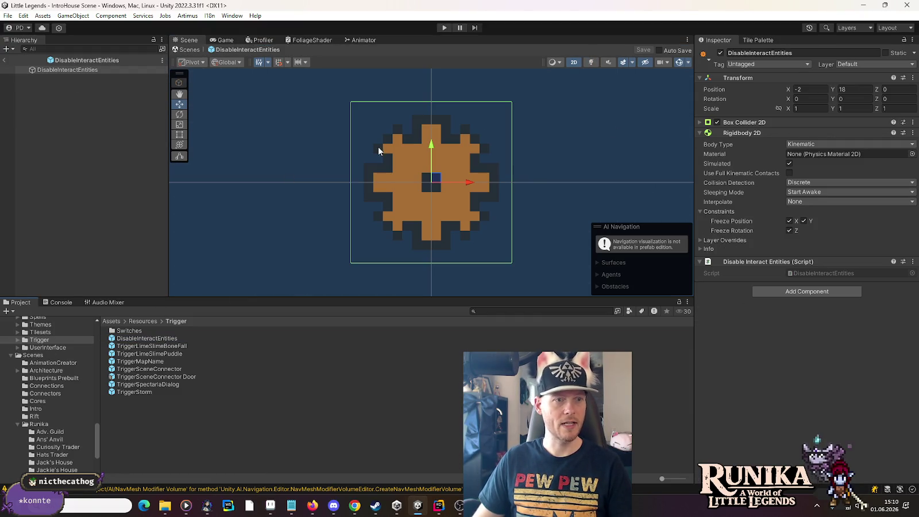
text(0)
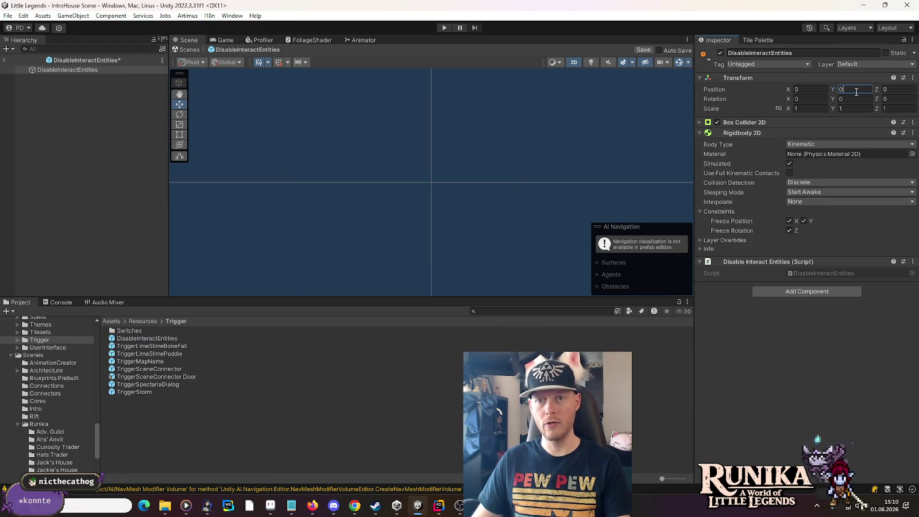
click(4, 60)
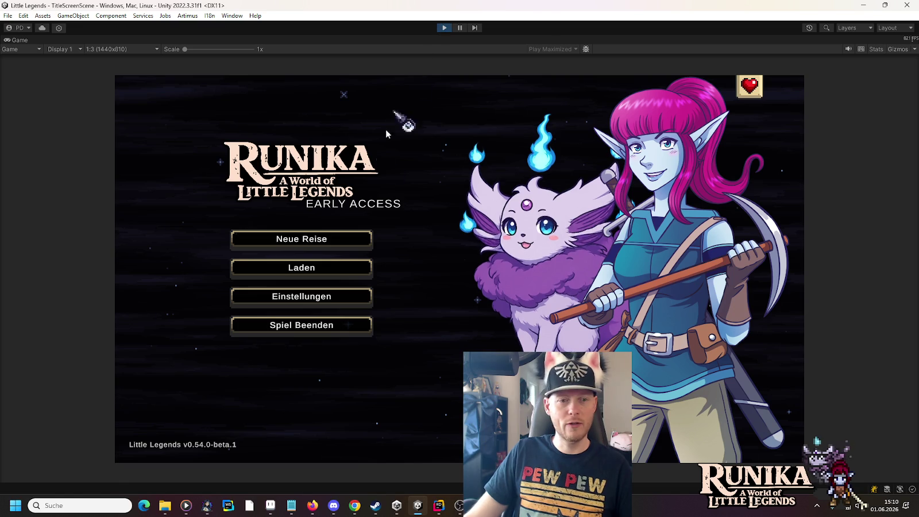
Load the first save slot from Laden and continue with Weiter.
click(323, 264)
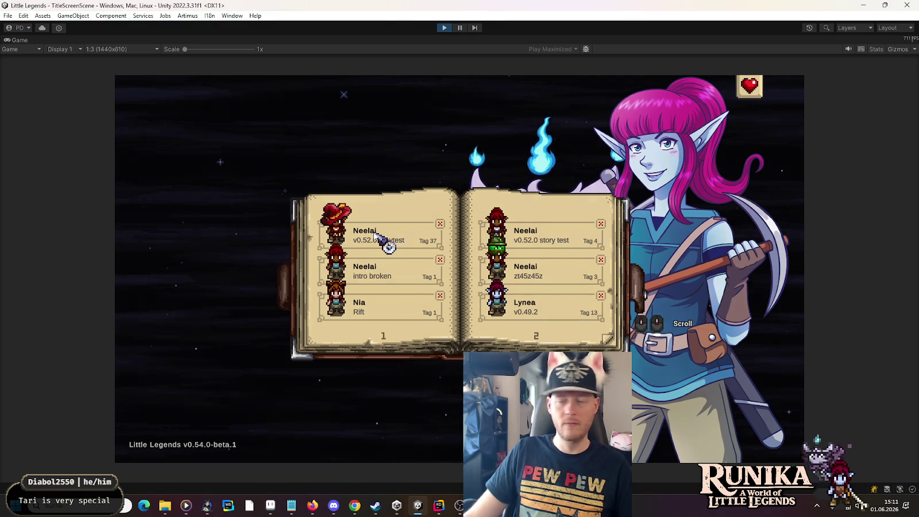
click(373, 234)
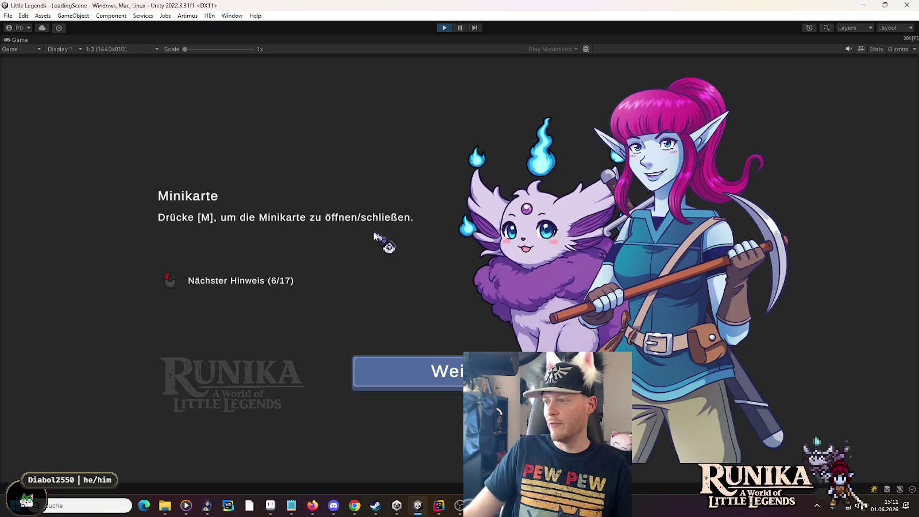
click(426, 361)
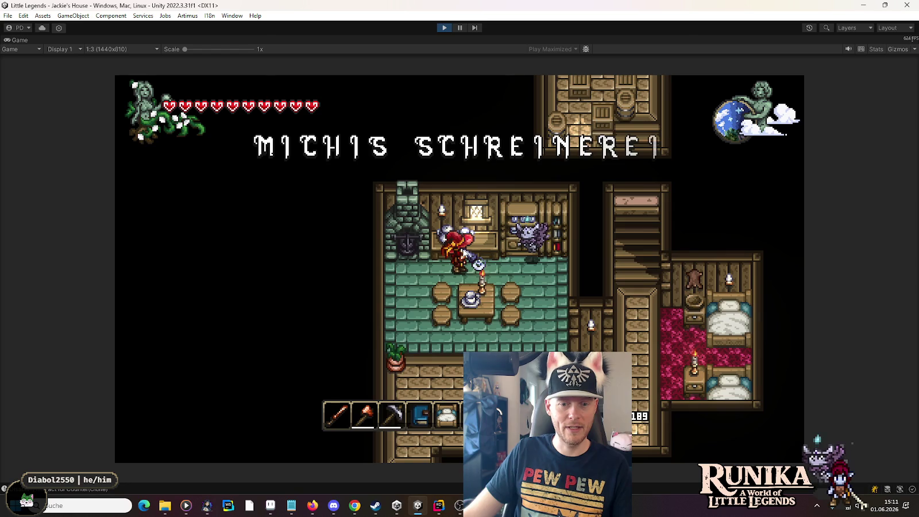
Walk the character down and right out of Jackie's House into the village.
key(s)
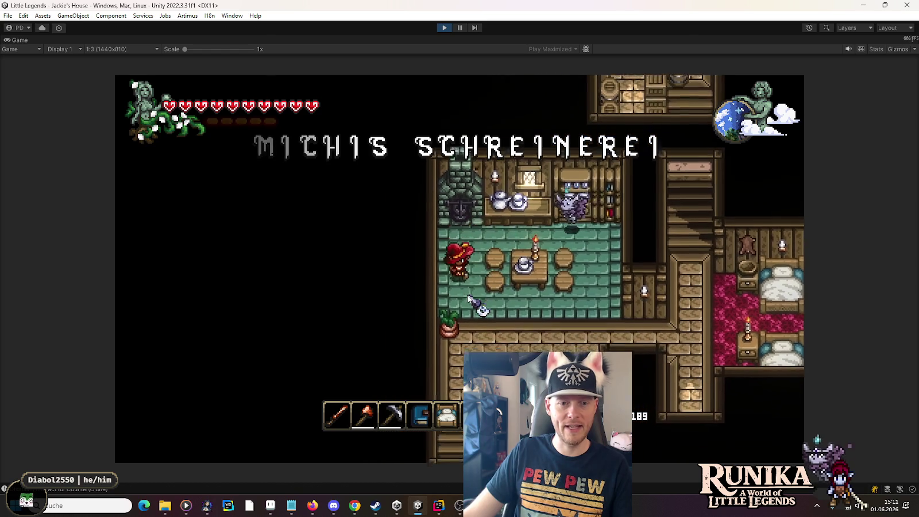
key(s)
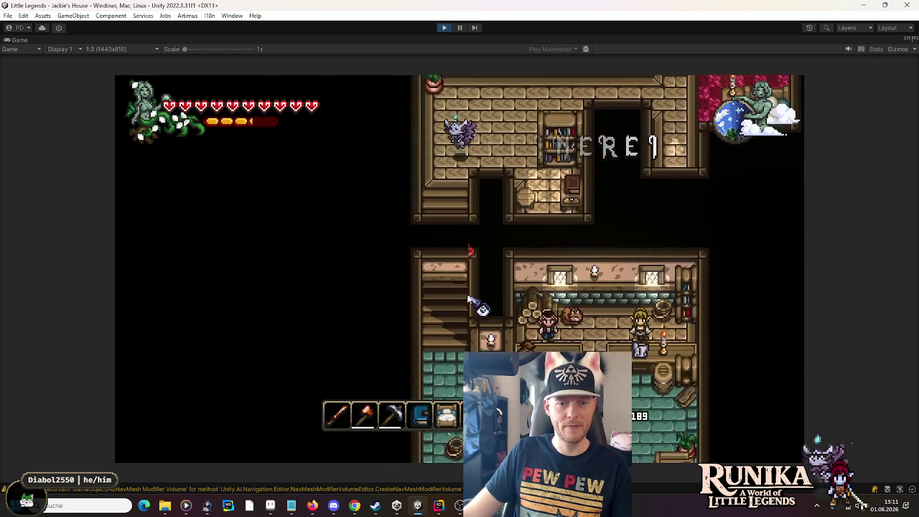
key(d)
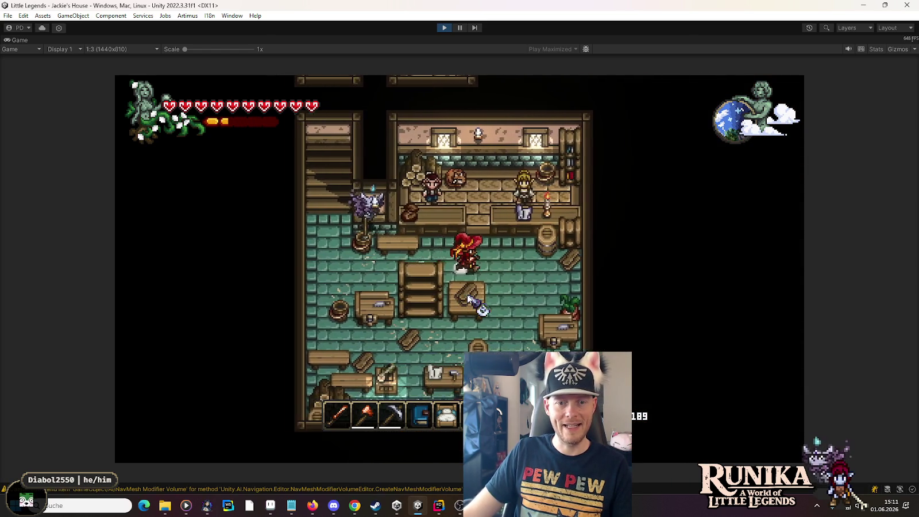
key(s)
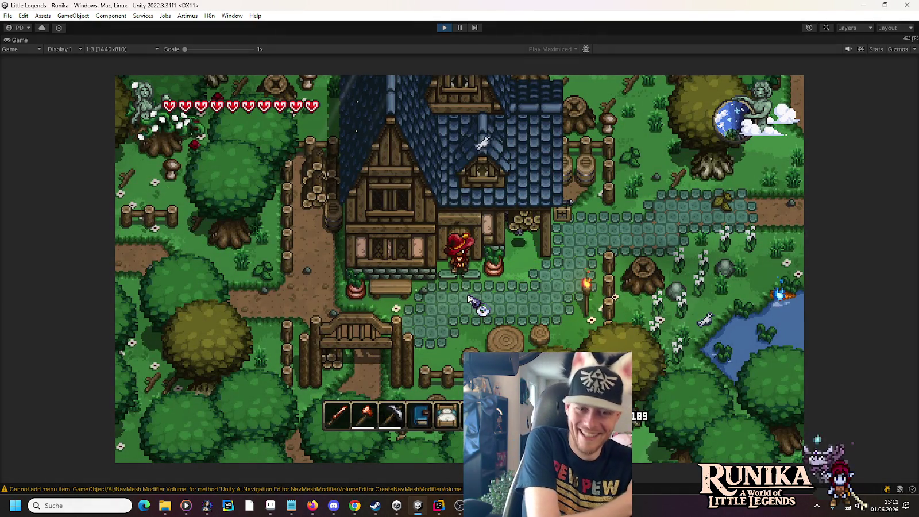
Teleport the player with the /t chat command, walk around, then bring Chrome forward.
key(d)
key(w)
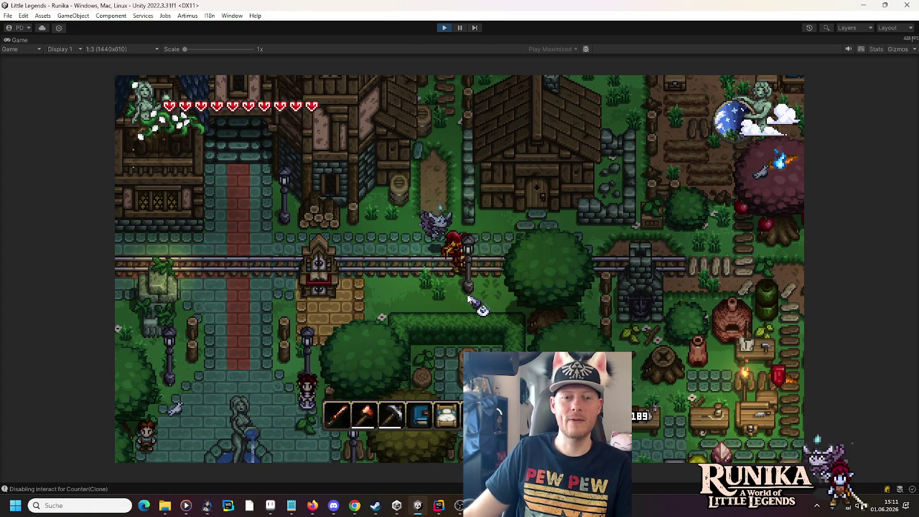
key(Return)
text(/t 7)
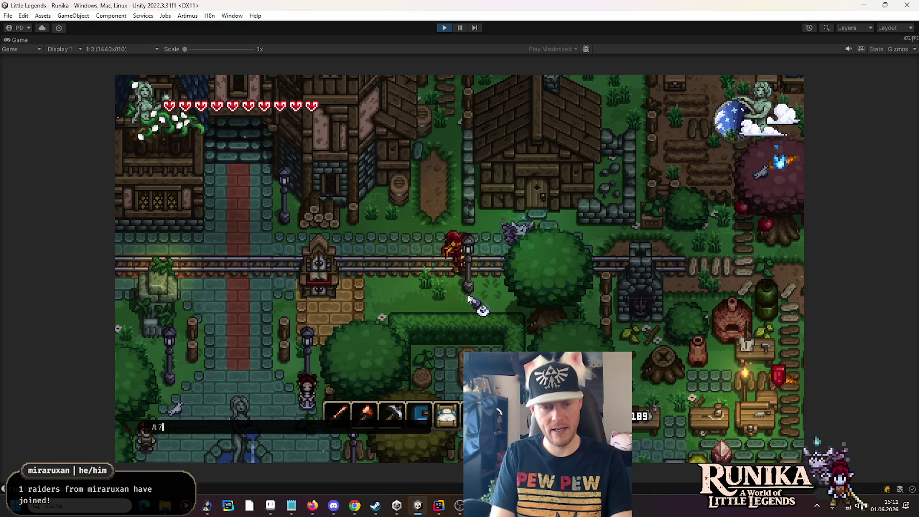
key(Return)
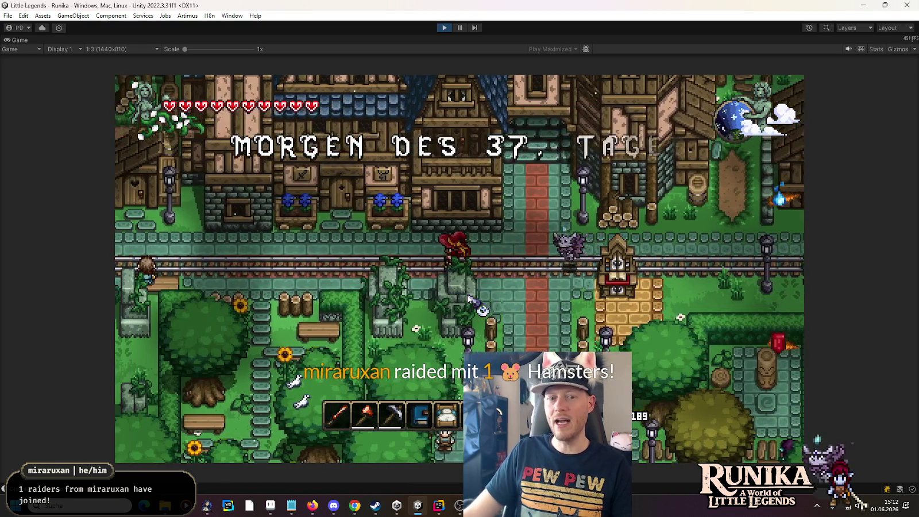
key(a)
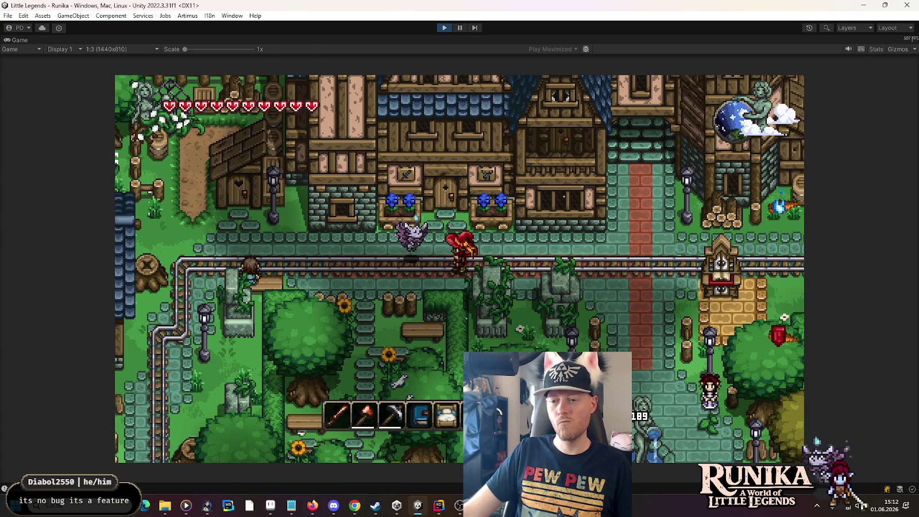
click(352, 505)
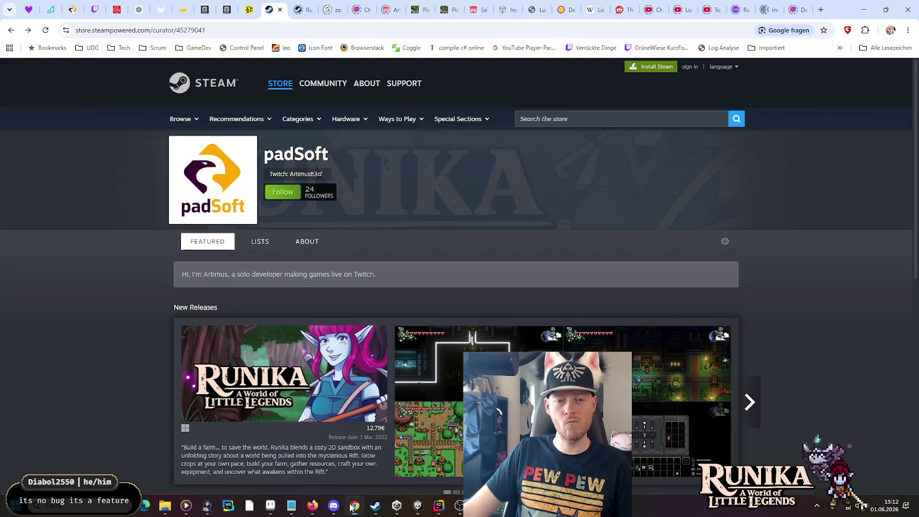
Bring the Stream Battlecards control panel to the front from the taskbar.
click(208, 505)
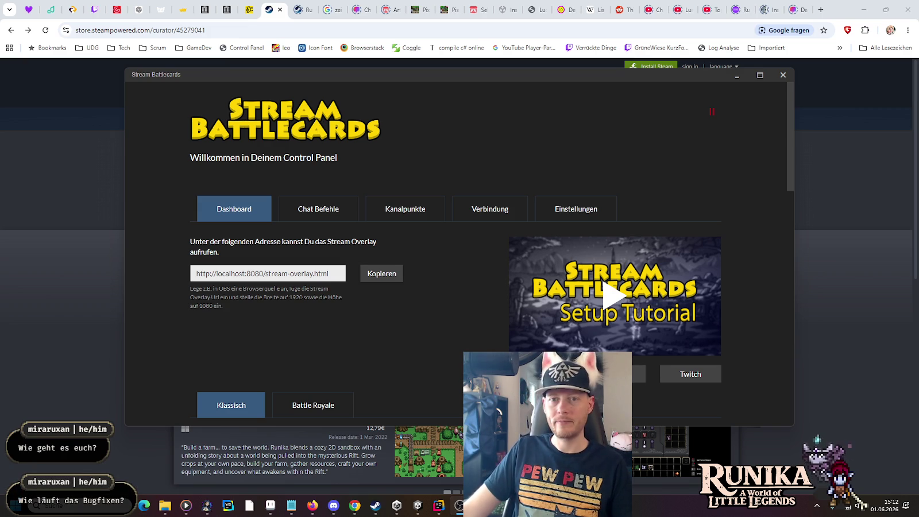
Minimize the Stream Battlecards panel to reveal the padSoft Steam curator page.
click(843, 4)
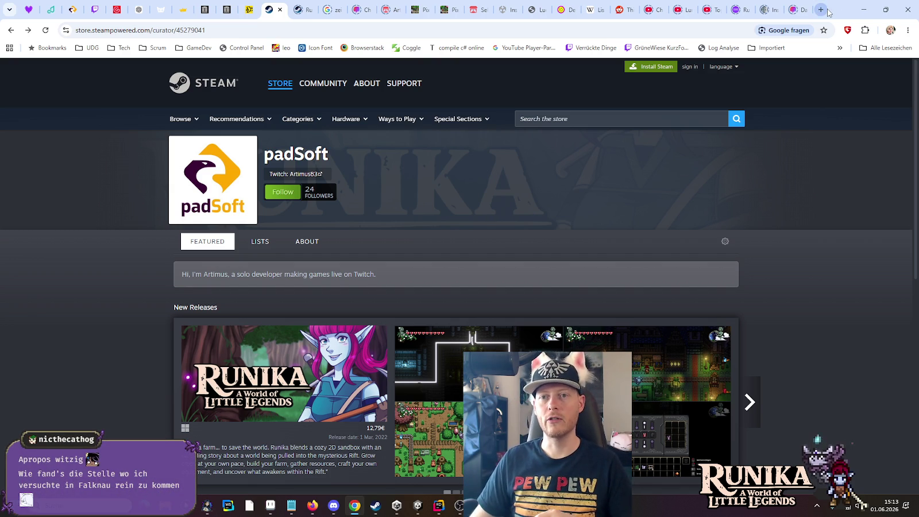
Fire a TEST RAID from the Stream Interactions testing page in a new Chrome tab.
click(827, 12)
text(test)
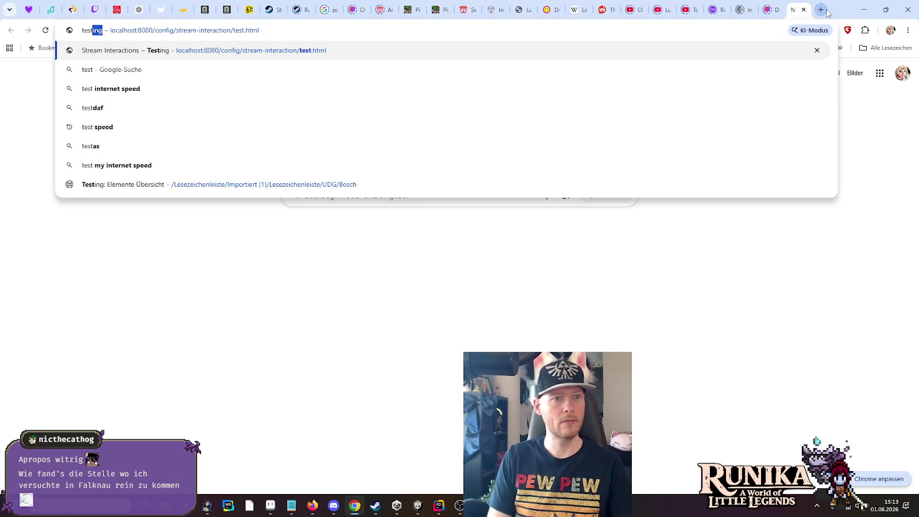
key(Return)
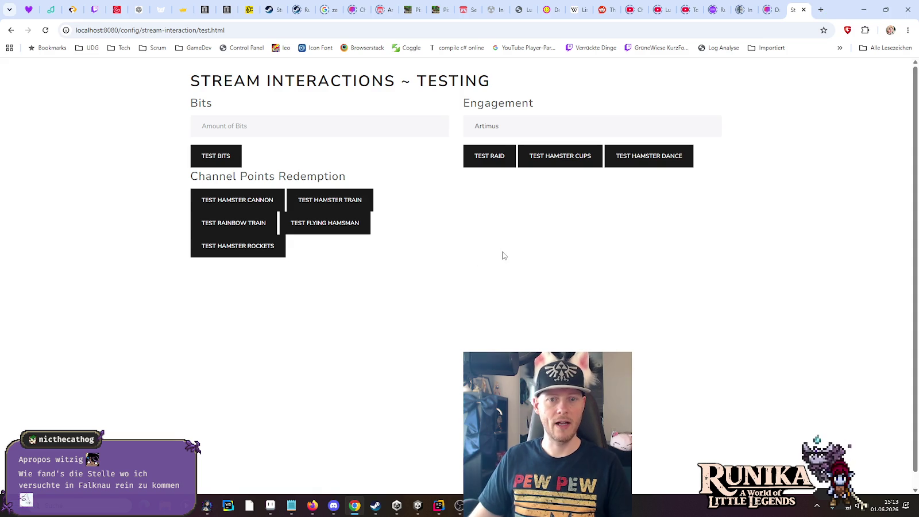
click(488, 156)
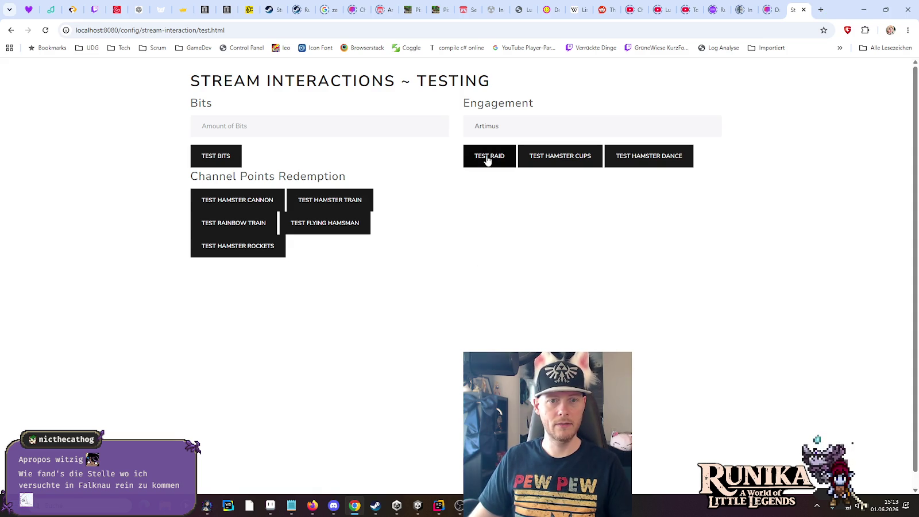
Close the testing tab, minimize Chrome, and hide the Stream Battlecards control panel.
click(803, 9)
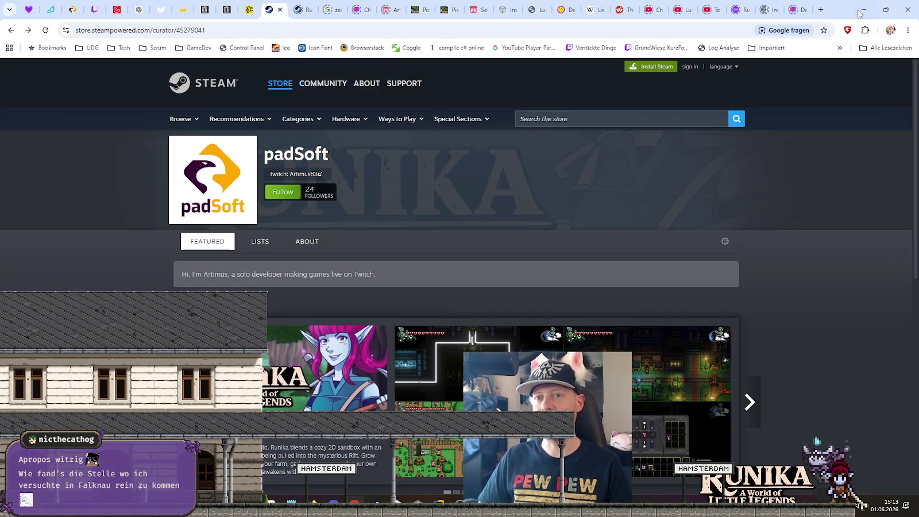
click(863, 9)
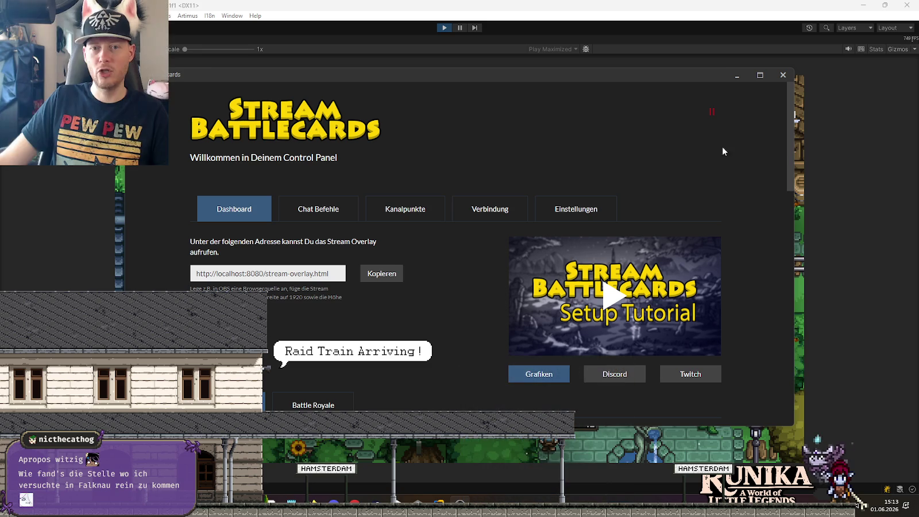
click(737, 75)
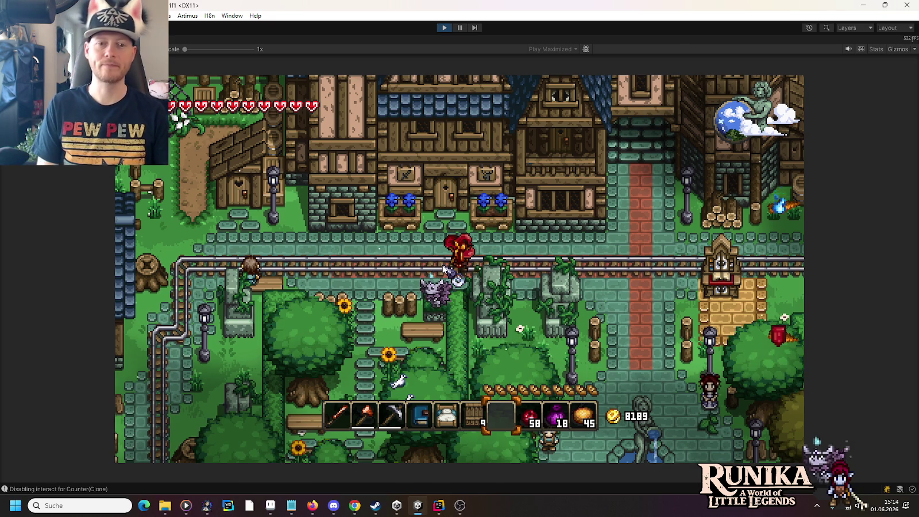
Walk the player into the guild hall, past the dining table and toward the kitchen counter.
key(w)
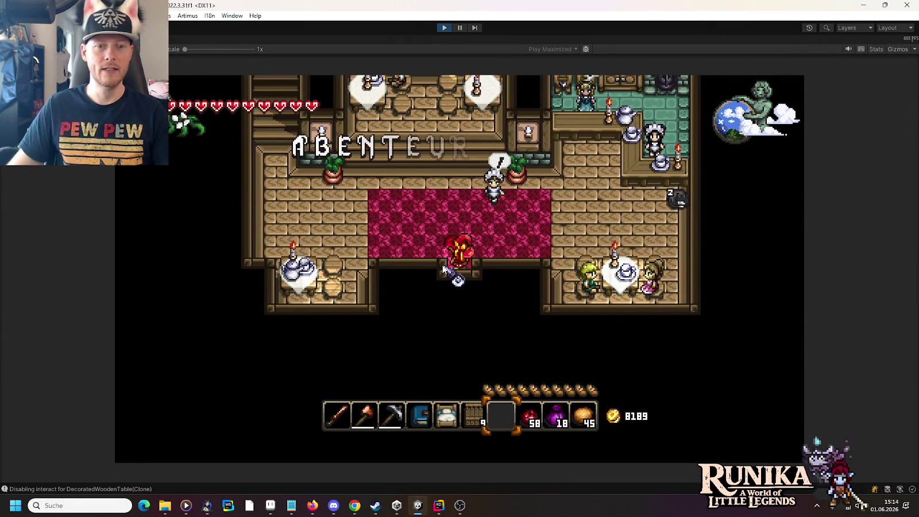
key(w)
key(a)
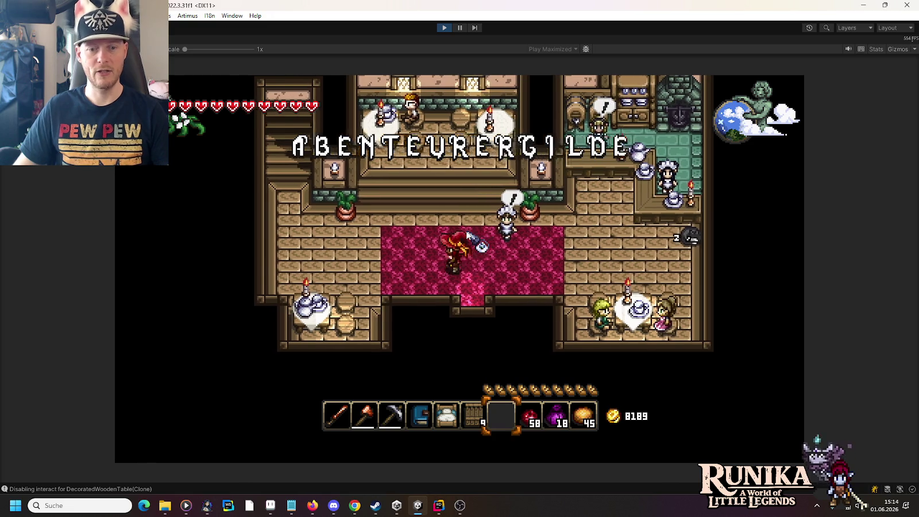
scroll(467, 234, down, 1)
key(a)
key(s)
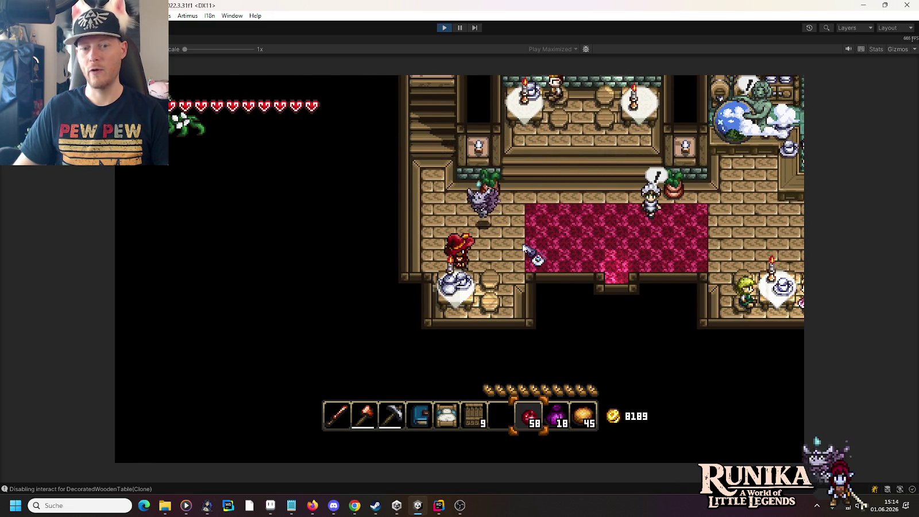
key(d)
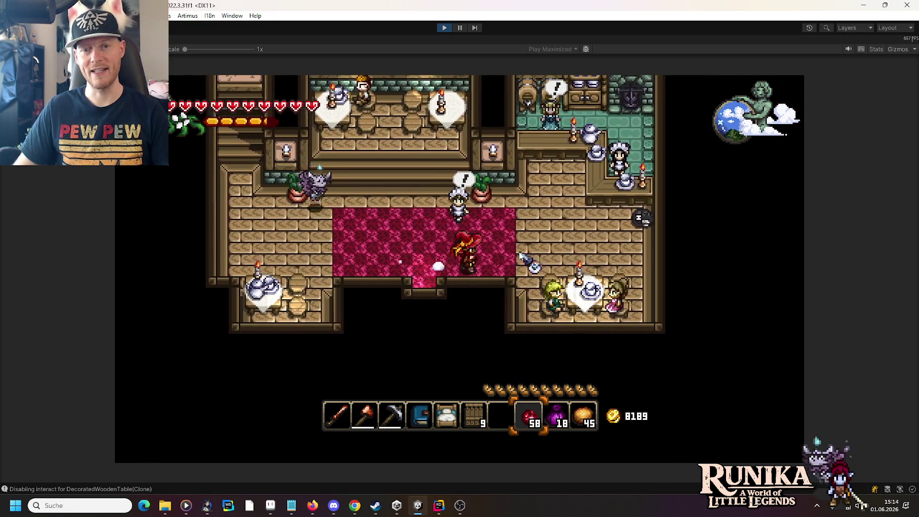
key(d)
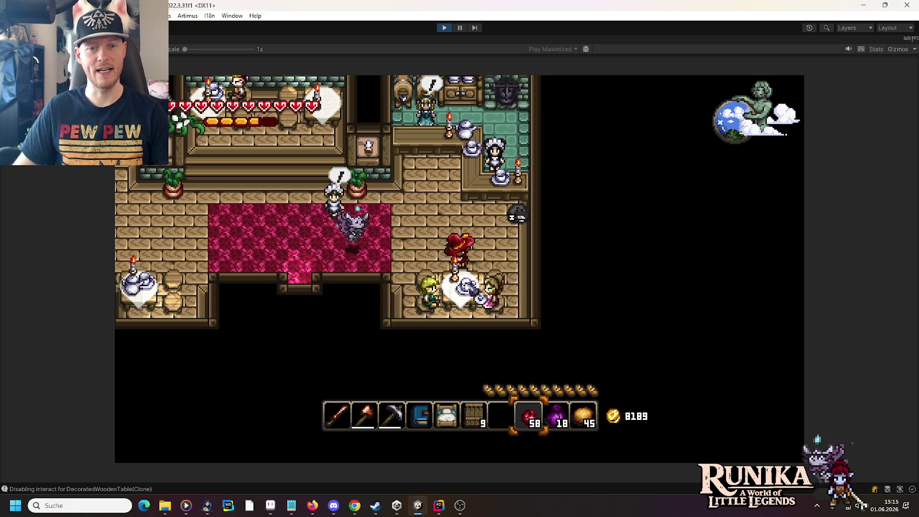
key(w)
key(d)
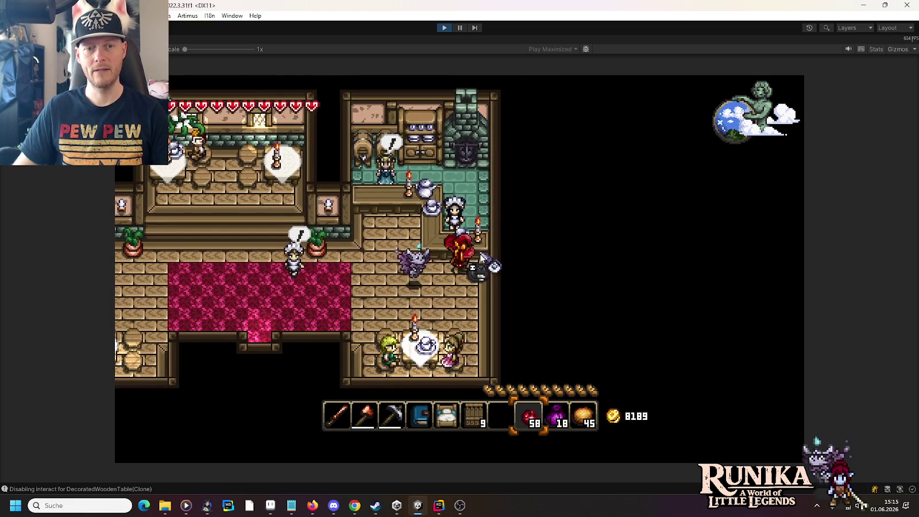
Walk along the kitchen counter, back across the carpet, and through the upper dining room.
key(a)
key(w)
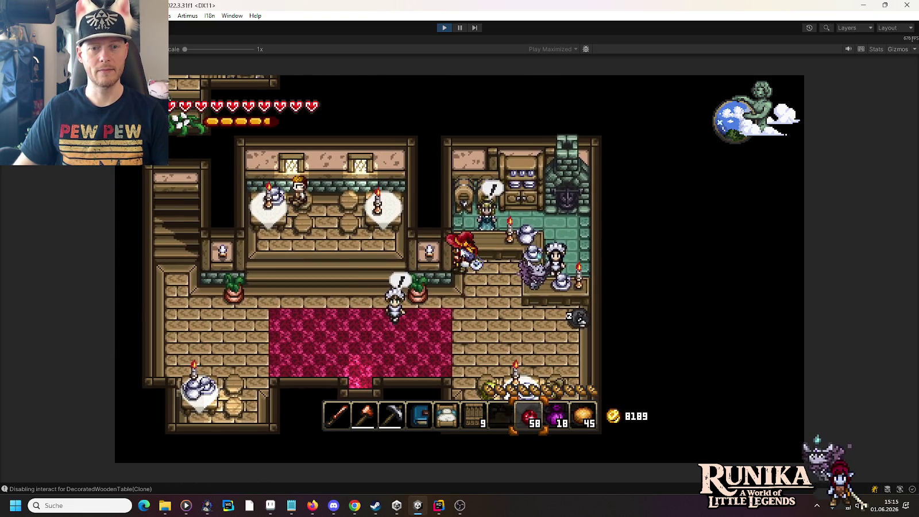
key(s)
key(a)
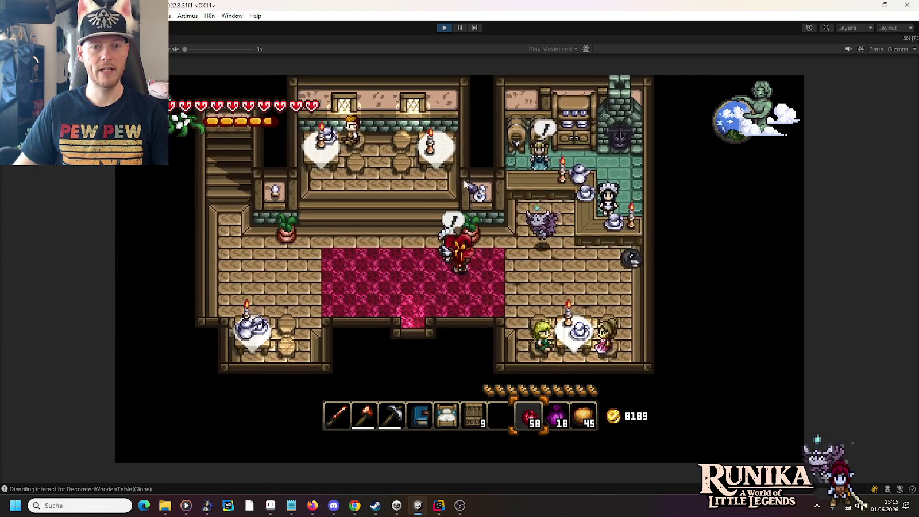
key(w)
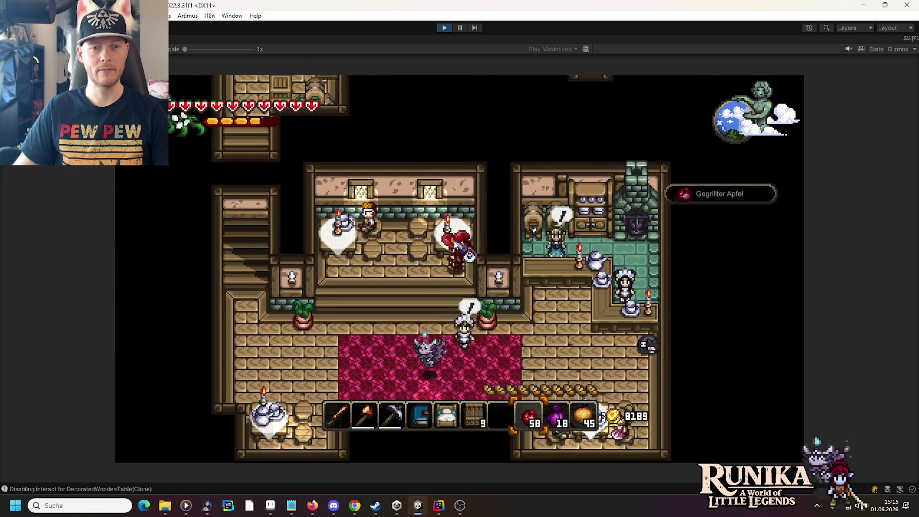
key(a)
key(s)
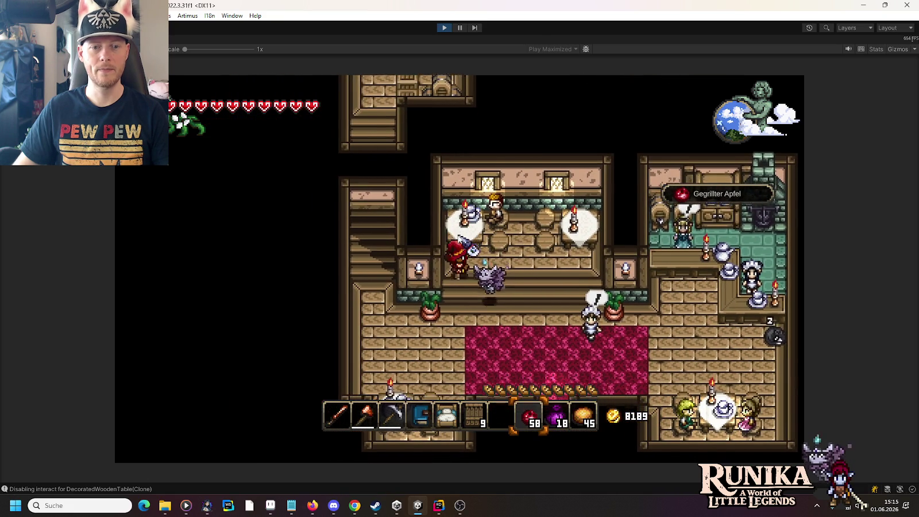
Climb into the upper tavern, place and retrieve an apple, then exit Play mode.
key(w)
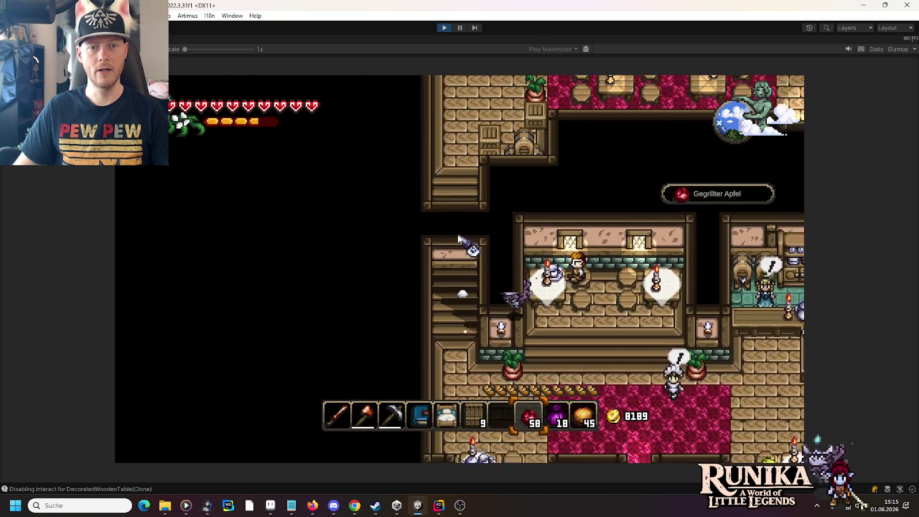
key(w)
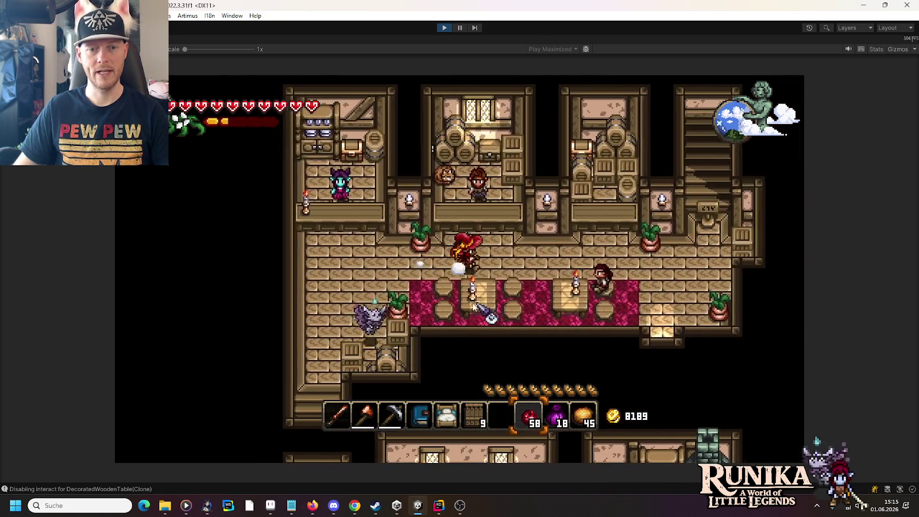
key(d)
click(457, 301)
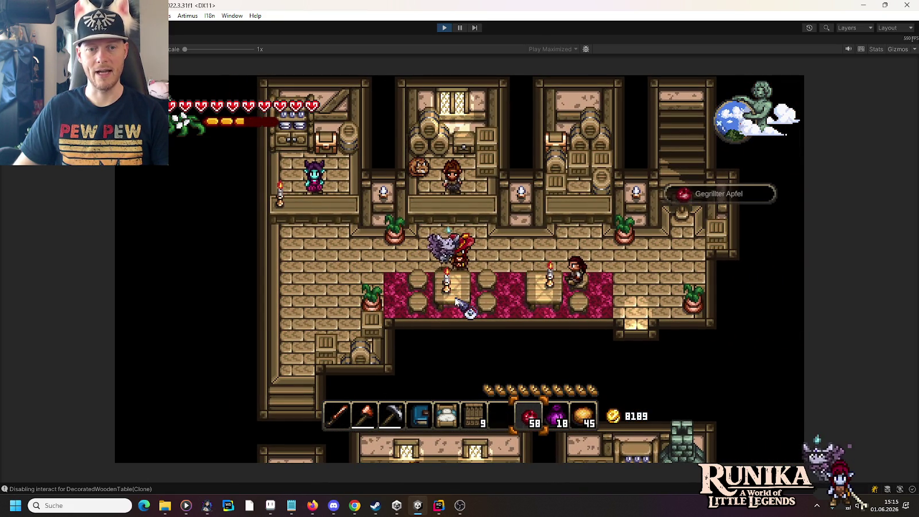
key(d)
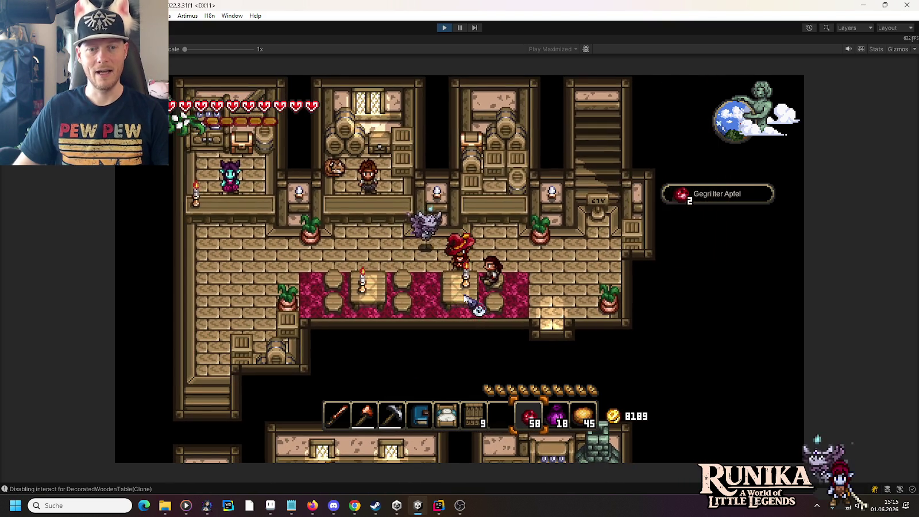
key(w)
key(d)
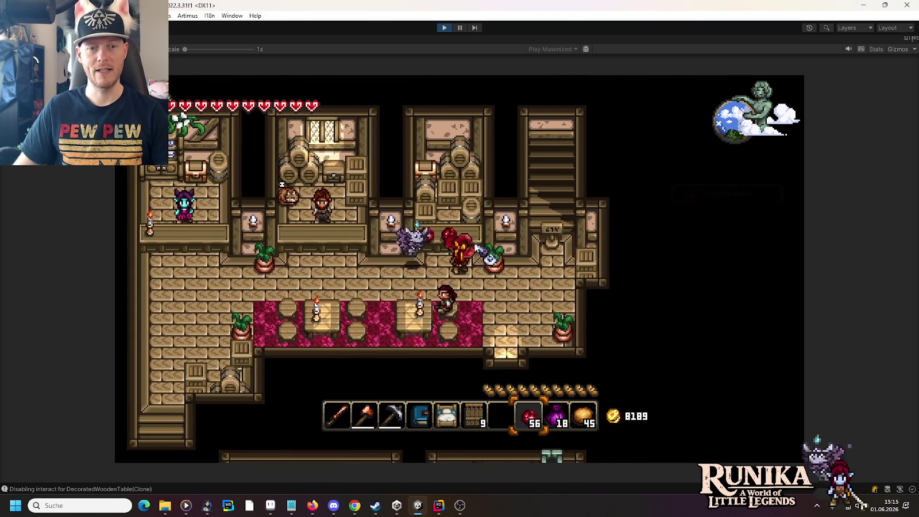
key(a)
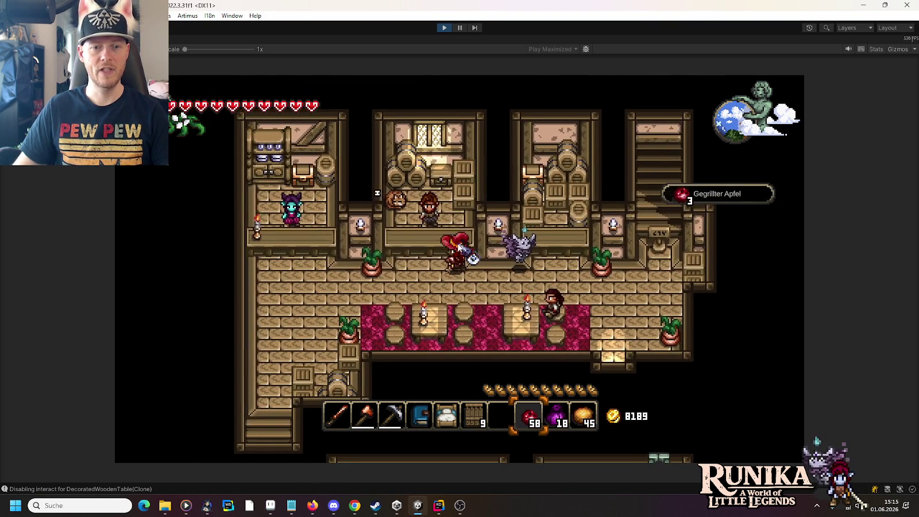
key(a)
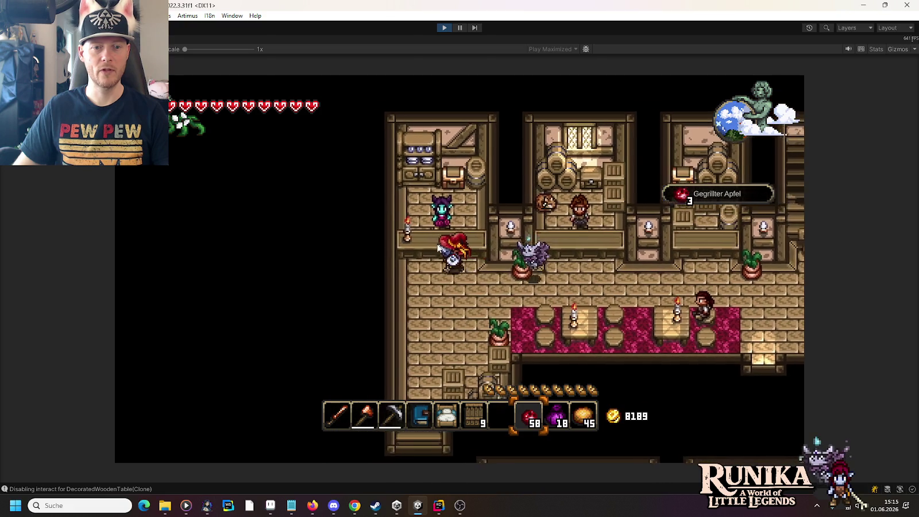
key(a)
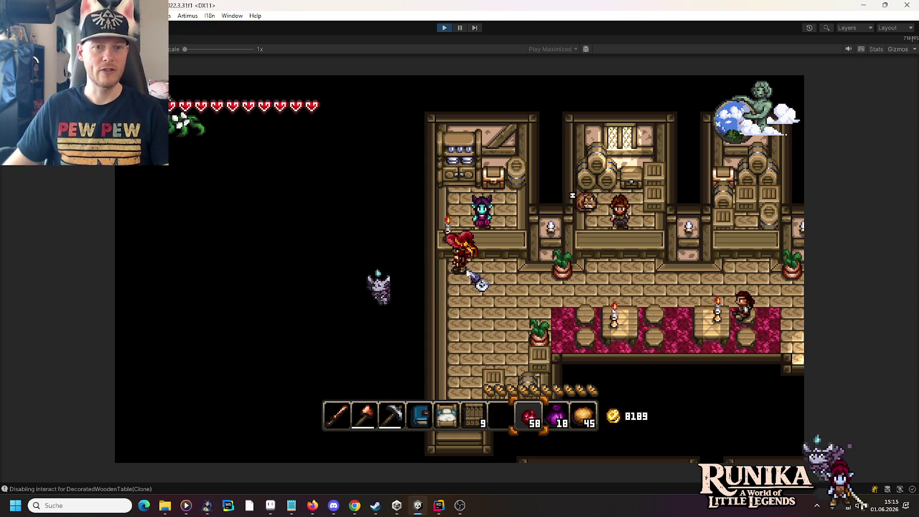
click(445, 28)
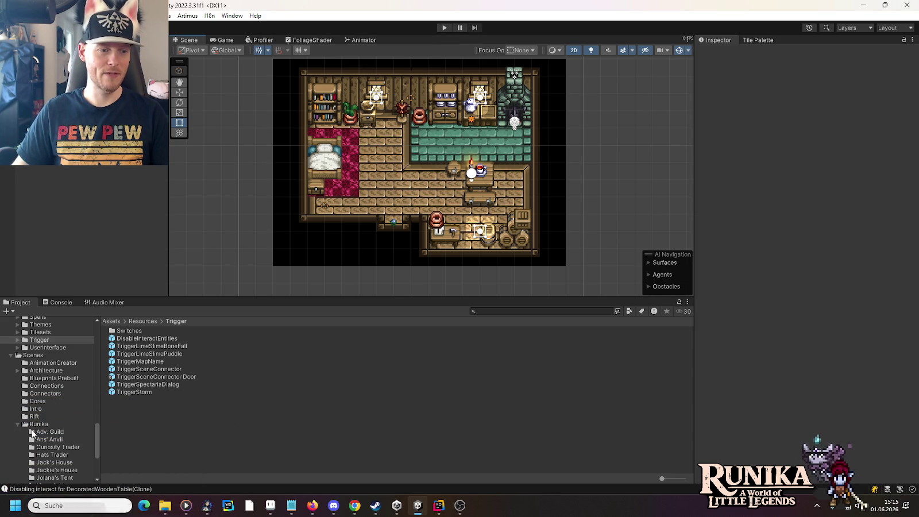
Select the Adv. Guild F1 scene and pan across the guild map's rooms.
click(50, 431)
click(118, 330)
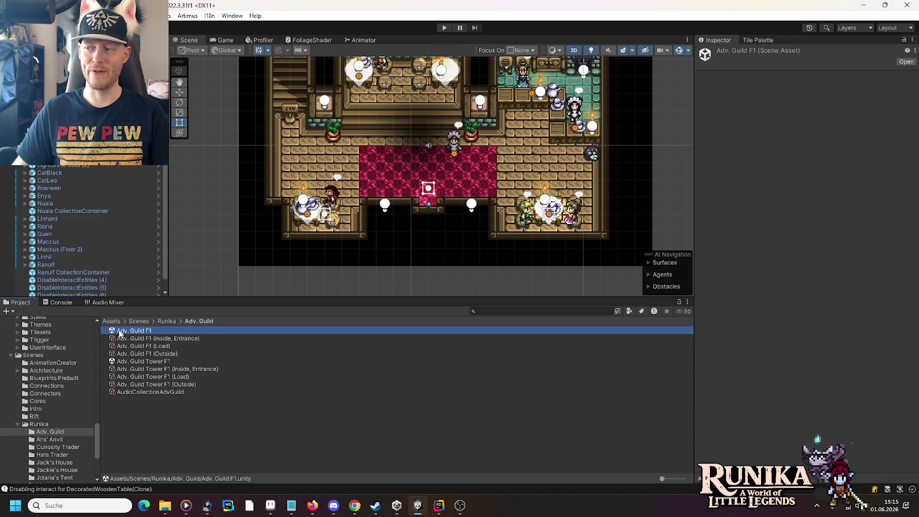
mouse_move(426, 119)
mouse_down()
mouse_move(408, 324)
mouse_move(375, 200)
mouse_up()
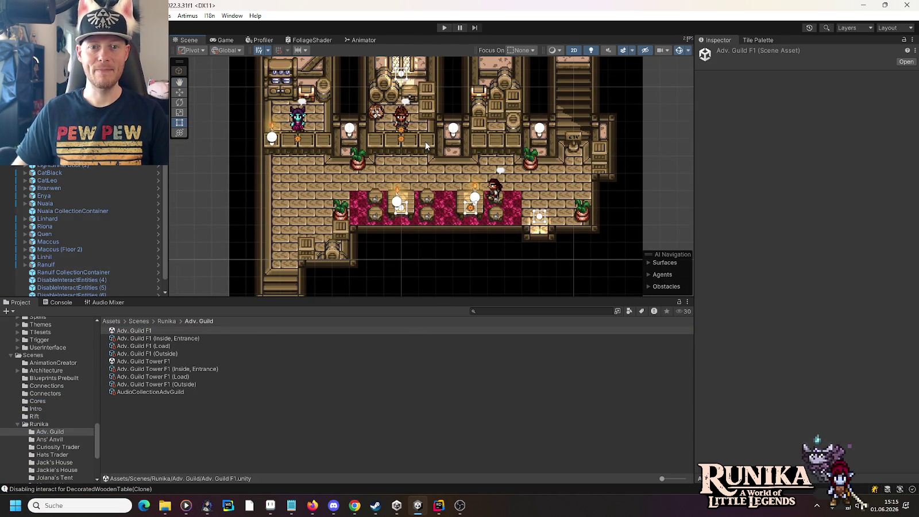
drag(432, 200, 399, 41)
drag(400, 118, 432, 145)
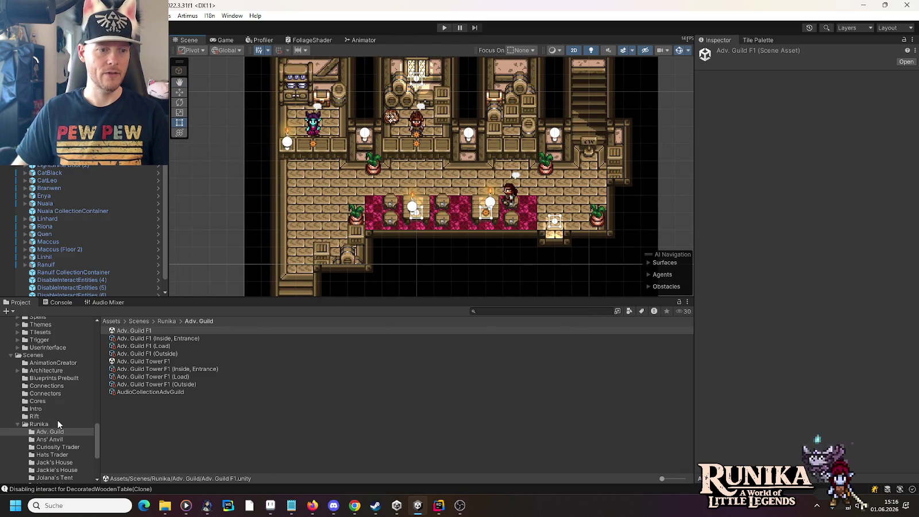
Show the Jackie's House scene folder, then bring up the Hierarchy's add-object menu.
scroll(49, 410, down, 2)
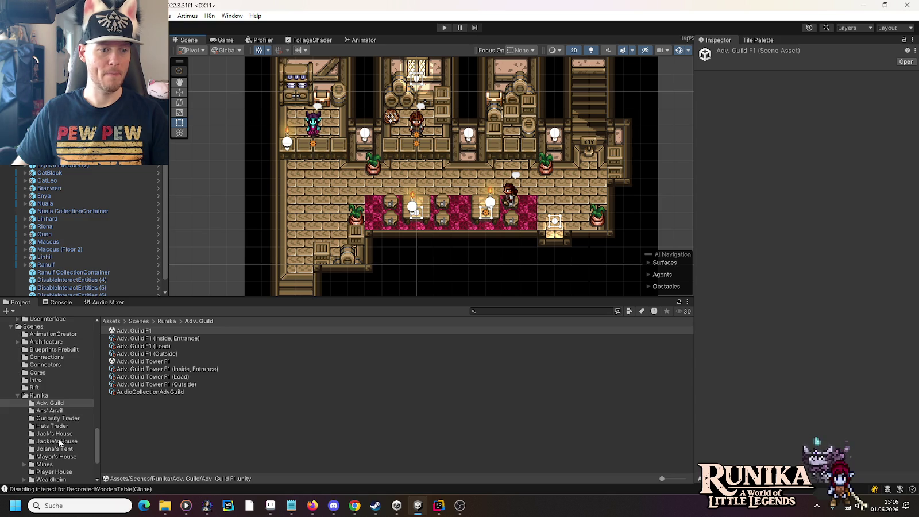
click(60, 441)
scroll(66, 238, down, 1)
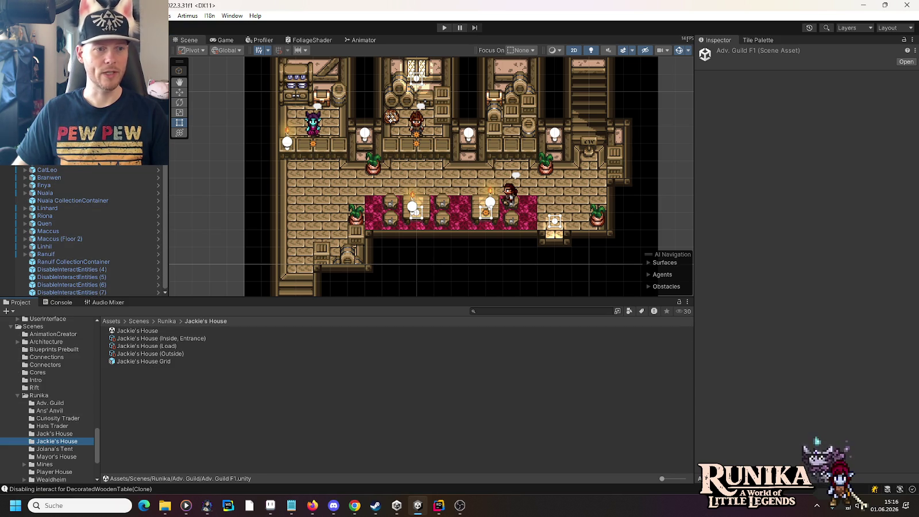
scroll(86, 230, up, 1)
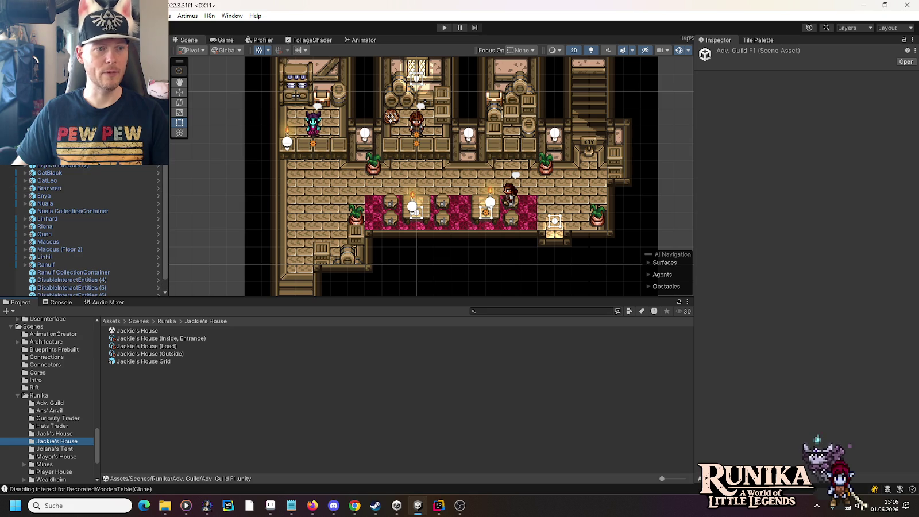
right_click(38, 168)
Create a Light Sources empty below TriggerSceneConnector and parent the nine LightShine objects to it.
mouse_move(78, 190)
click(158, 190)
text(Light Sources)
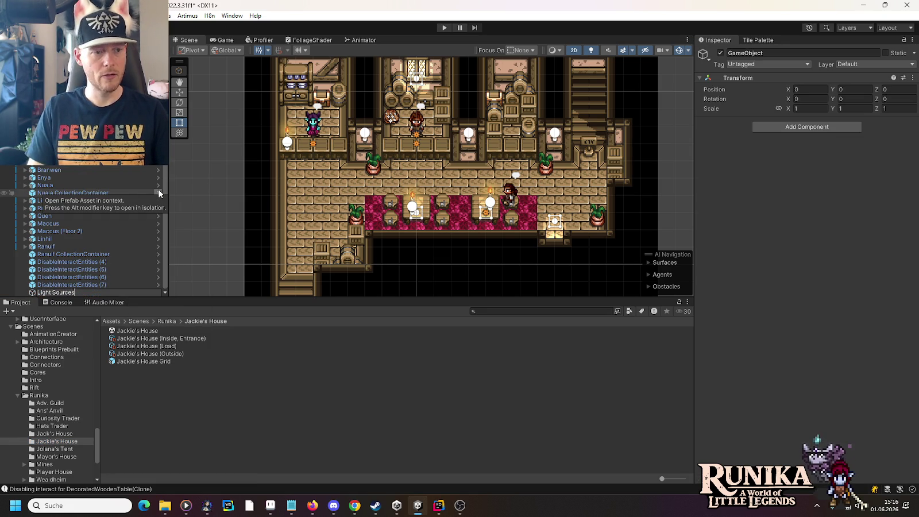
key(Return)
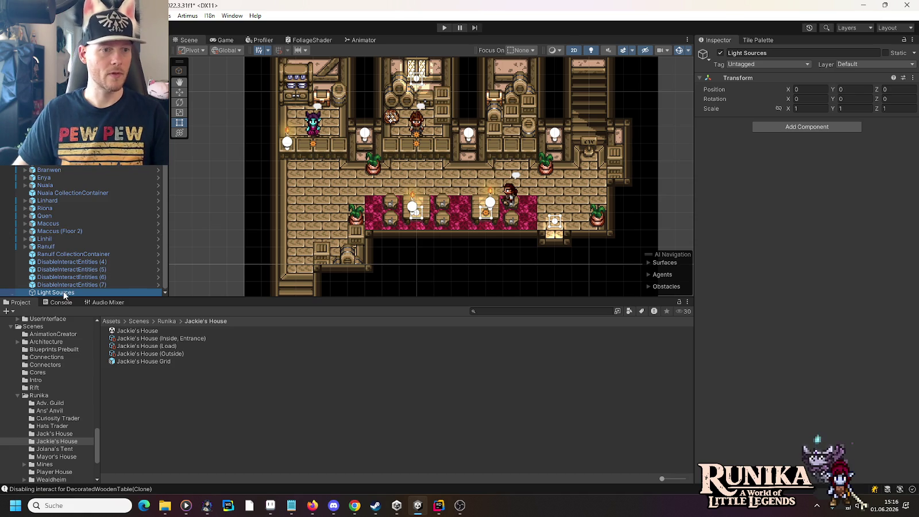
drag(56, 293, 57, 82)
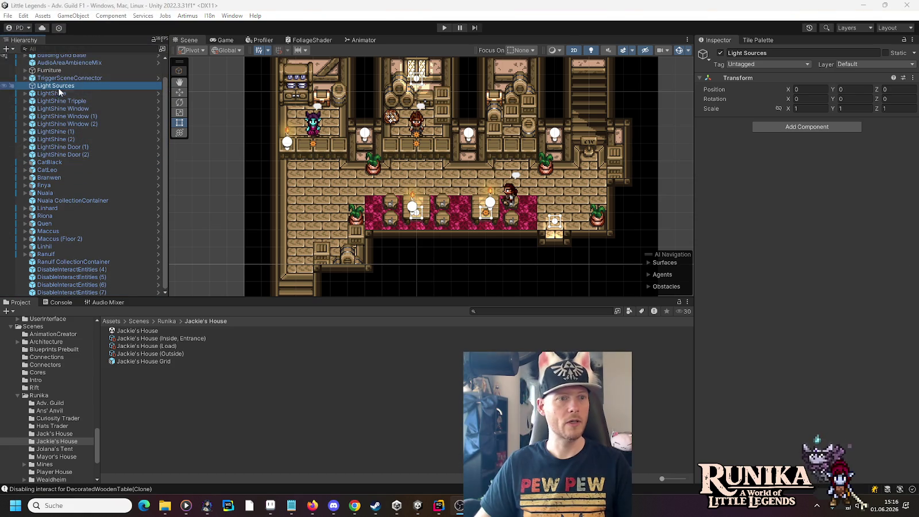
click(52, 93)
shift+click(57, 154)
drag(56, 92, 56, 88)
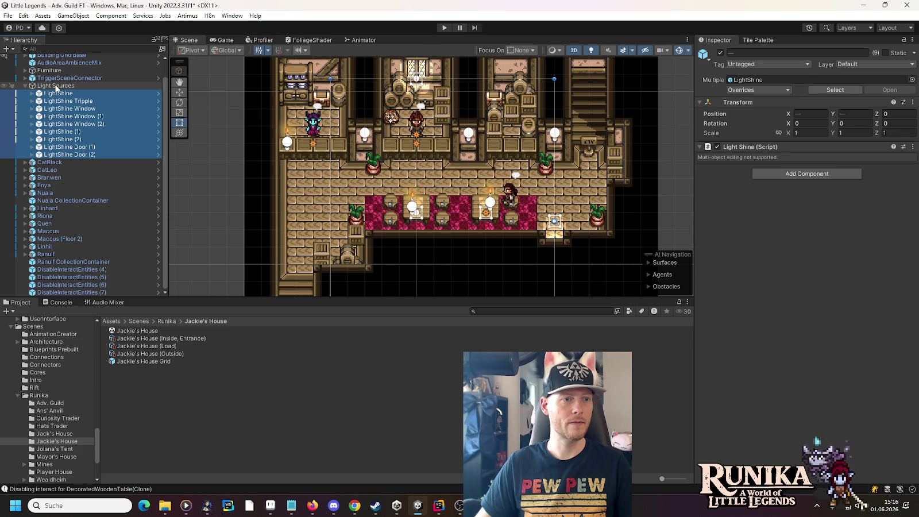
click(25, 86)
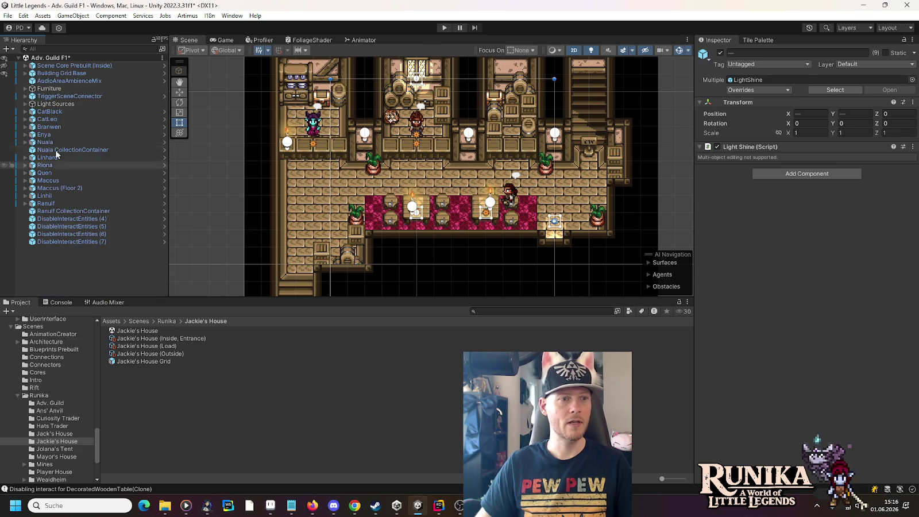
Create an empty named Disable Entities and place it just below Light Sources.
right_click(64, 257)
click(92, 339)
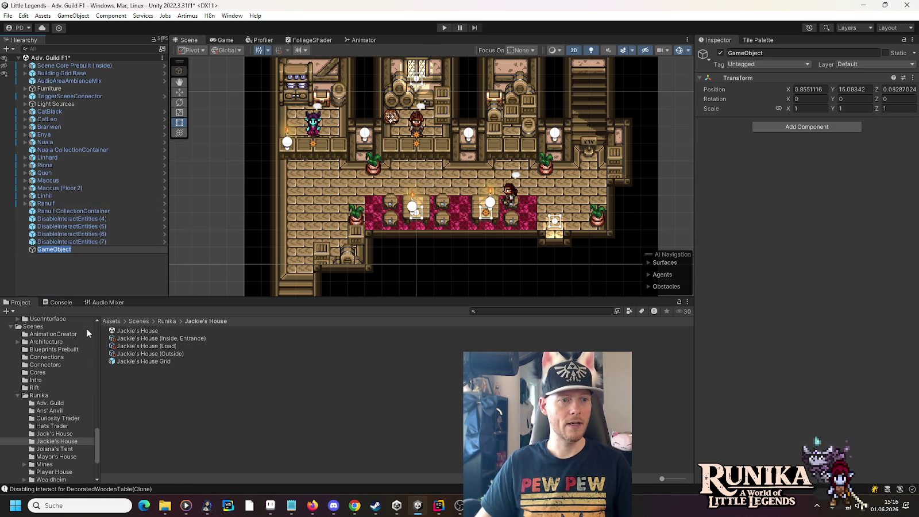
text(Disable)
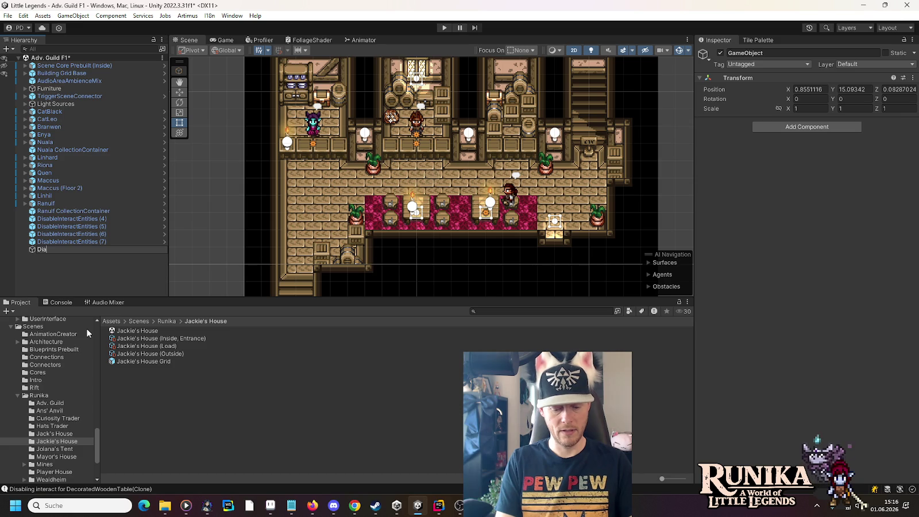
text( Entities)
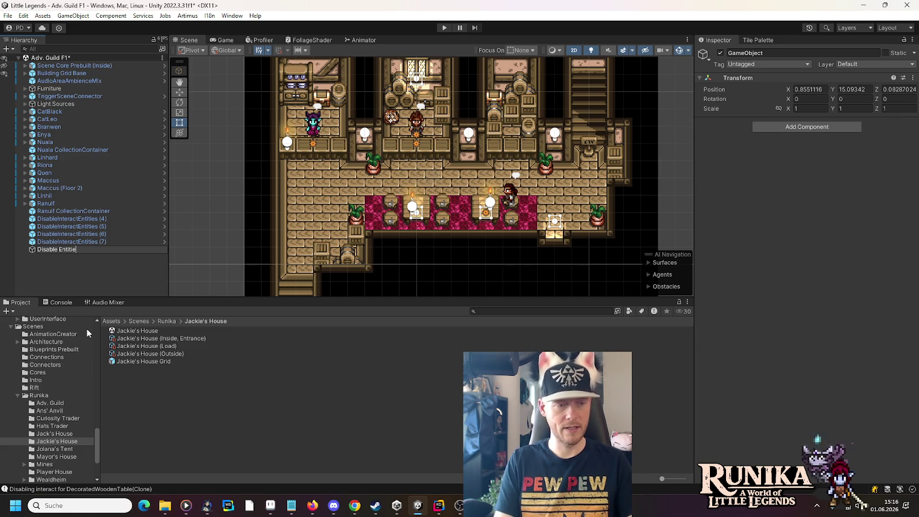
key(Return)
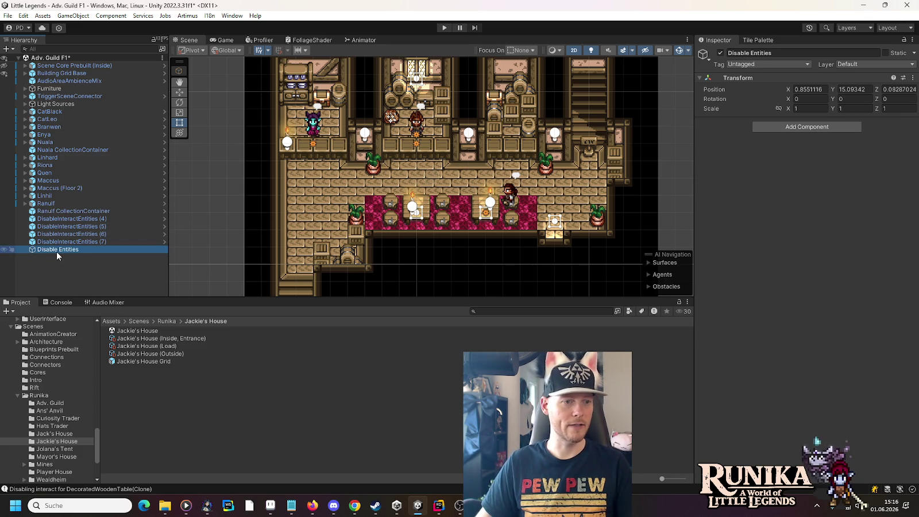
click(815, 89)
text(0)
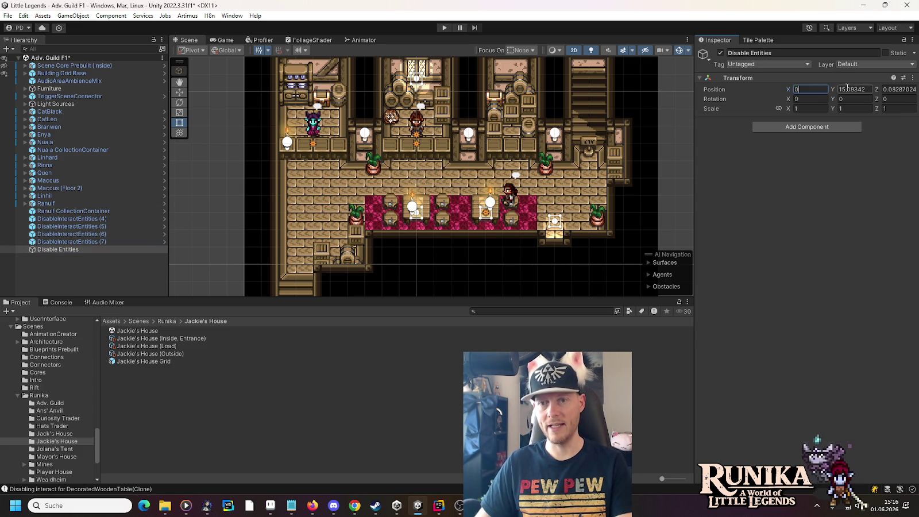
drag(49, 248, 70, 108)
Move DisableInteractEntities (4)–(7) into Disable Entities, collapse it, and save the scene.
click(70, 248)
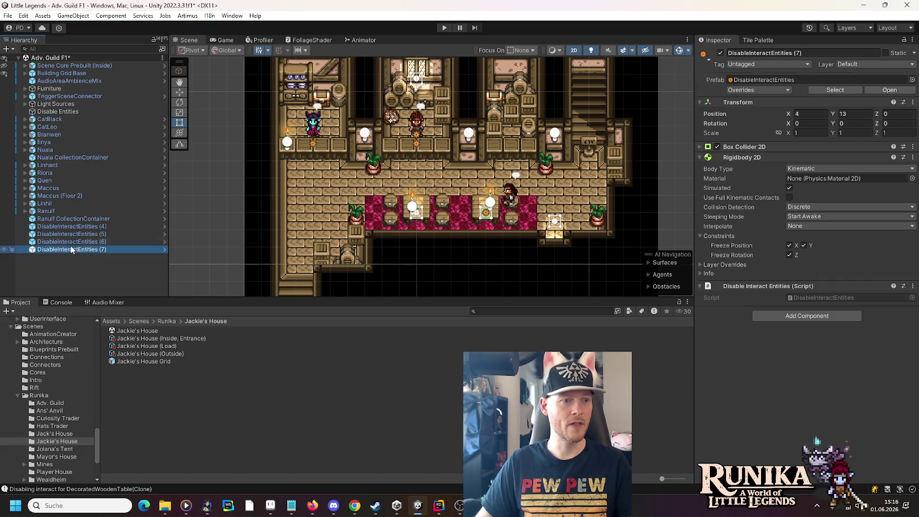
shift+click(72, 229)
drag(72, 229, 65, 113)
click(25, 111)
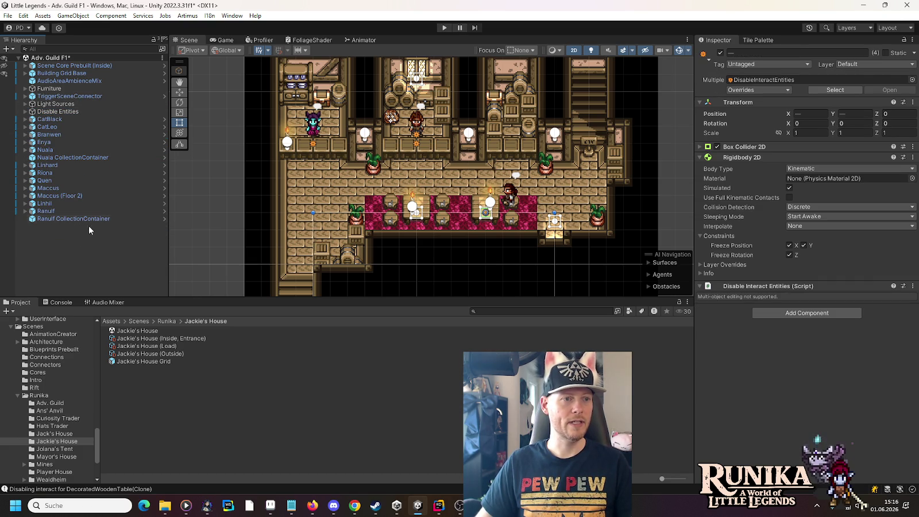
click(97, 262)
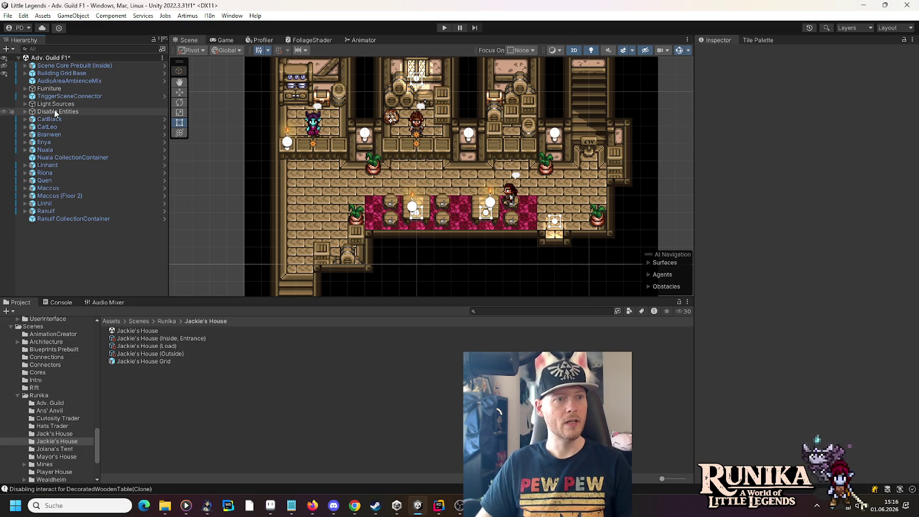
key(ctrl+s)
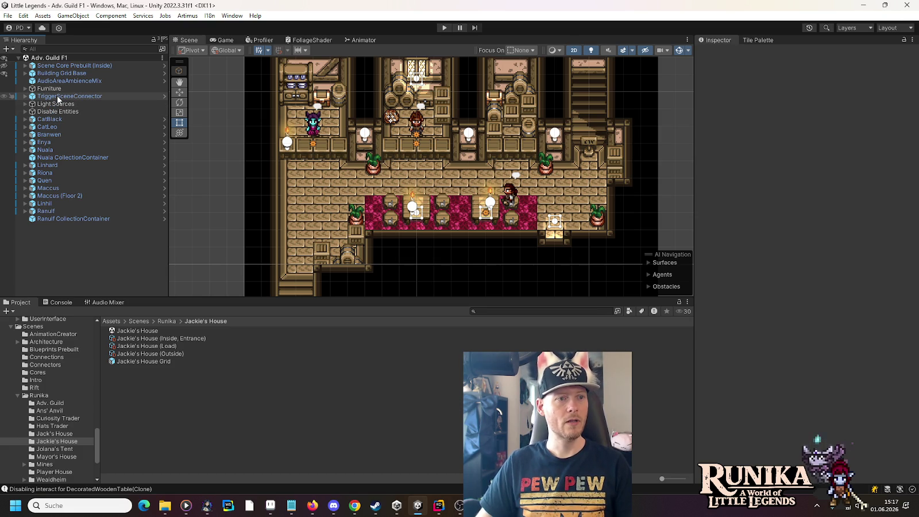
Move TriggerSceneConnector just above AudioAreaAmbienceMix and save Adv. Guild F1.
mouse_move(57, 100)
mouse_down()
mouse_move(57, 86)
mouse_move(73, 81)
mouse_up()
click(76, 250)
click(87, 254)
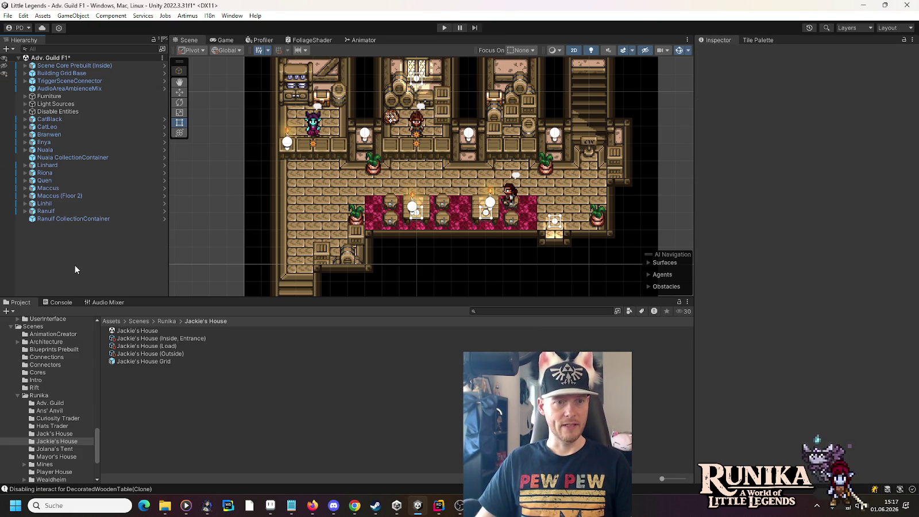
key(ctrl+s)
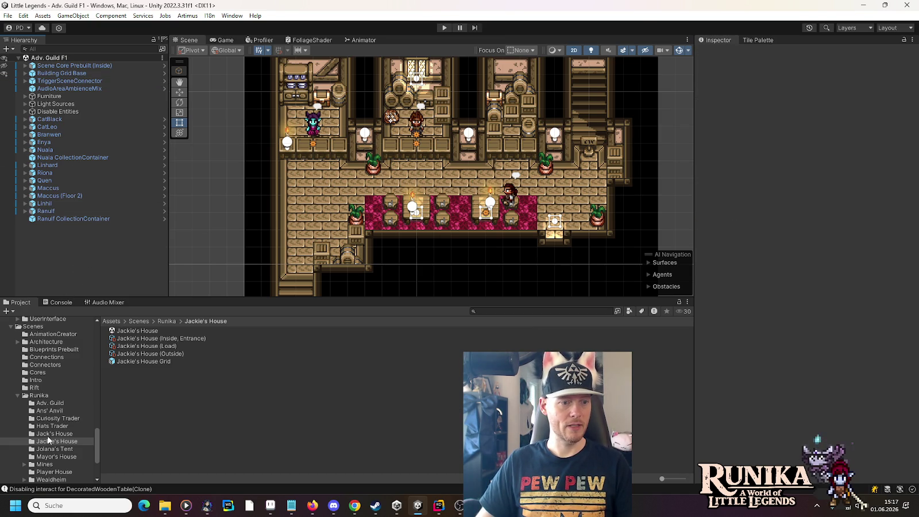
Copy the Coinbag object from Jackie's House, then reopen the Adv. Guild F1 scene.
double_click(148, 333)
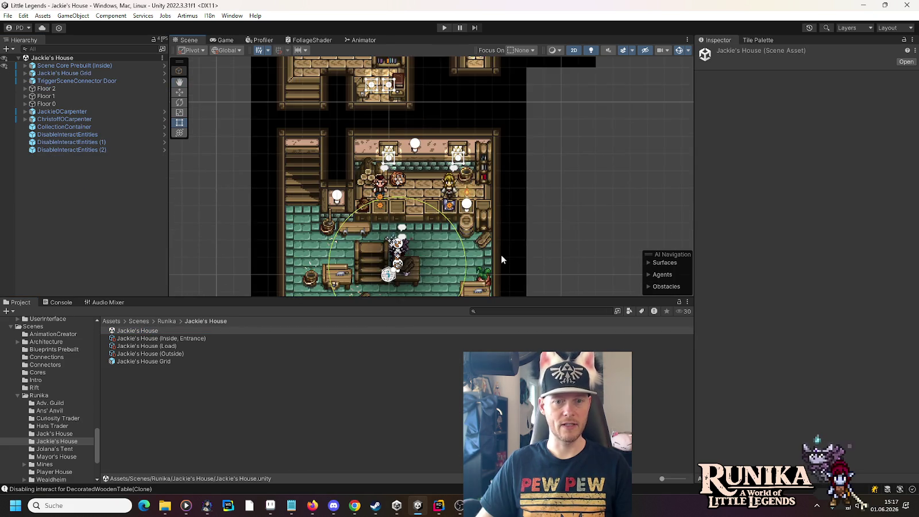
click(429, 145)
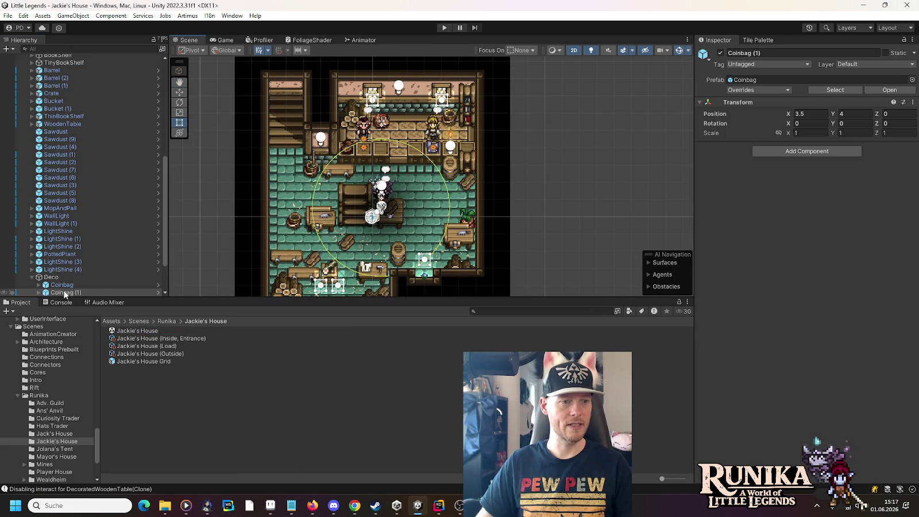
scroll(63, 282, down, 1)
scroll(64, 259, down, 1)
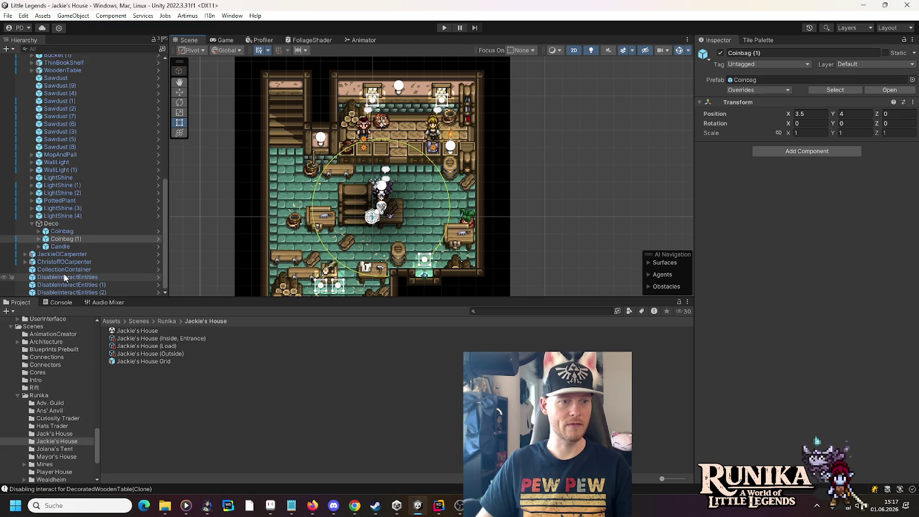
click(59, 232)
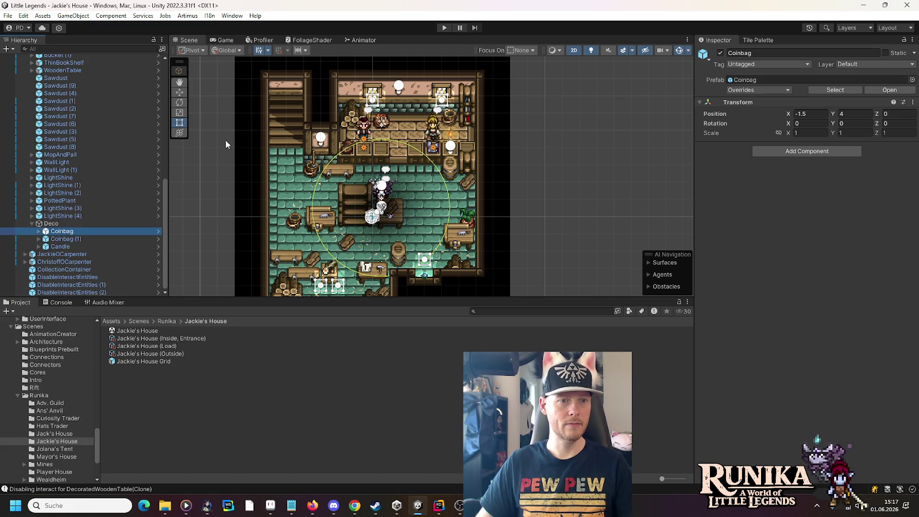
click(183, 93)
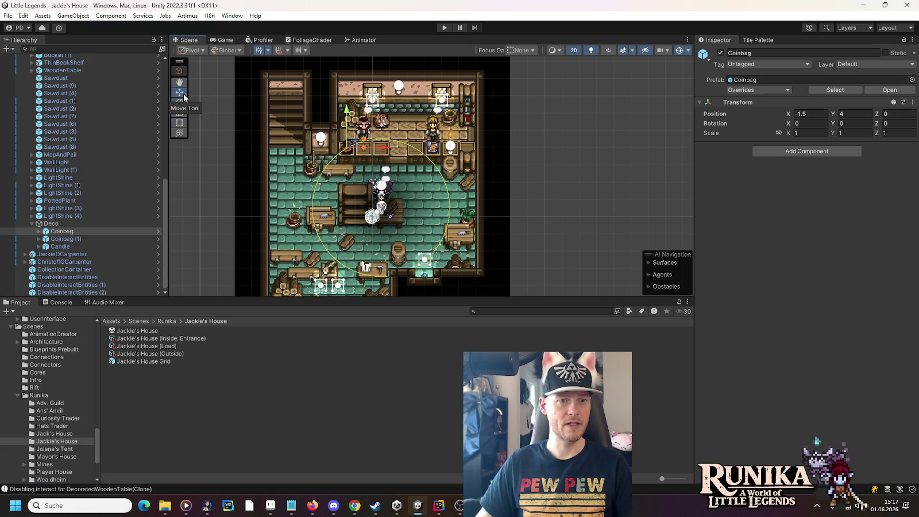
right_click(48, 235)
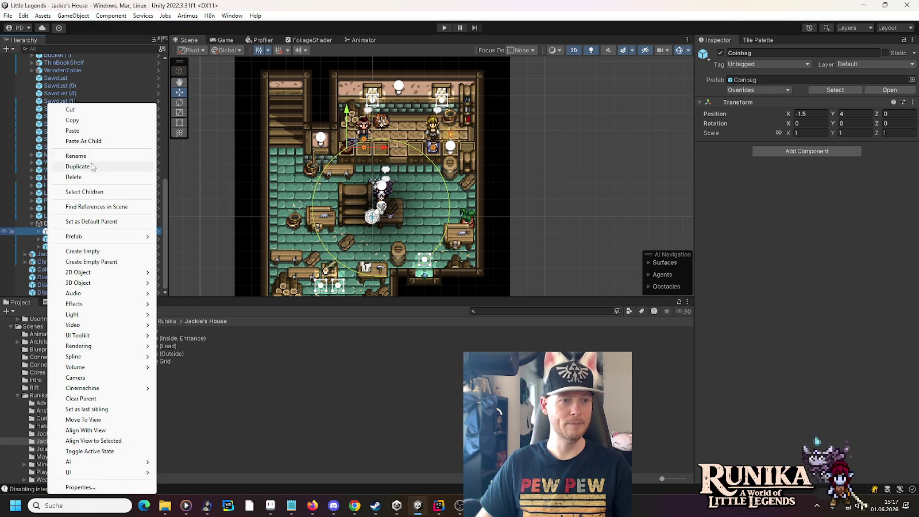
click(73, 120)
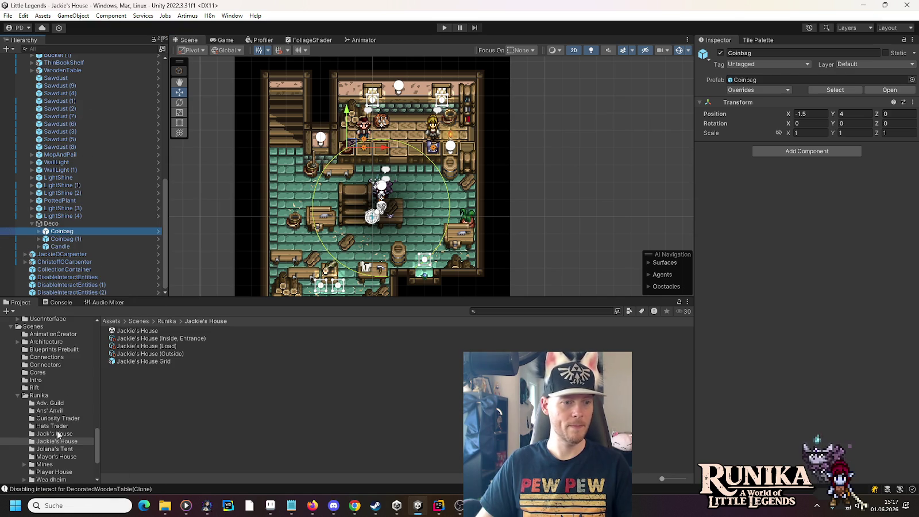
click(54, 405)
double_click(136, 331)
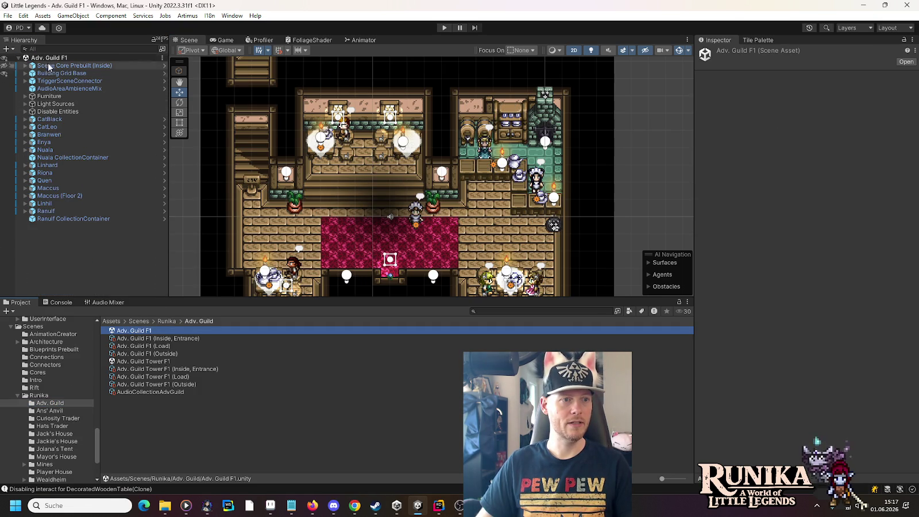
Create an empty named Deco and place it just below Disable Entities.
right_click(48, 58)
mouse_move(81, 193)
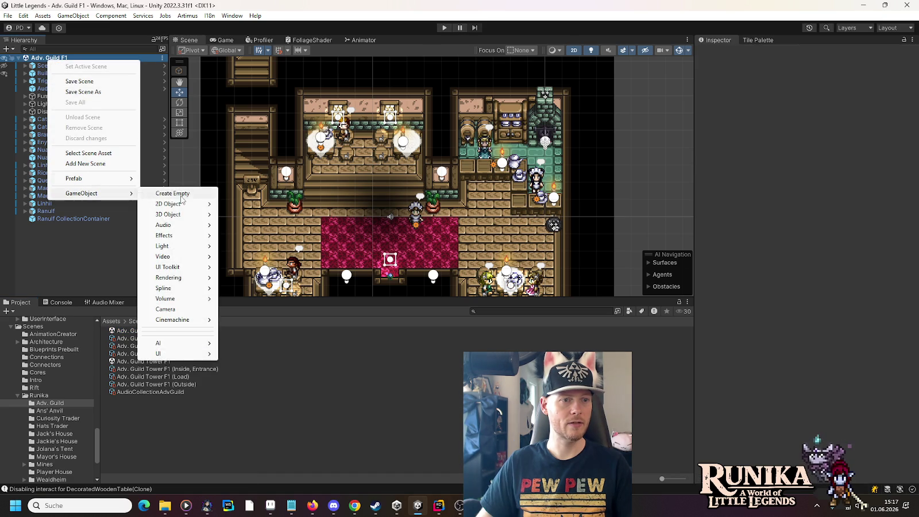
click(180, 193)
text(Deco)
key(Return)
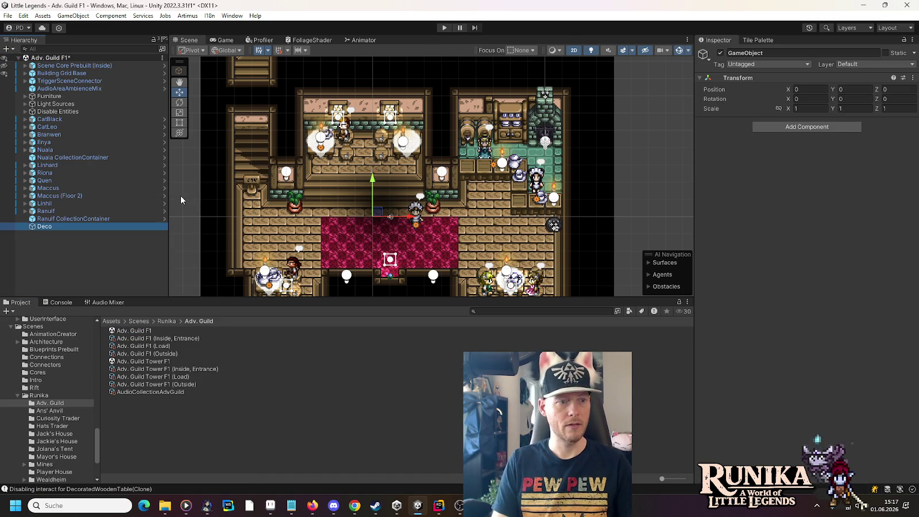
drag(48, 229, 48, 115)
Paste the Coinbag into Deco at 5.5, 3 and add a duplicate at 1.5, 17.
right_click(48, 121)
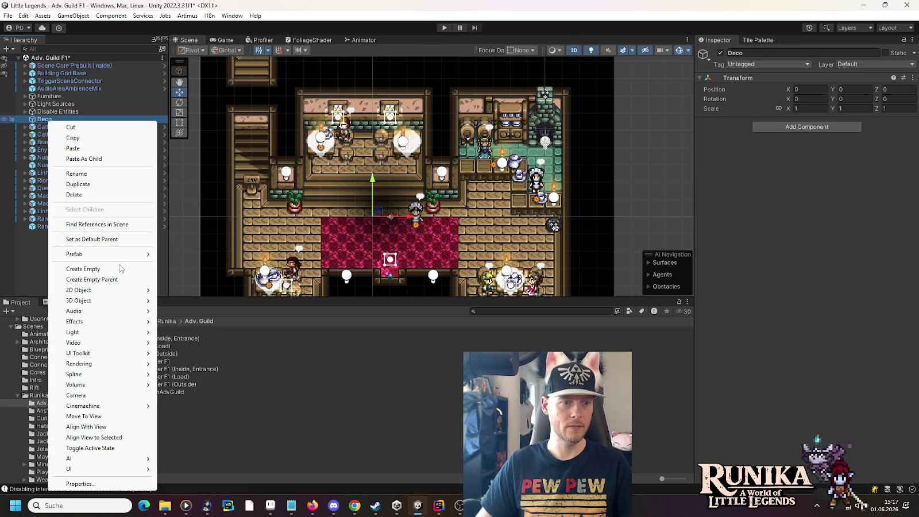
click(99, 159)
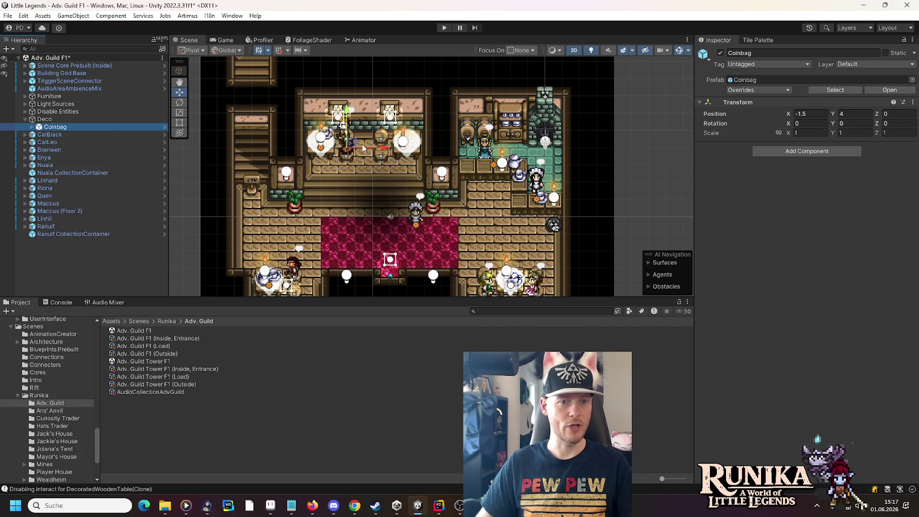
mouse_move(348, 149)
mouse_down()
mouse_move(470, 154)
mouse_move(473, 167)
mouse_up()
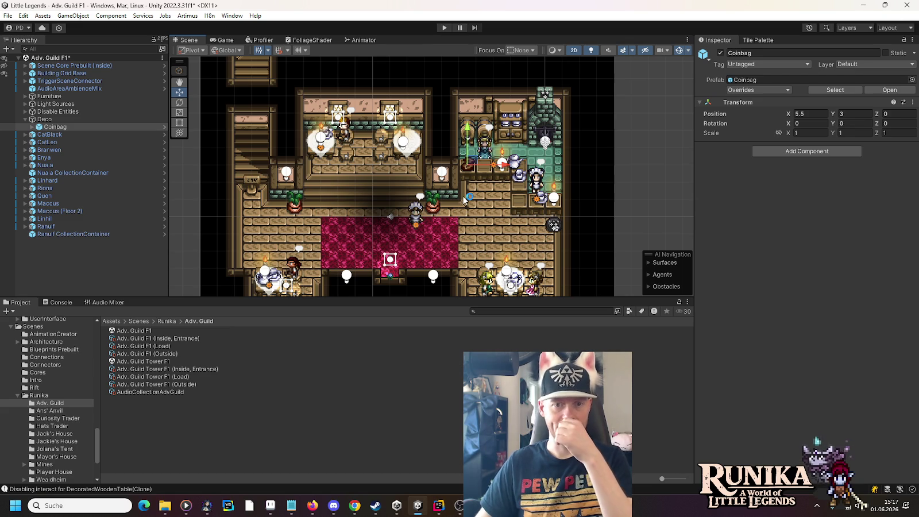
drag(476, 196, 477, 282)
click(55, 127)
key(ctrl+d)
mouse_move(488, 256)
mouse_down()
mouse_move(437, 175)
mouse_move(306, 69)
mouse_move(315, 219)
mouse_move(420, 160)
mouse_up()
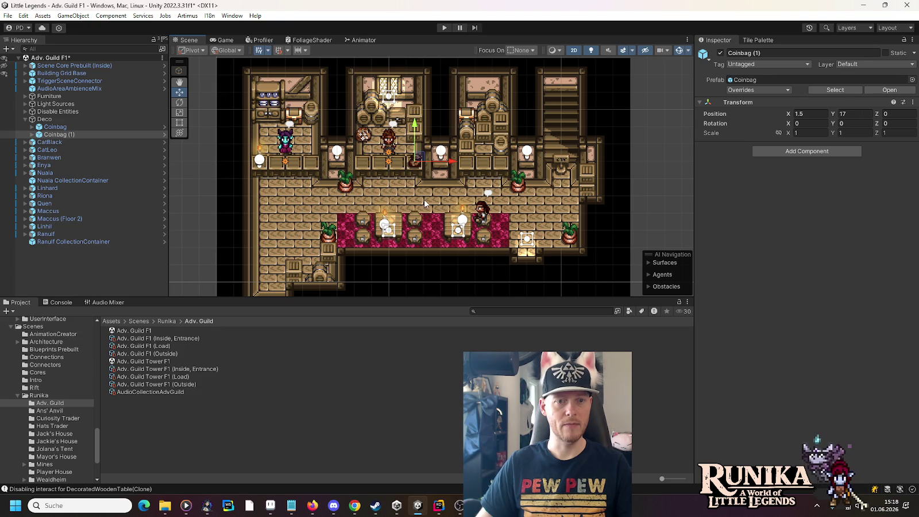
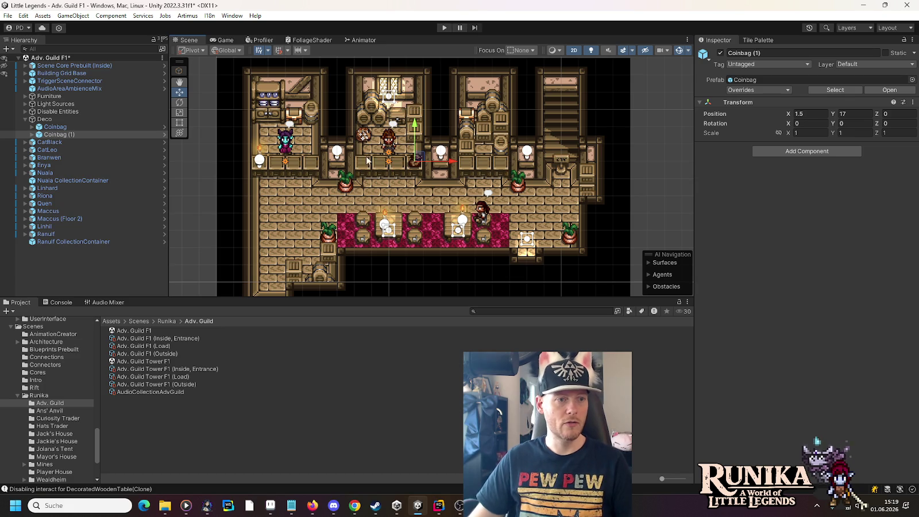
Duplicate Coinbag (1) and move the copy further left along the counter.
click(47, 135)
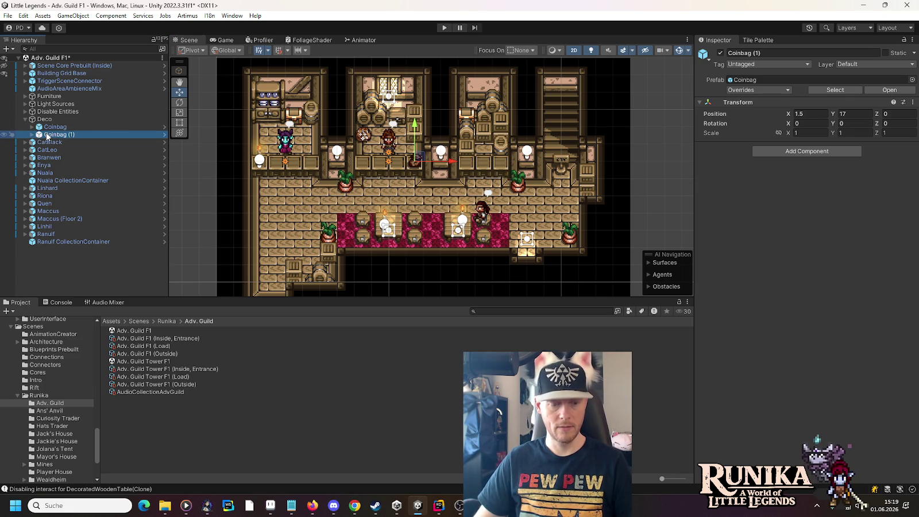
key(ctrl+d)
drag(452, 162, 335, 163)
Assign the CurrencyGuildToken_0 sprite to Coinbag (2)'s Sprite child.
click(31, 141)
click(37, 150)
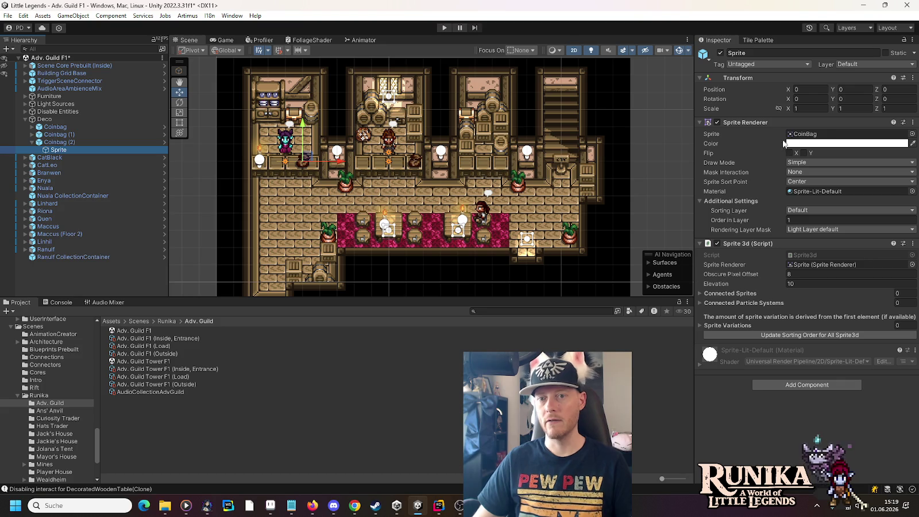
click(912, 133)
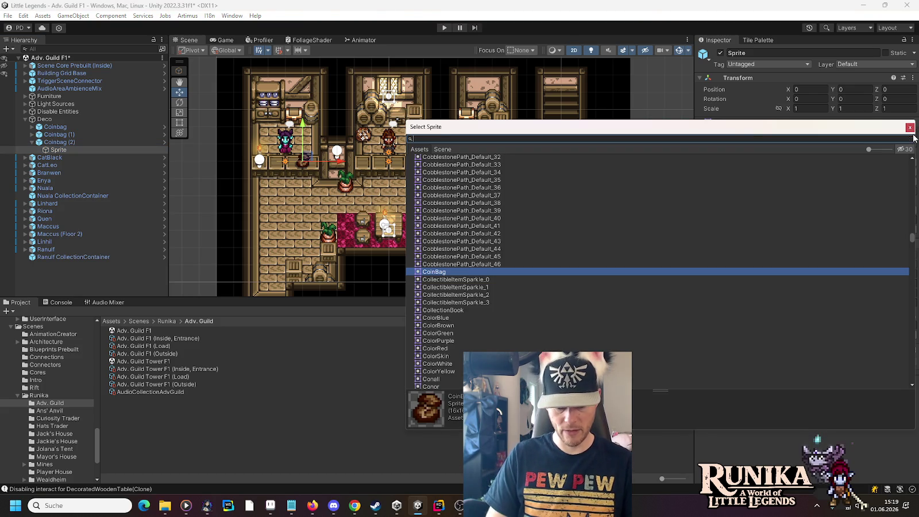
text(ticket)
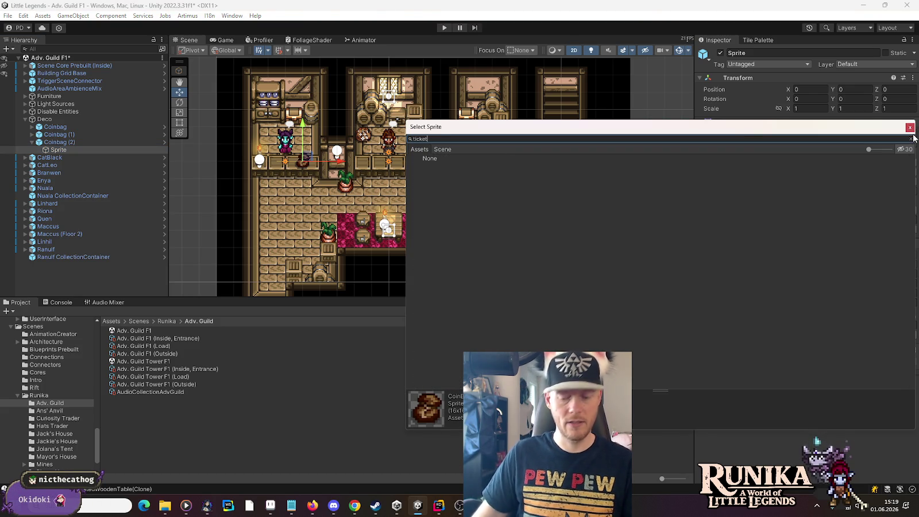
click(912, 138)
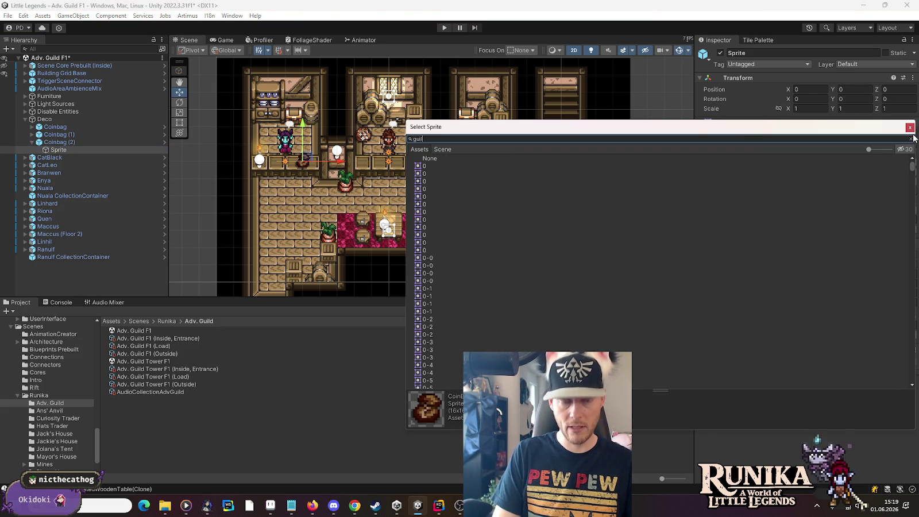
text(d)
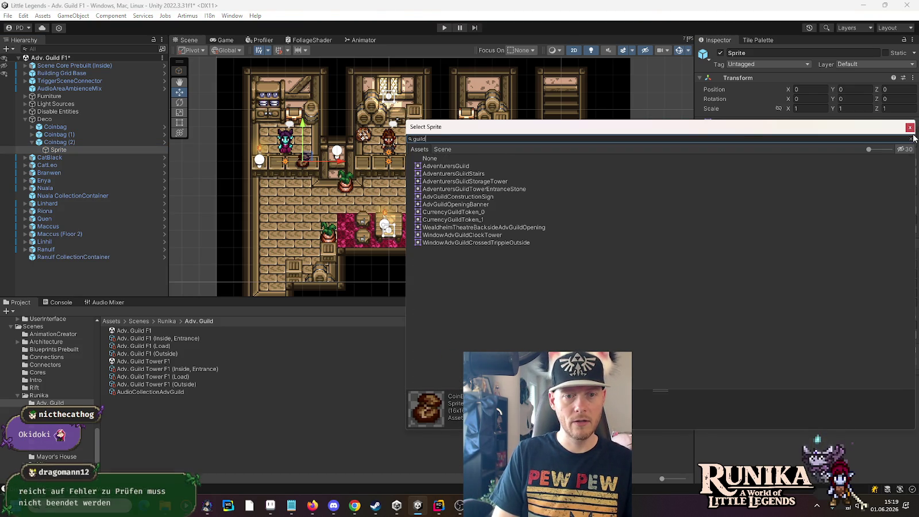
click(481, 220)
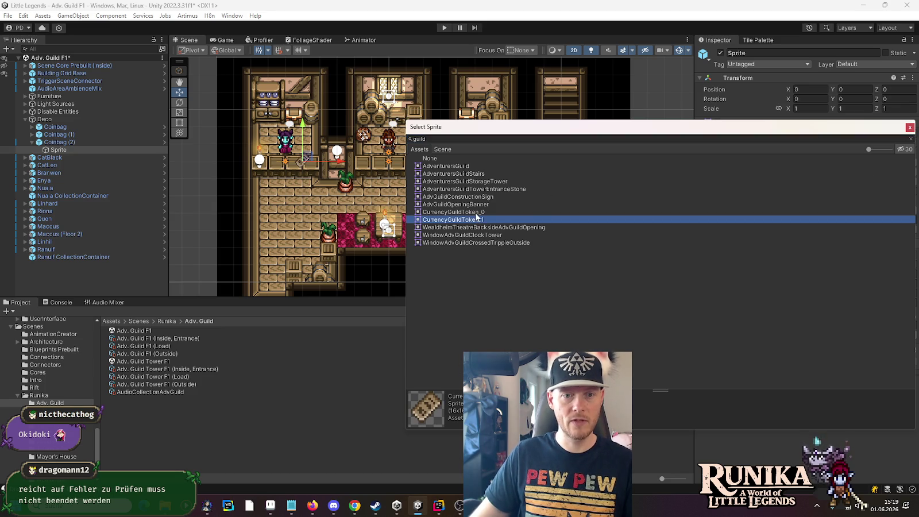
click(476, 213)
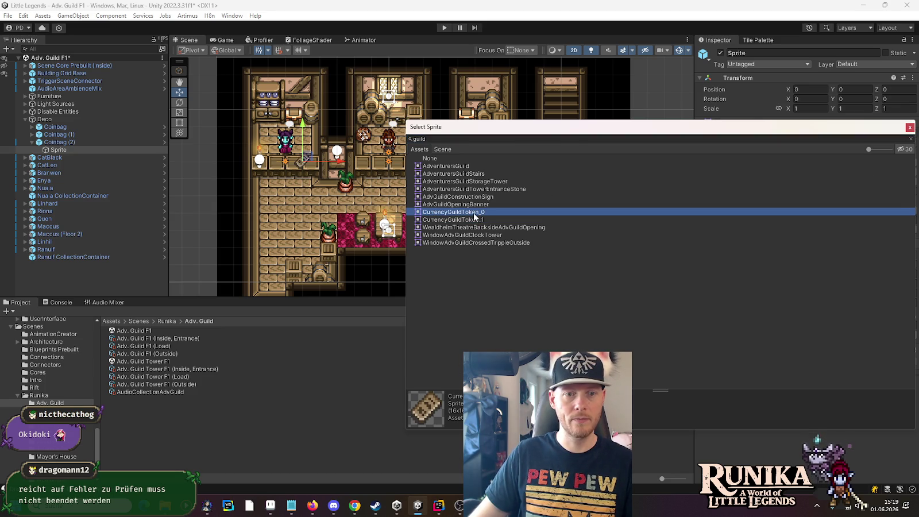
double_click(473, 213)
click(53, 142)
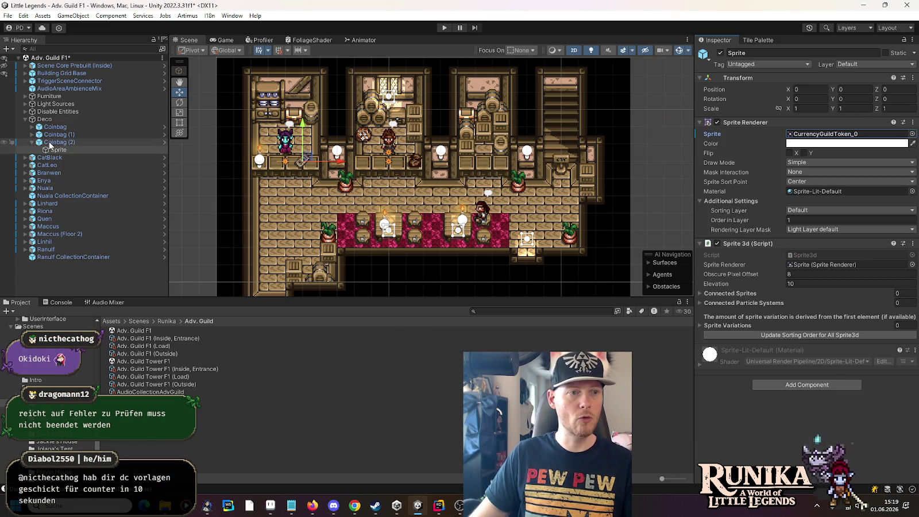
Nudge Coinbag (2) to X -4.75, save the Adv. Guild F1 scene, and start Play mode.
drag(345, 163, 349, 163)
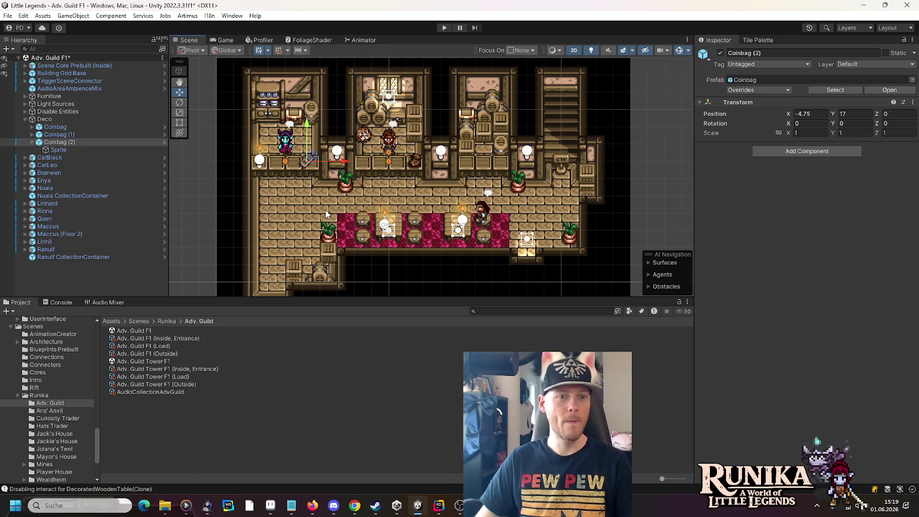
key(ctrl+s)
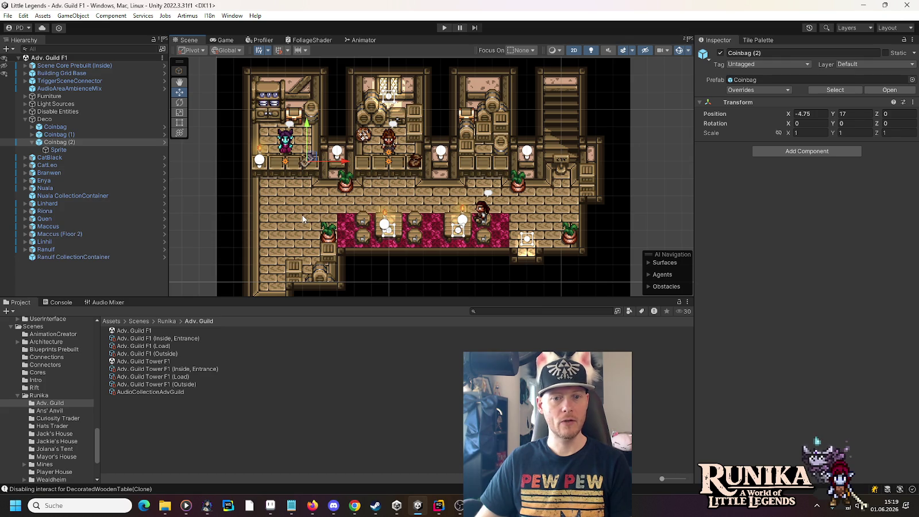
click(438, 505)
click(891, 28)
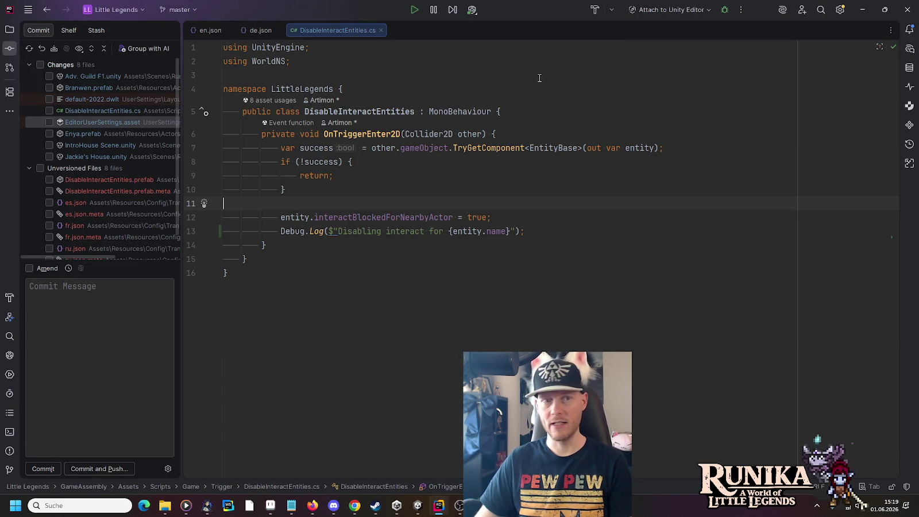
key(alt+Tab)
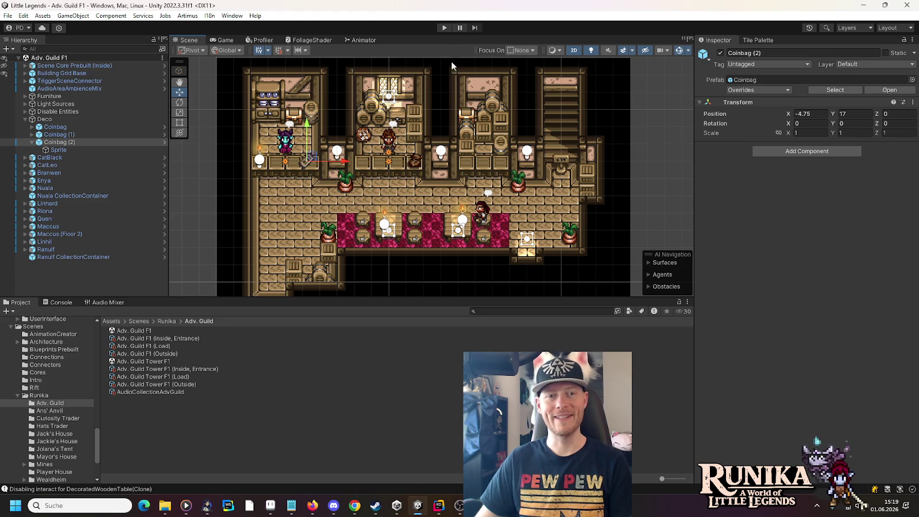
click(443, 27)
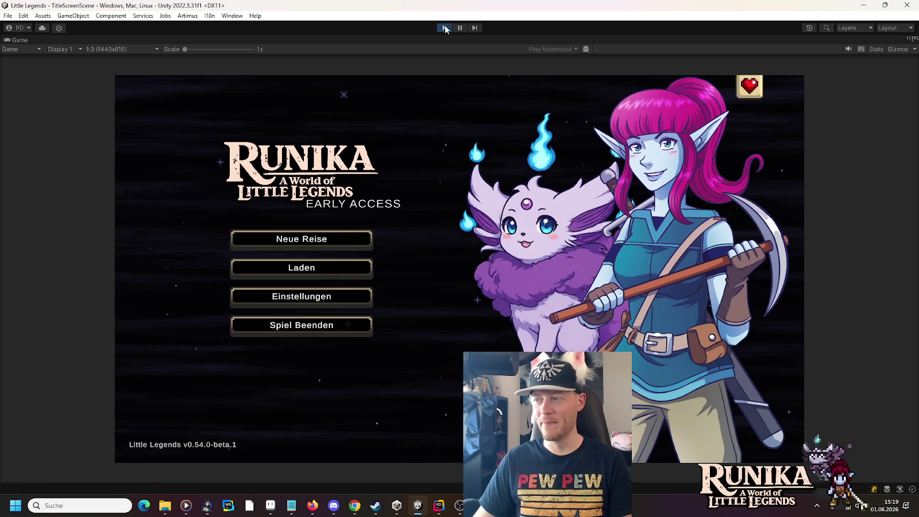
Load the first save slot from Laden and continue into the guild.
click(341, 270)
click(368, 233)
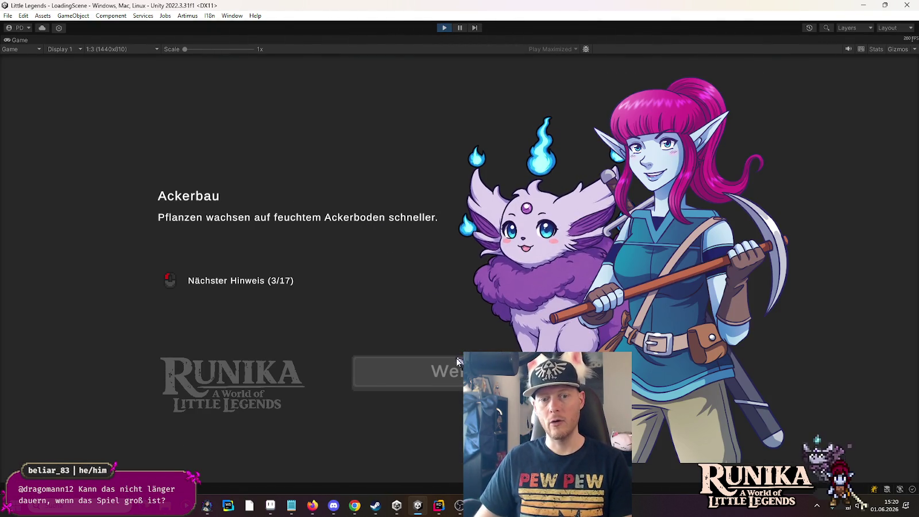
click(460, 370)
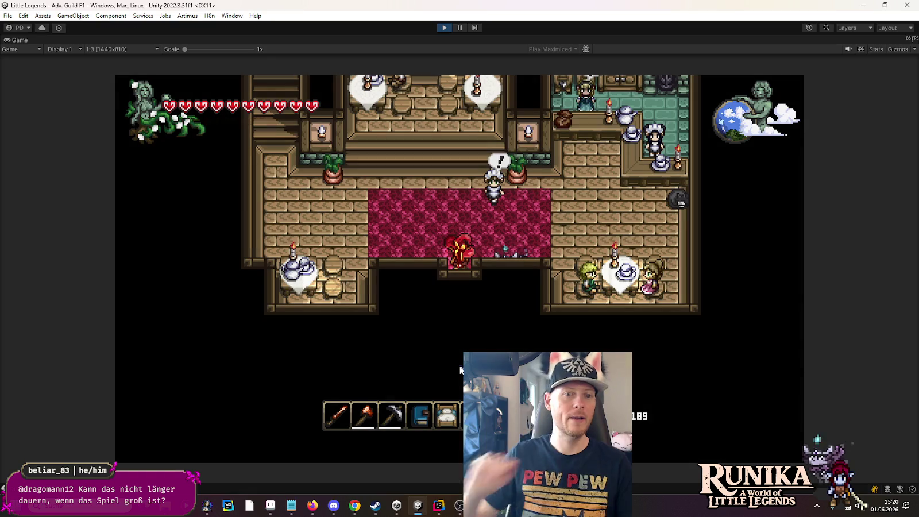
Walk the player up through the guild and right toward the middle counter, then stop play mode.
key(Up)
key(Left)
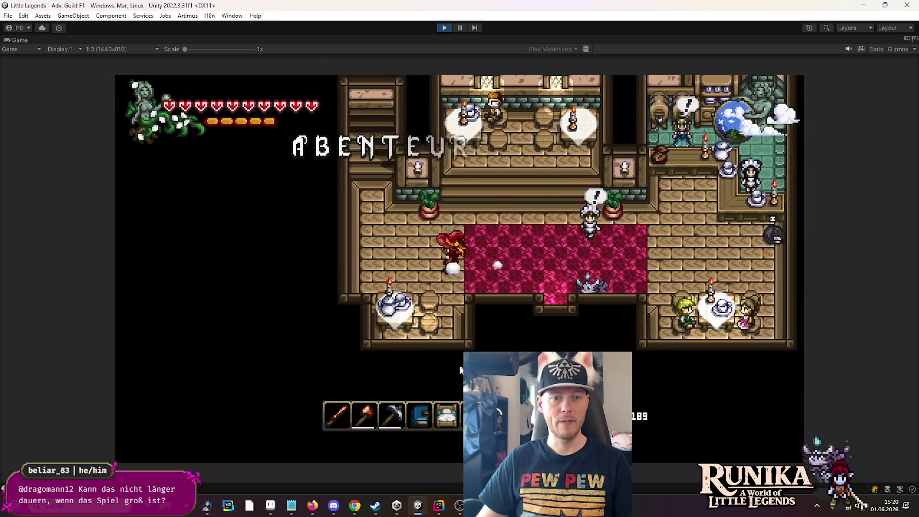
key(Up)
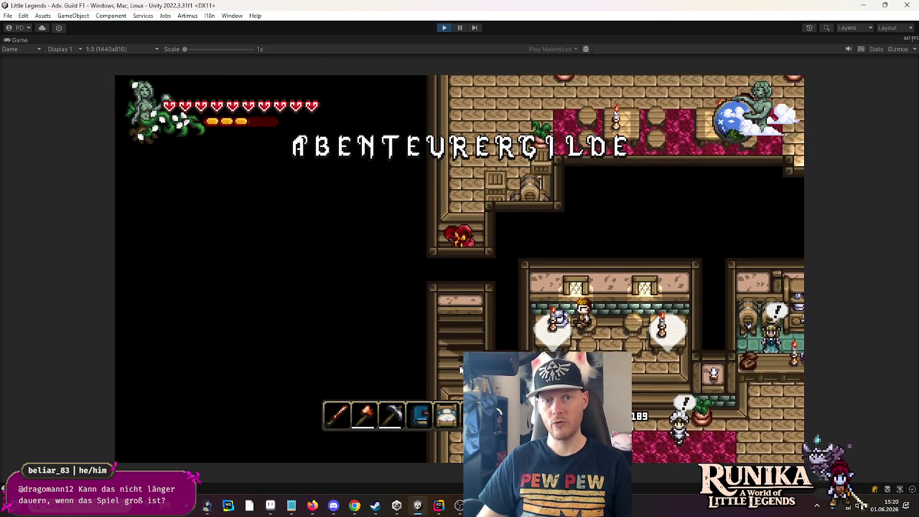
key(Up)
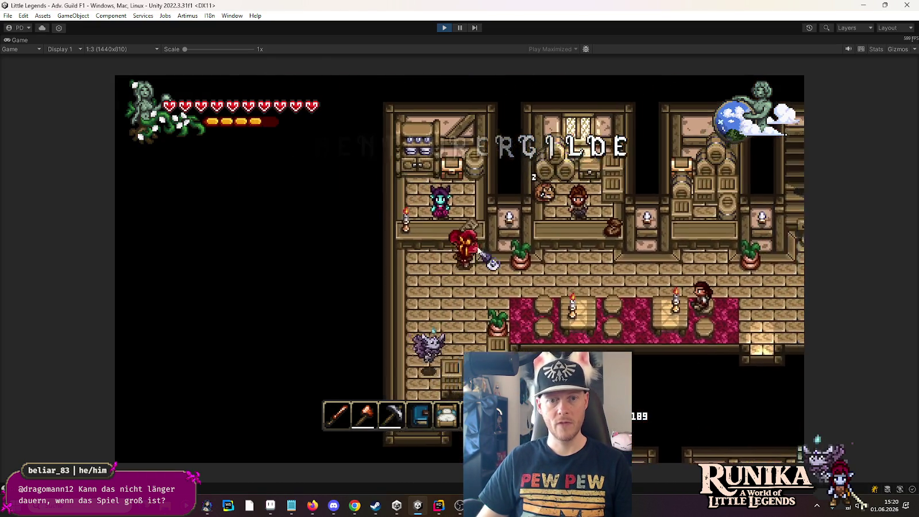
key(Right)
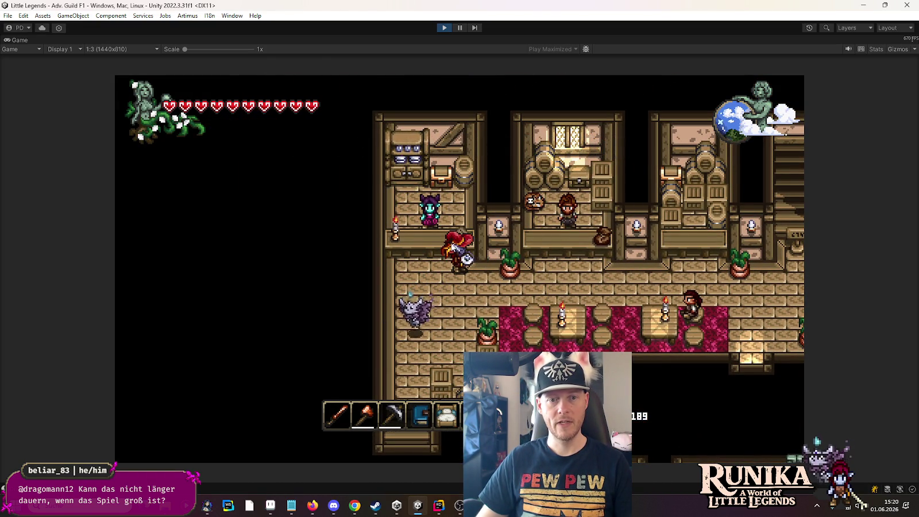
key(Right)
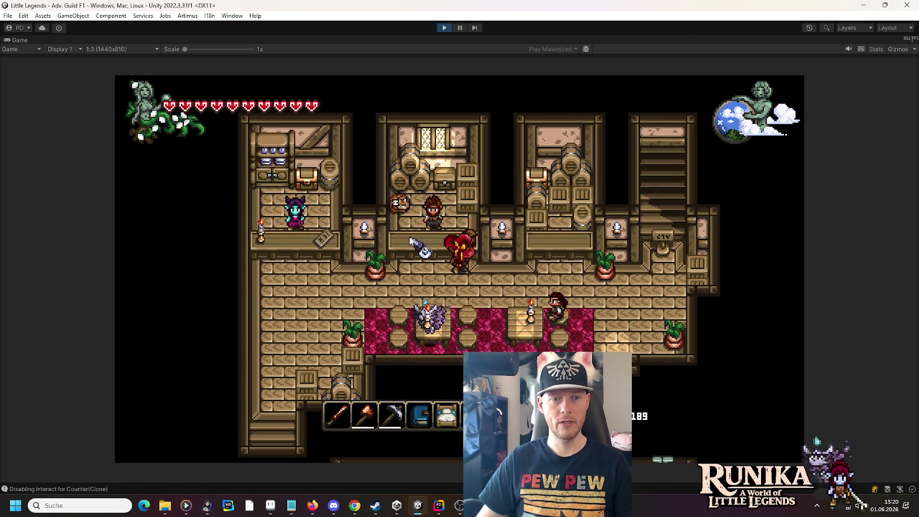
key(Down)
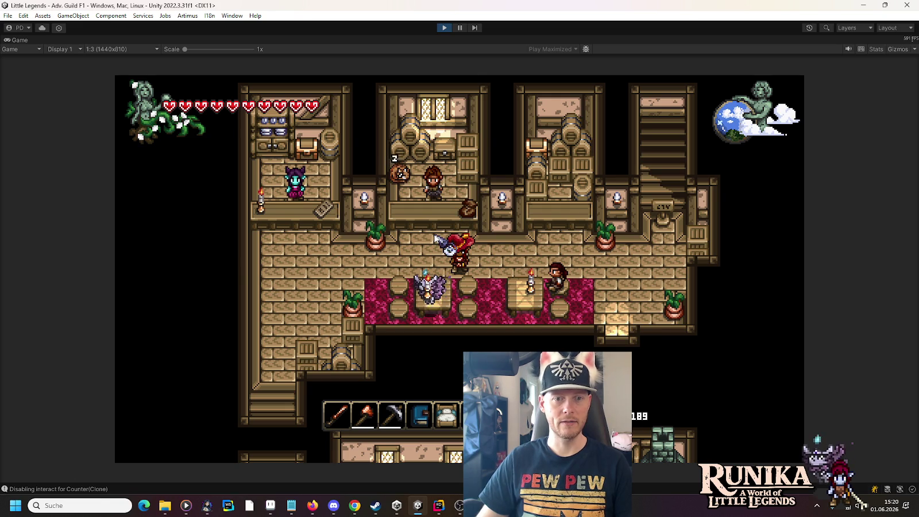
click(445, 28)
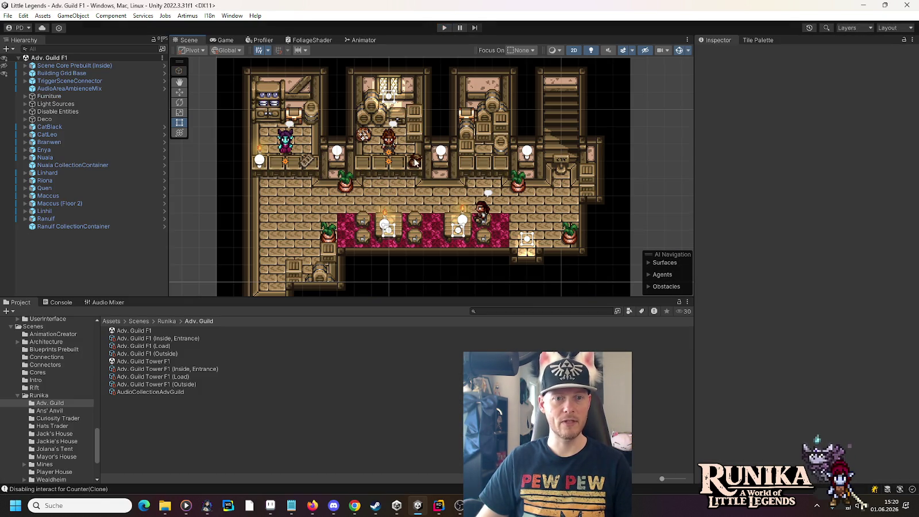
Move Coinbag (1) left, duplicate it as Coinbag (3) and place it at X 1.25.
click(384, 164)
click(74, 134)
click(179, 92)
drag(448, 163, 396, 163)
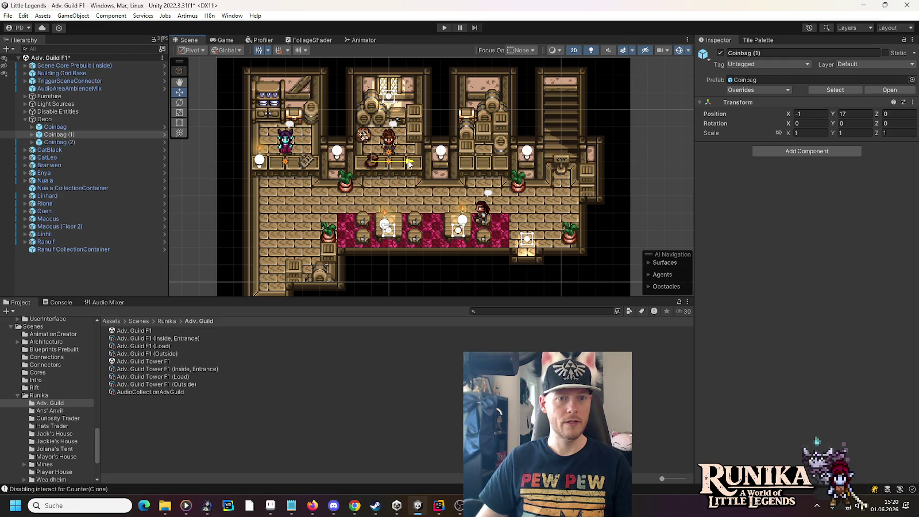
click(83, 134)
key(ctrl+d)
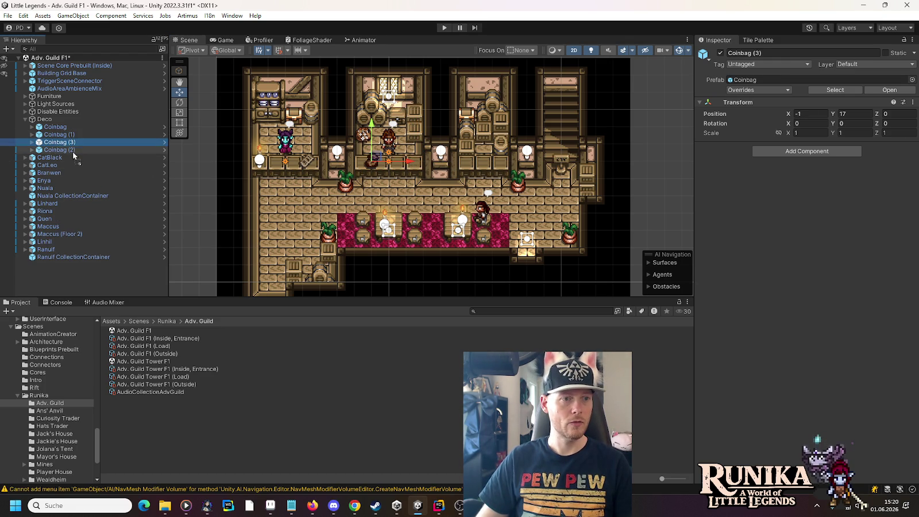
drag(73, 154, 75, 156)
drag(410, 163, 447, 162)
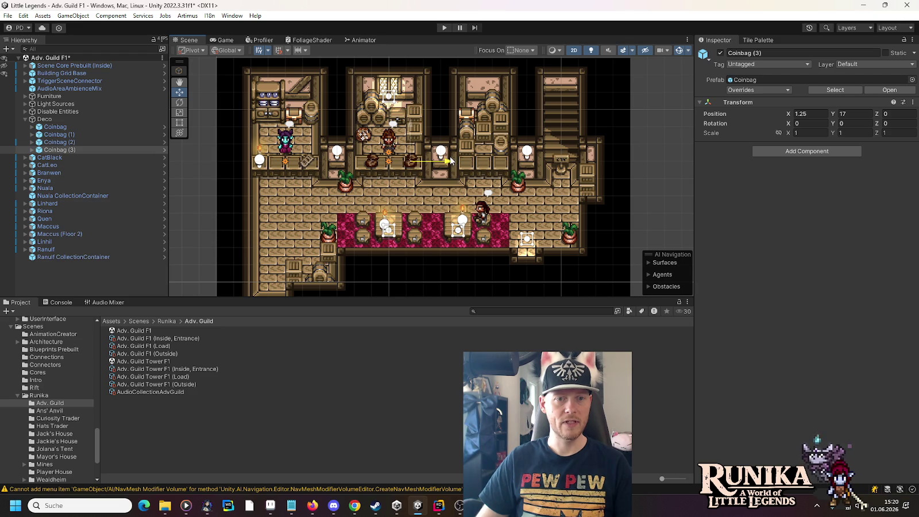
drag(447, 161, 447, 161)
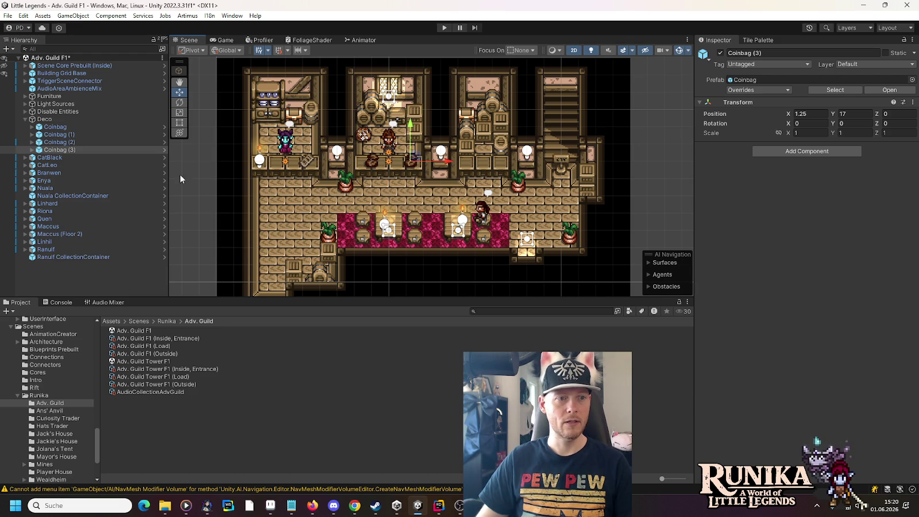
Assign the Book Item sprite to Coinbag (3)'s Sprite child.
click(32, 150)
click(58, 157)
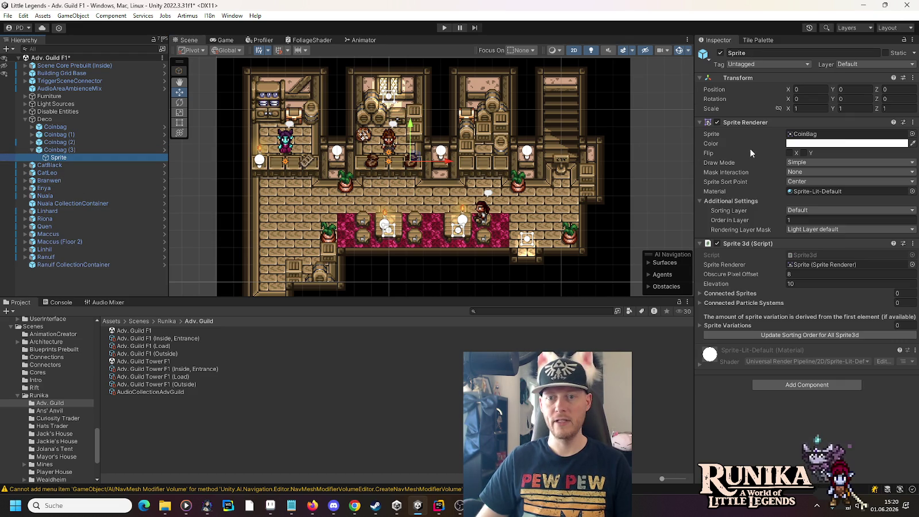
click(910, 140)
text(book)
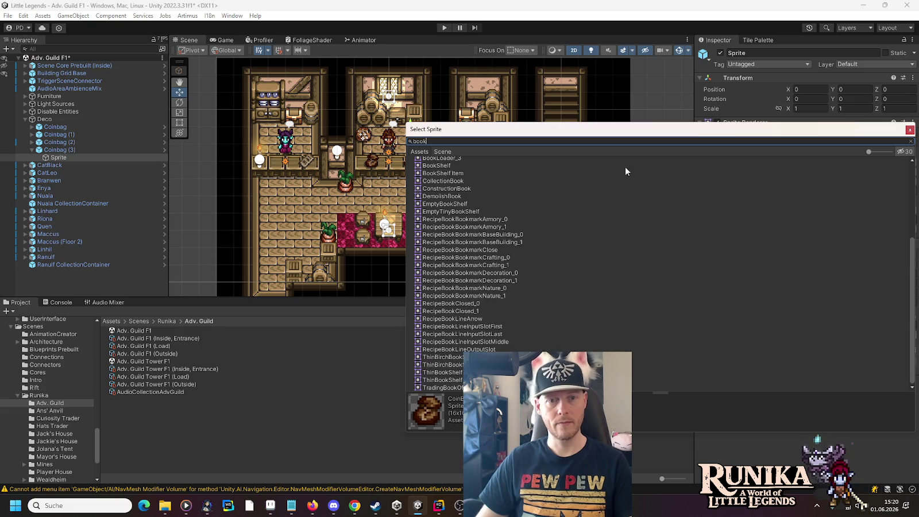
scroll(472, 178, up, 5)
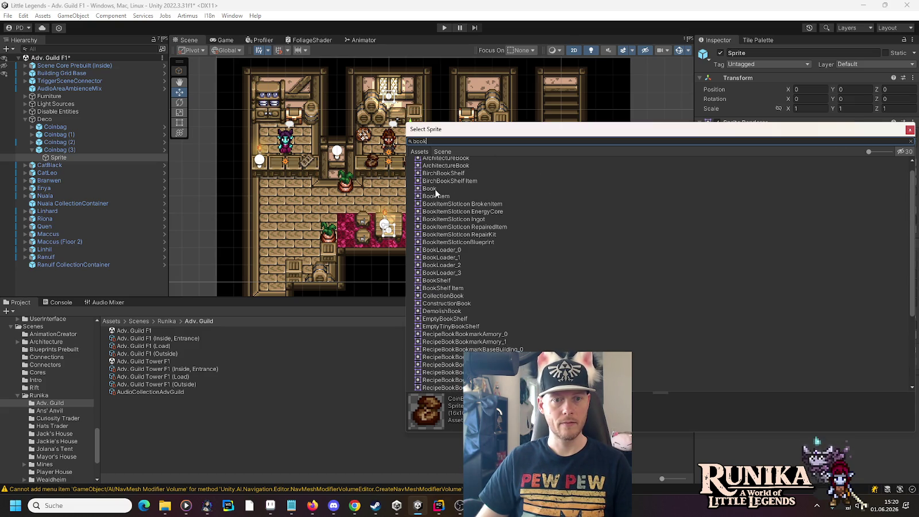
click(435, 196)
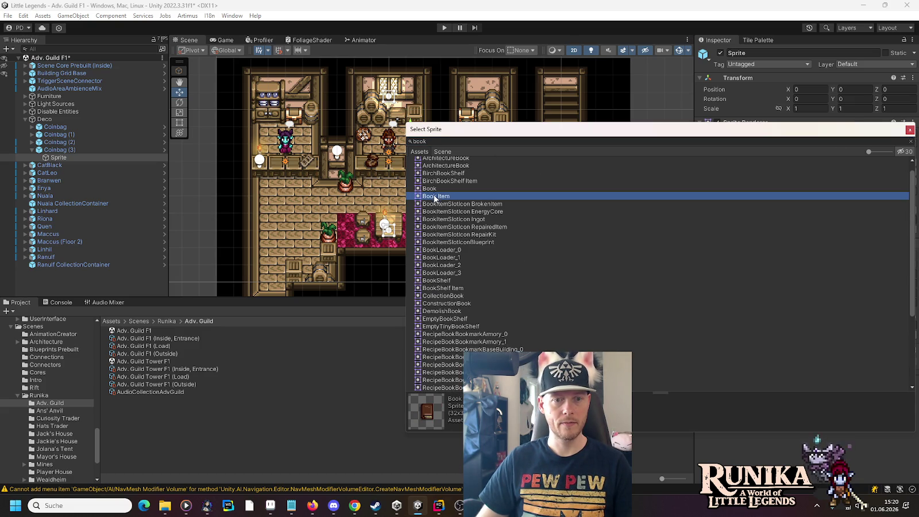
double_click(430, 196)
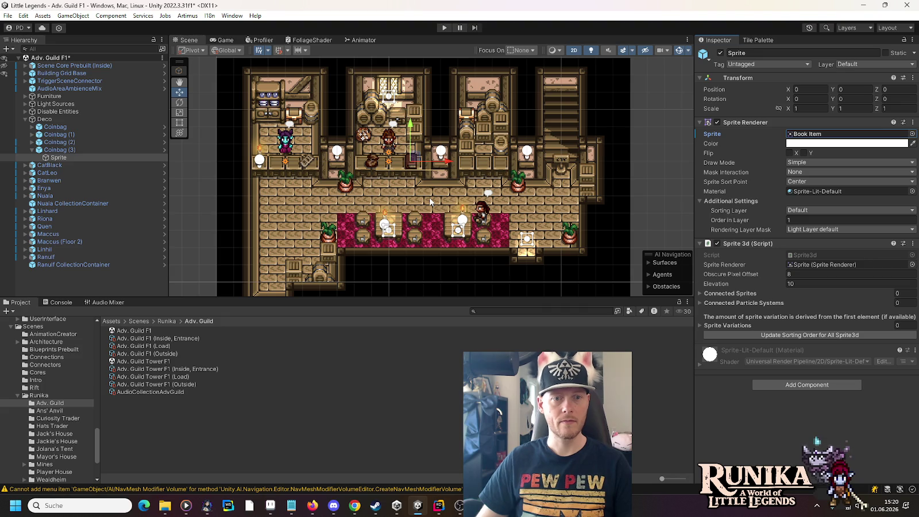
Save the scene and move Candle (2), (3) and (4) into the Deco group.
key(ctrl+s)
click(262, 153)
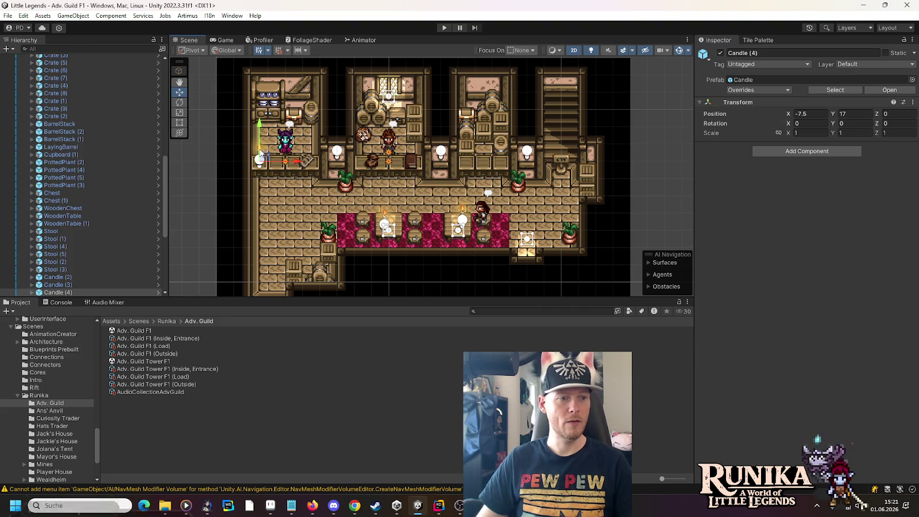
scroll(137, 229, down, 2)
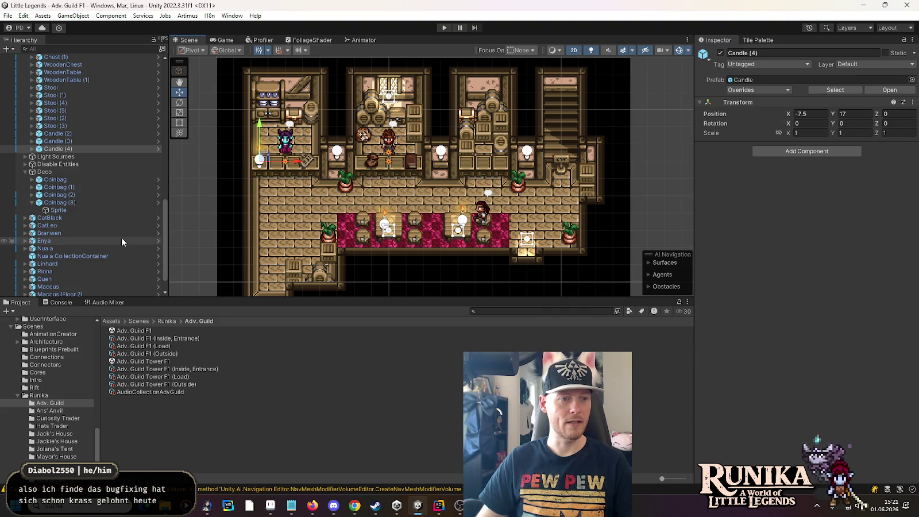
click(70, 134)
shift+click(66, 148)
mouse_move(66, 136)
mouse_down()
mouse_move(54, 179)
mouse_move(45, 157)
mouse_up()
Duplicate a candle as Candle (5) and slide it to X -1.5.
click(58, 159)
key(ctrl+d)
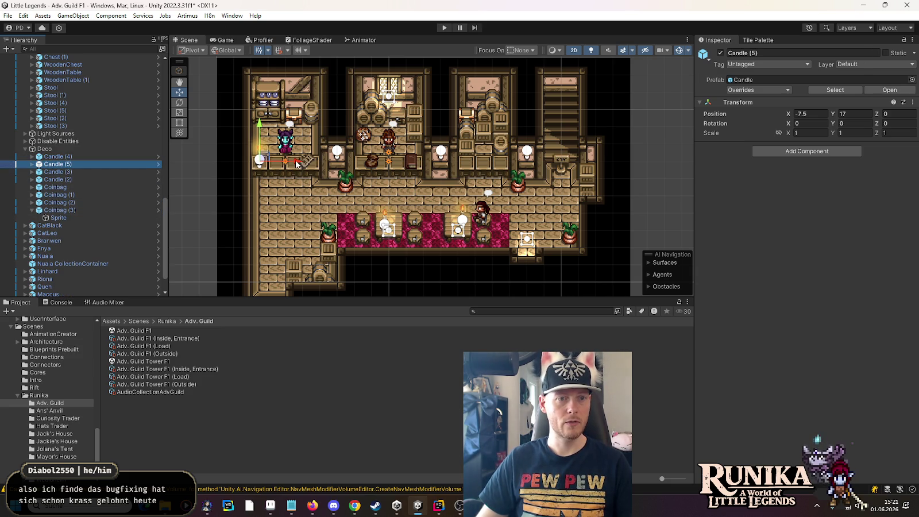
drag(297, 164, 400, 162)
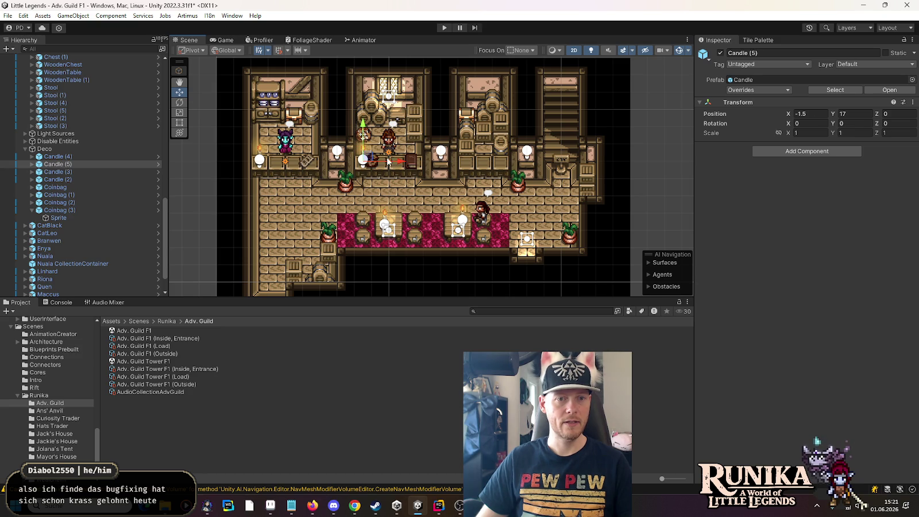
Nudge Coinbag (1) to X -0.75 and start the game in play mode.
click(115, 202)
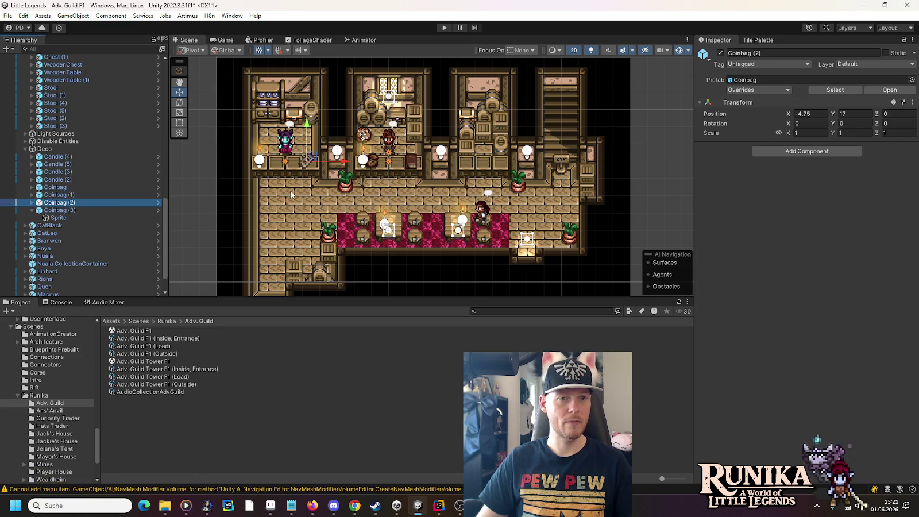
click(33, 210)
click(53, 195)
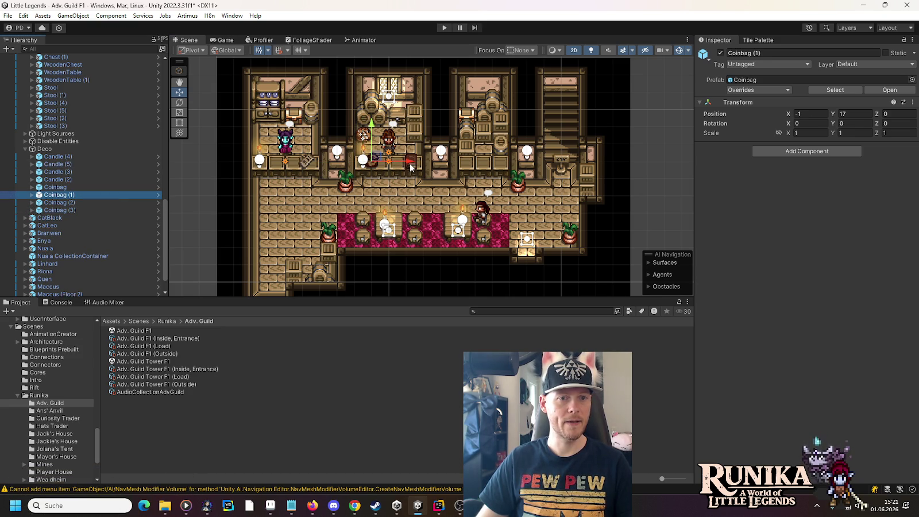
drag(411, 164, 412, 165)
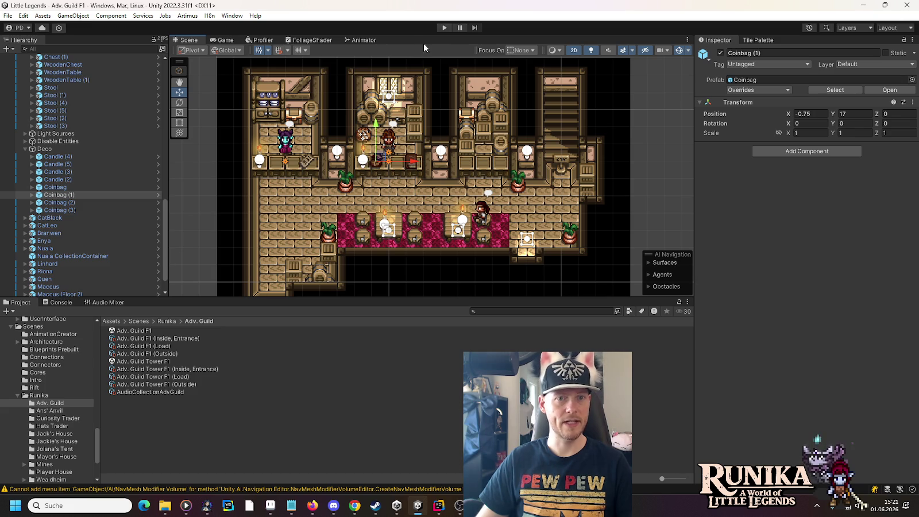
click(442, 29)
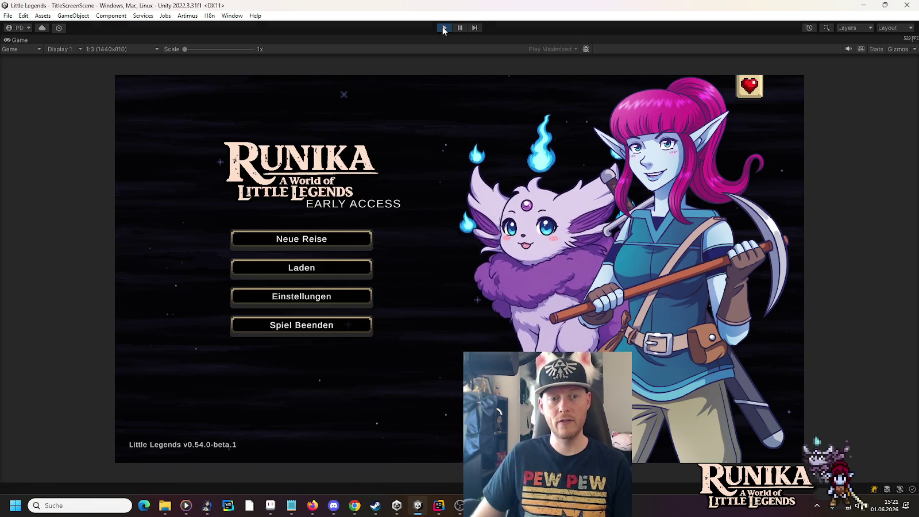
Load the first save slot and continue past the loading screen.
click(334, 270)
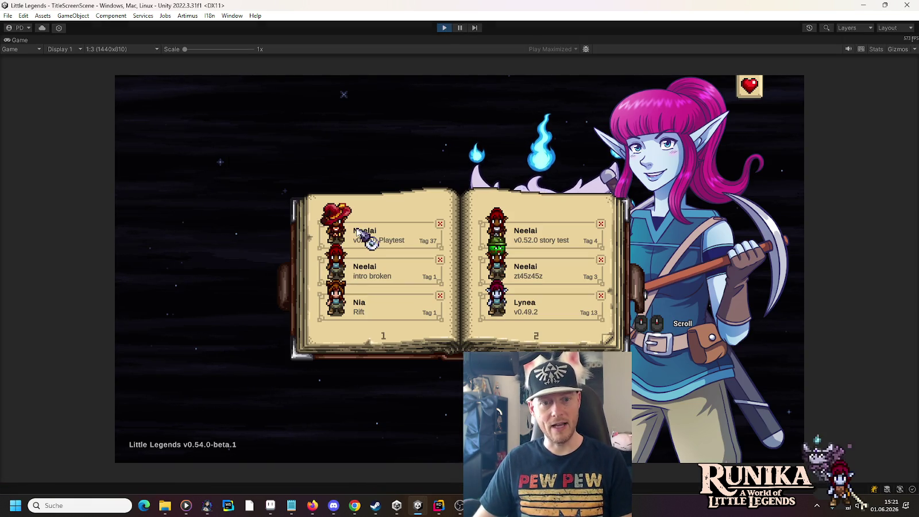
click(356, 230)
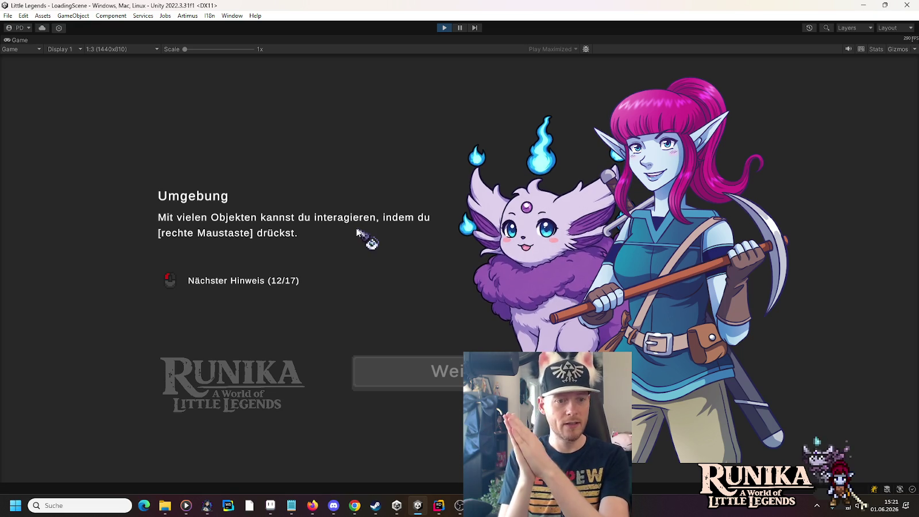
click(381, 372)
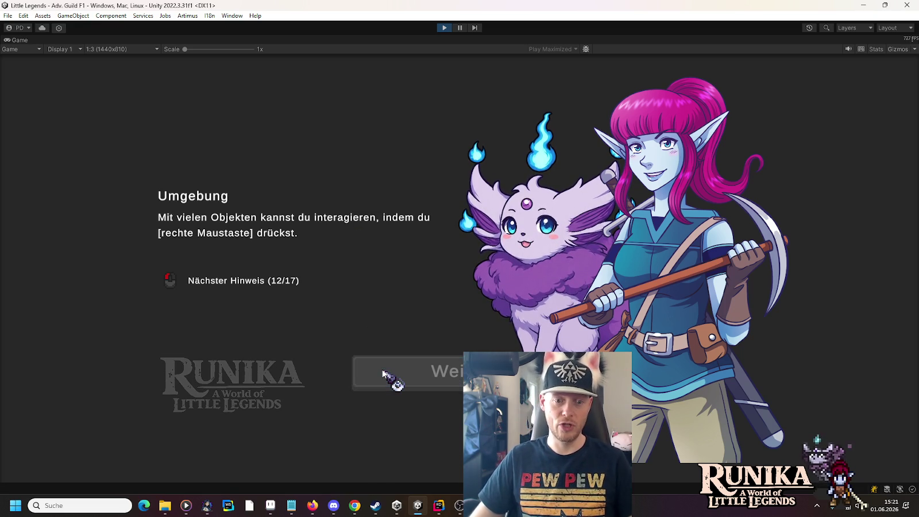
Walk the character up the stairs, north, then east through the guild hall.
key(w)
key(a)
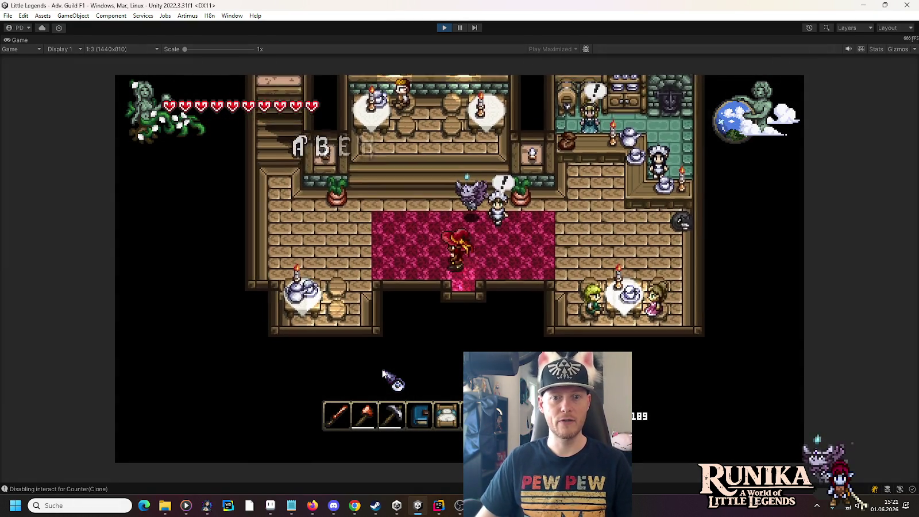
key(w)
key(a)
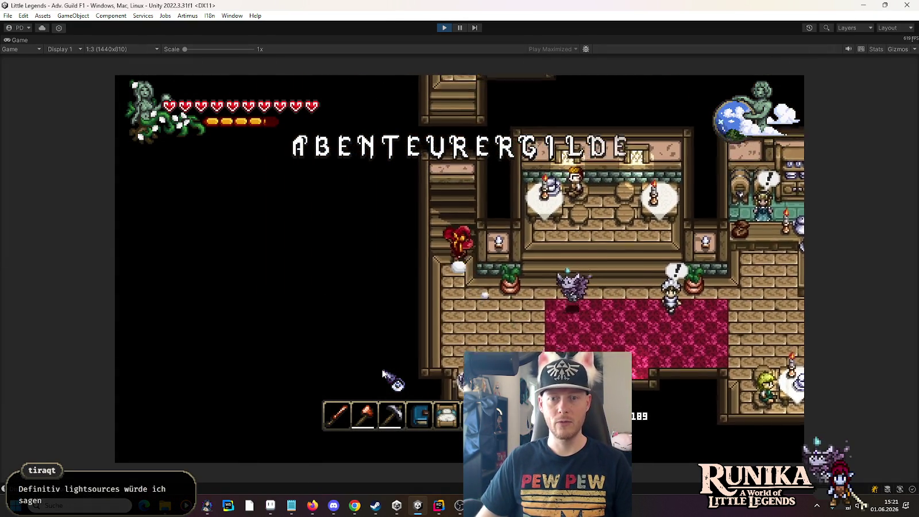
key(w)
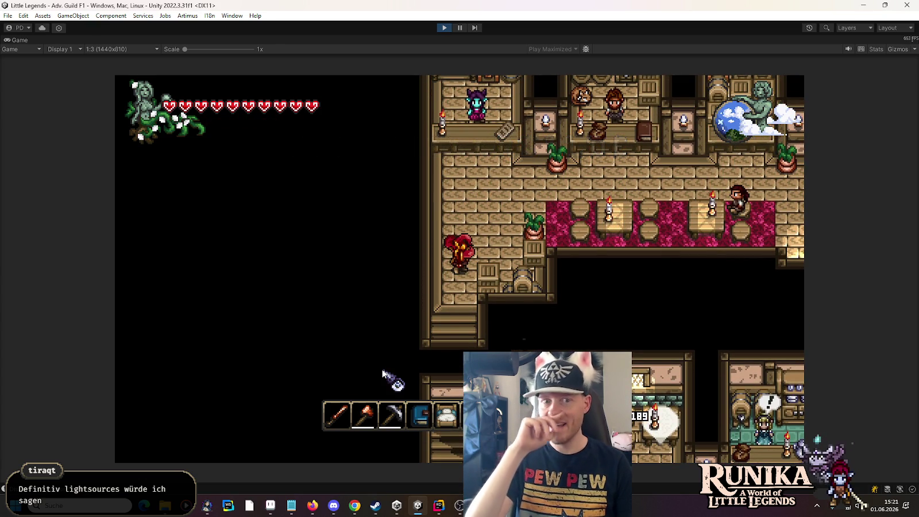
key(w)
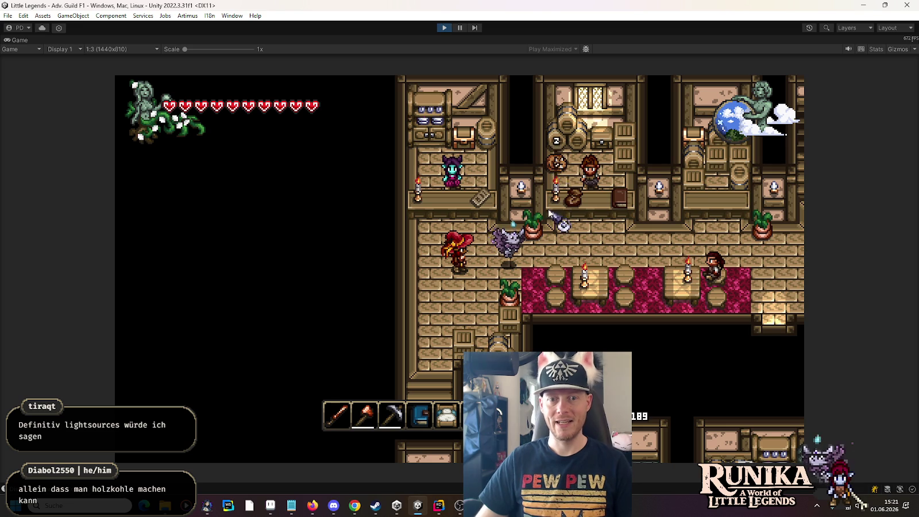
key(d)
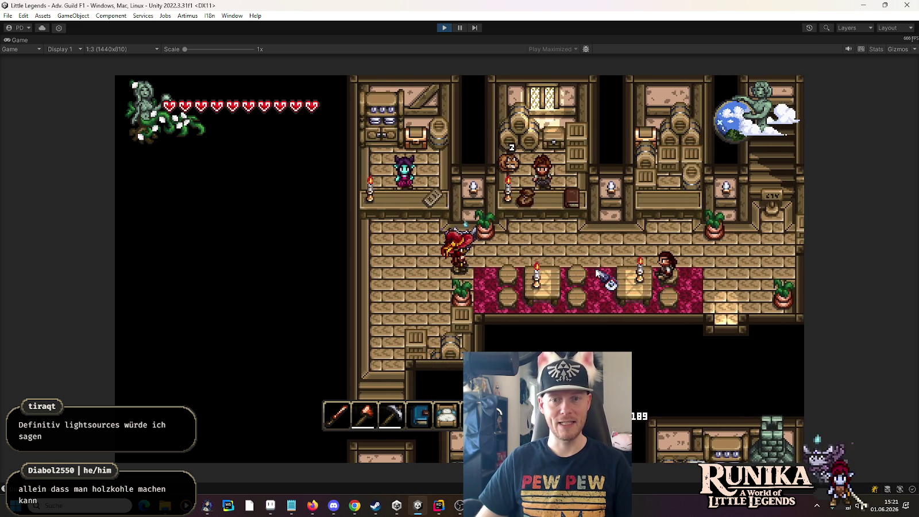
key(d)
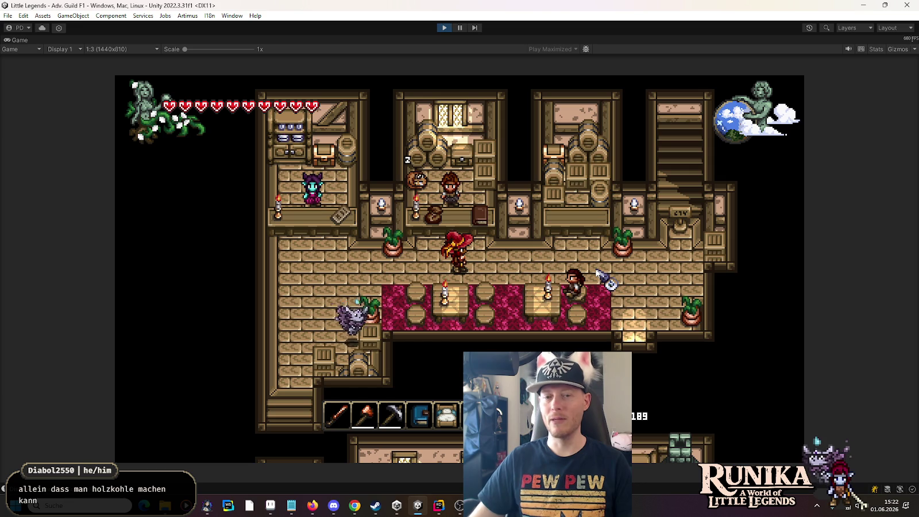
Enter an in-game command to switch to night lighting, then stop the game.
key(Return)
text(/to)
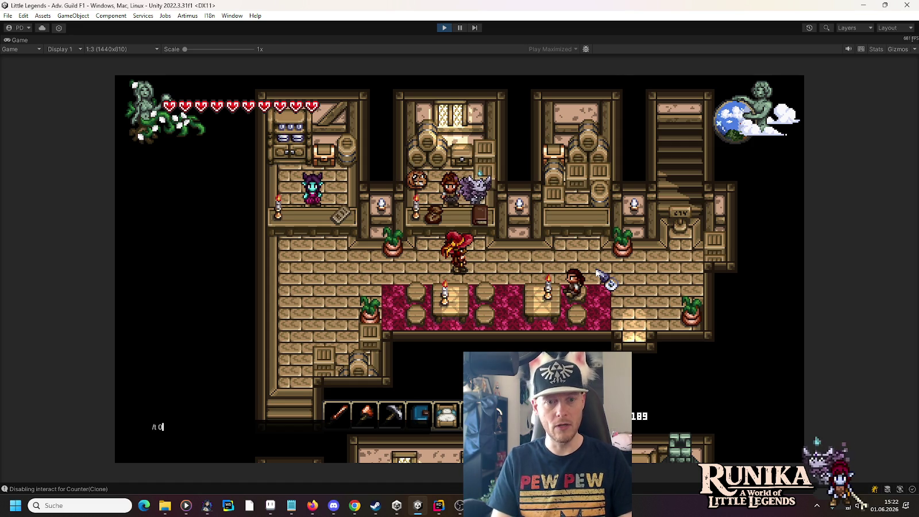
key(Return)
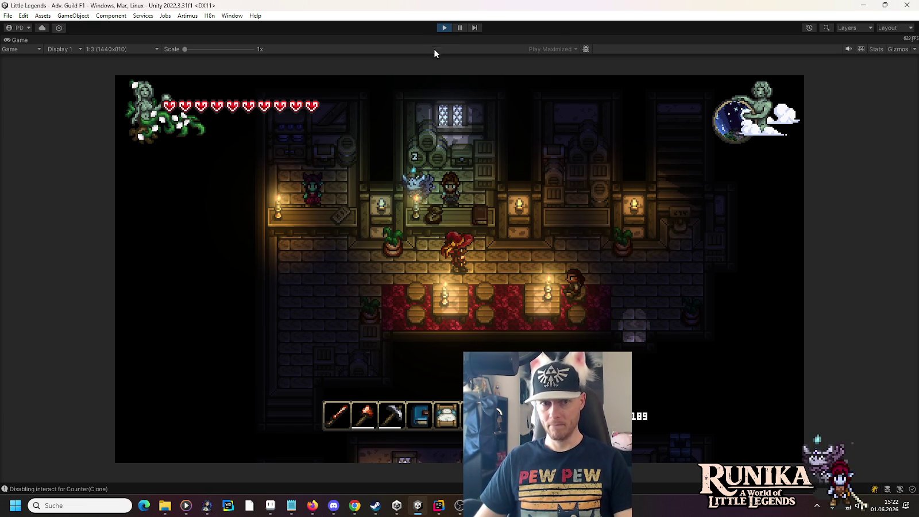
click(443, 30)
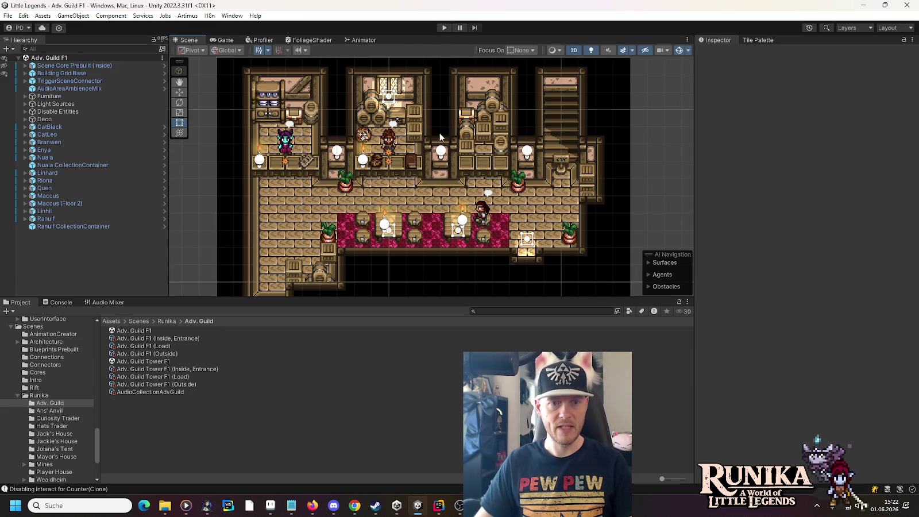
Move Coinbag (3) left to X -0.25, then start play mode again.
click(413, 163)
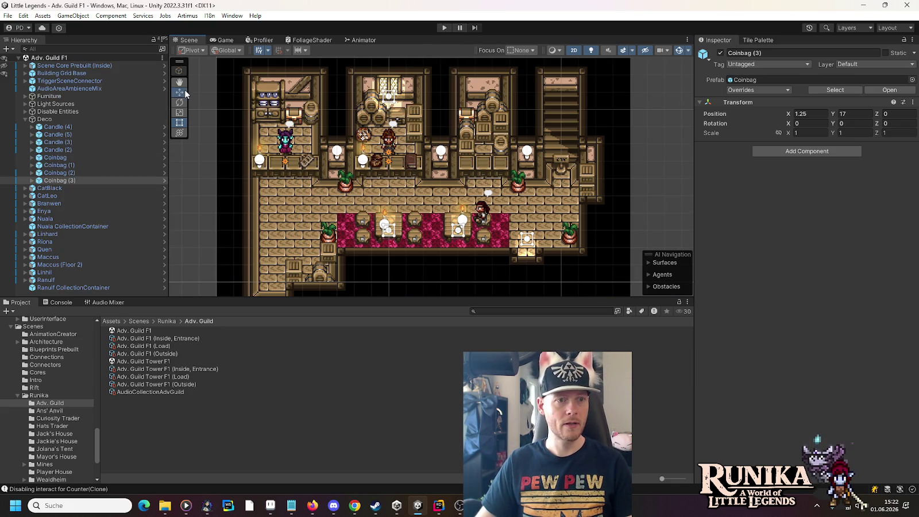
drag(448, 166, 434, 166)
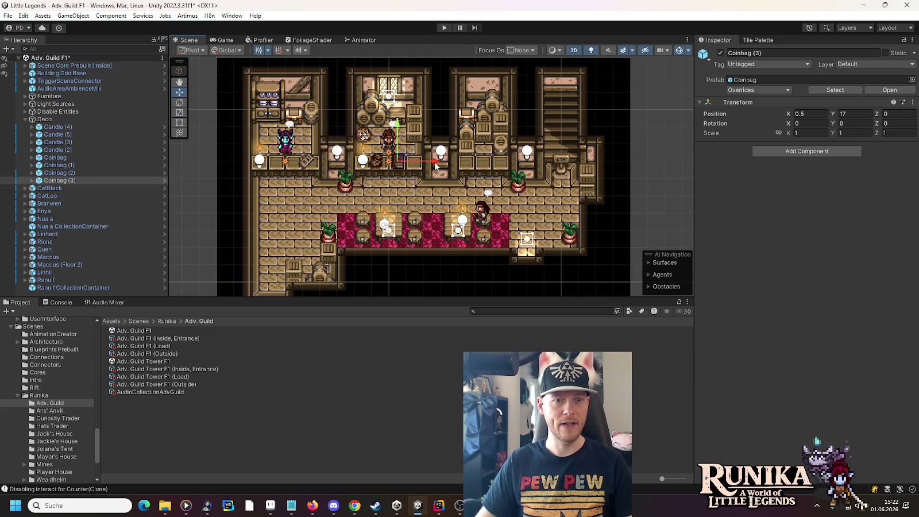
click(375, 164)
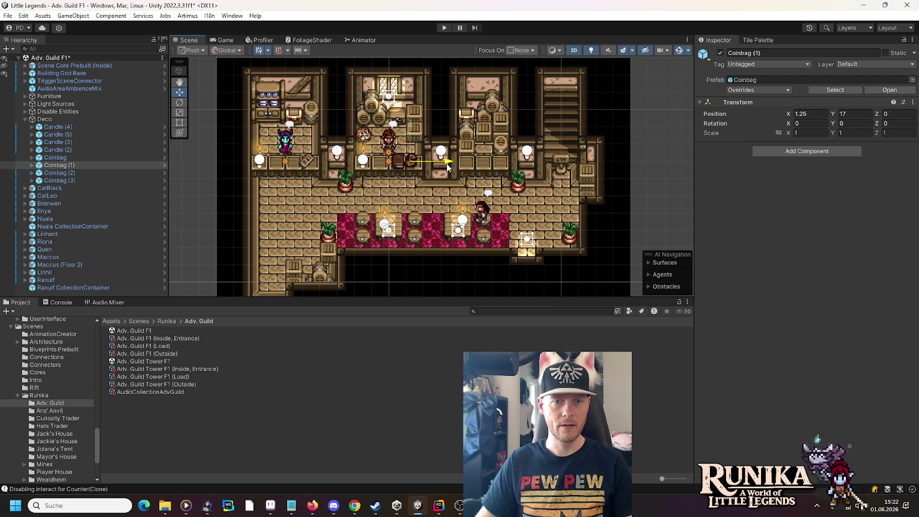
click(400, 170)
drag(436, 166, 422, 163)
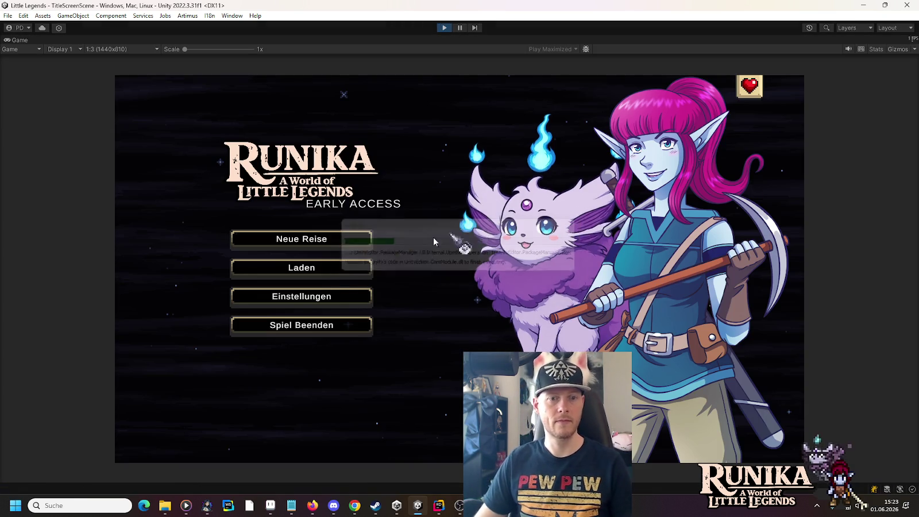
click(349, 267)
Load the first save, walk the player right across the hall and down into the dining rooms.
click(379, 232)
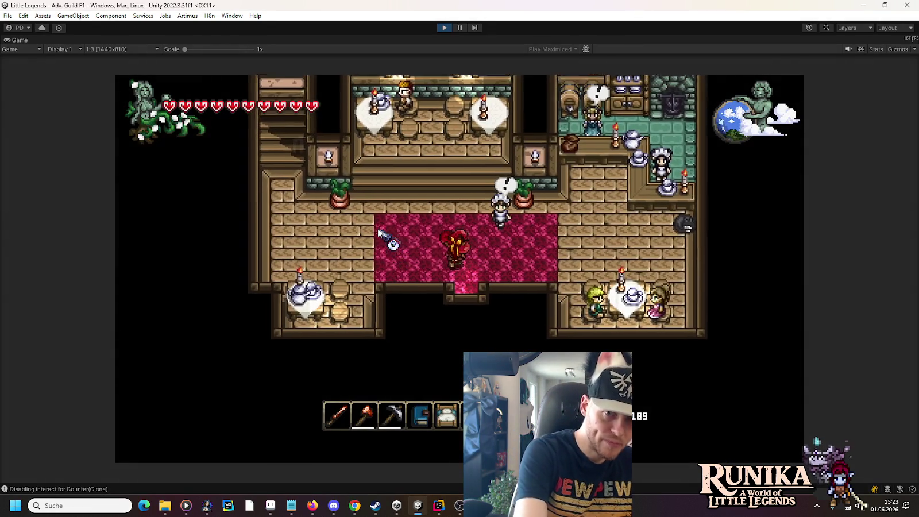
key(Left)
key(Up)
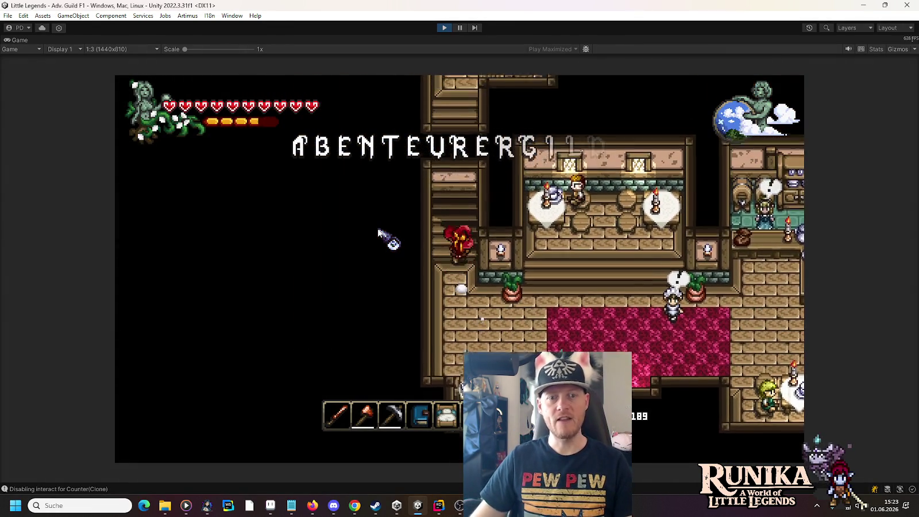
key(Up)
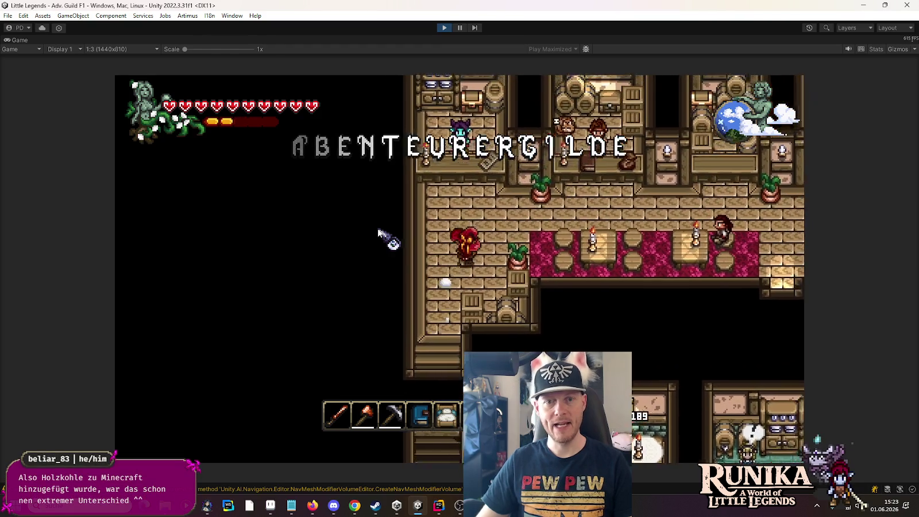
key(Right)
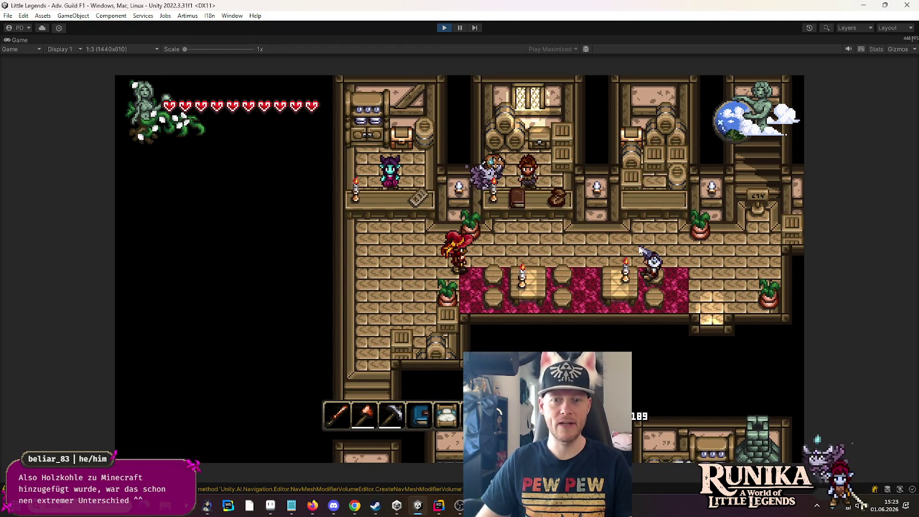
key(Right)
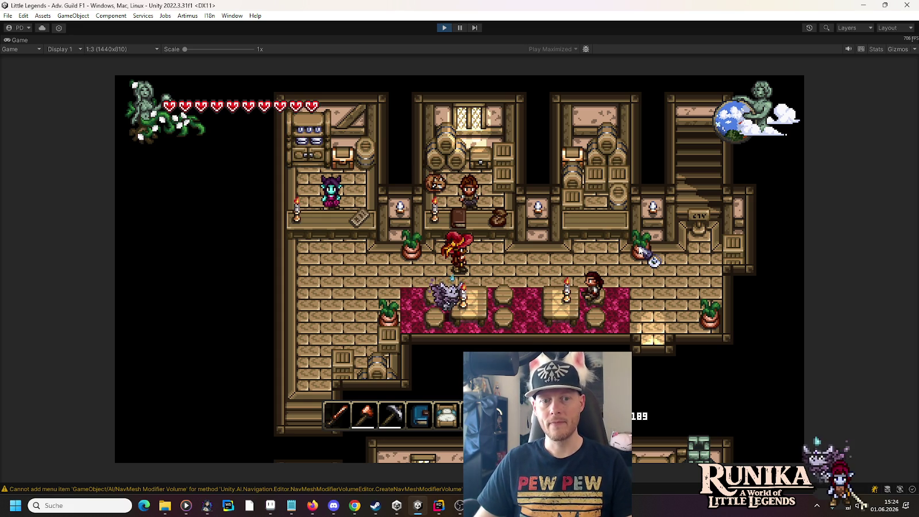
key(d)
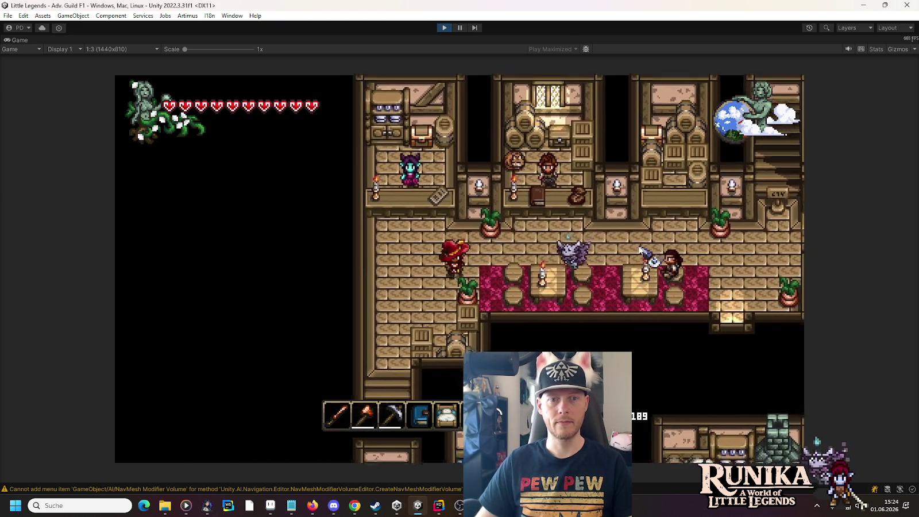
key(s)
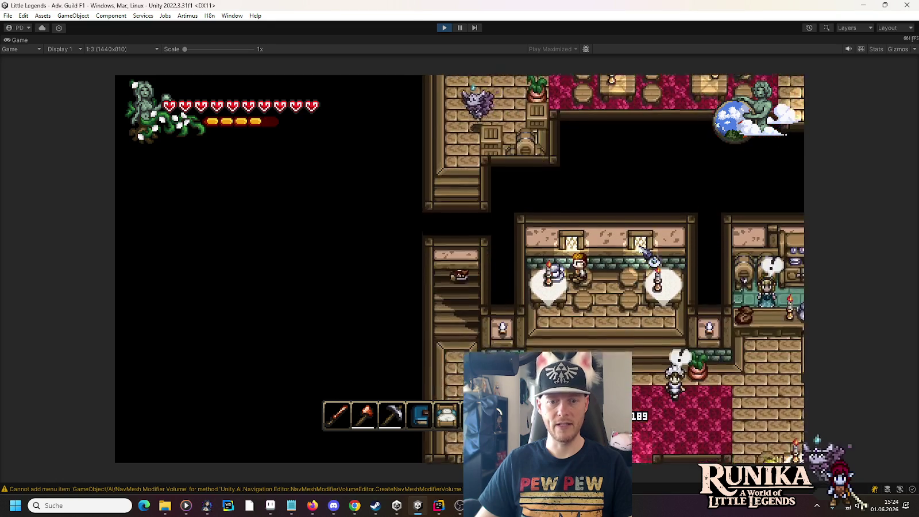
key(s)
key(d)
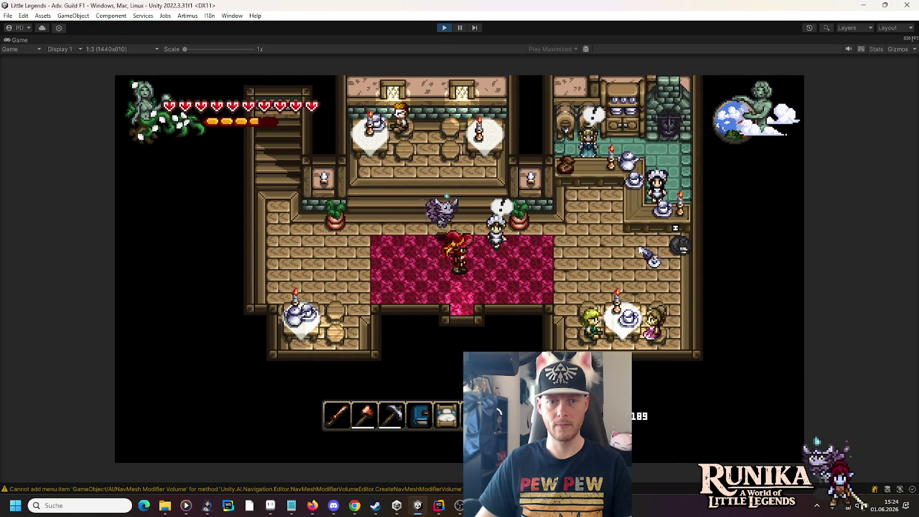
Stop play mode and open Rider's commit view for the Assets folder's pending changes.
click(444, 27)
click(439, 510)
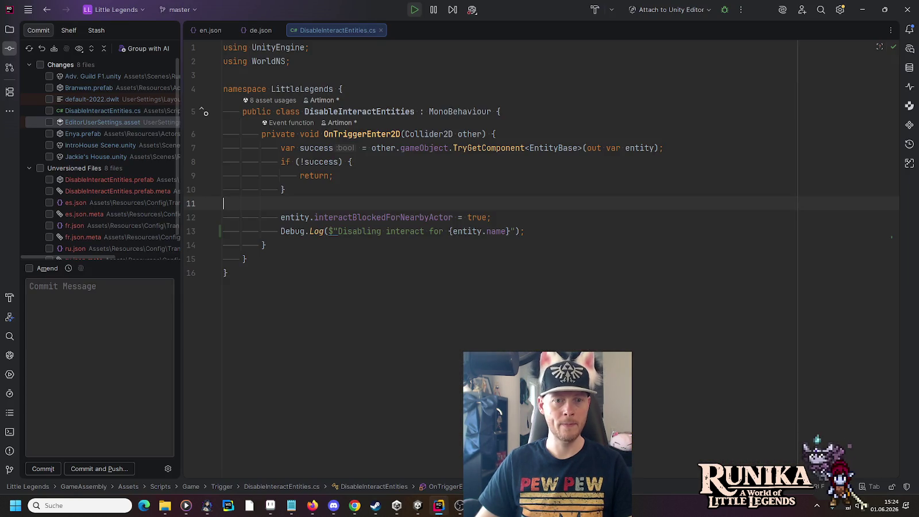
click(15, 36)
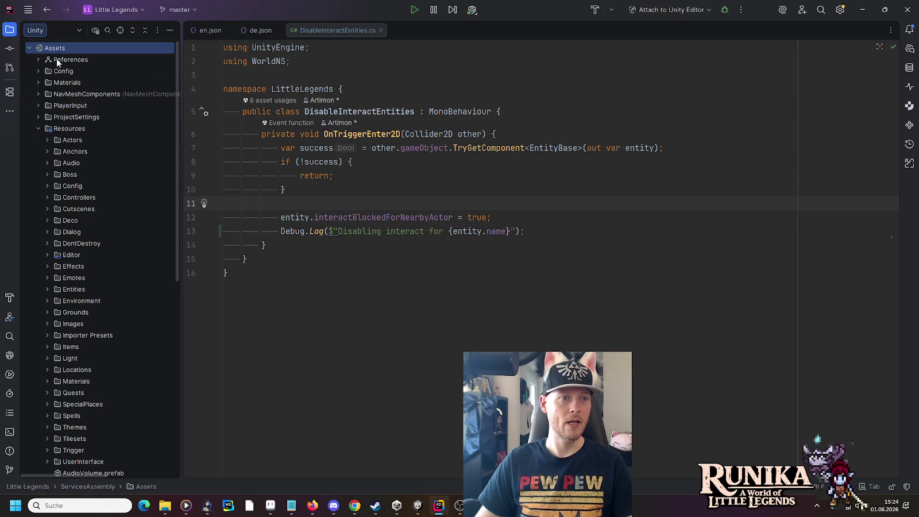
right_click(58, 49)
mouse_move(85, 103)
click(245, 105)
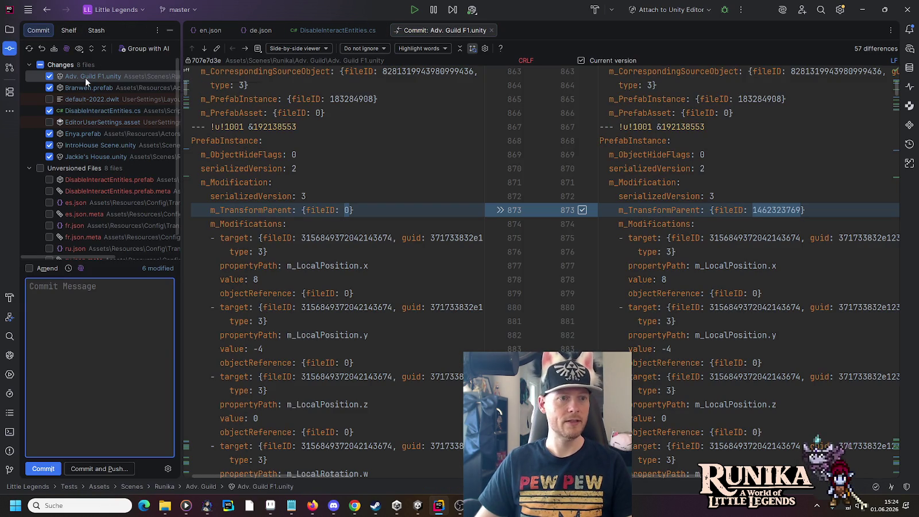
Step to the DisableInteractEntities.cs diff and remove the added Debug.Log line.
click(242, 49)
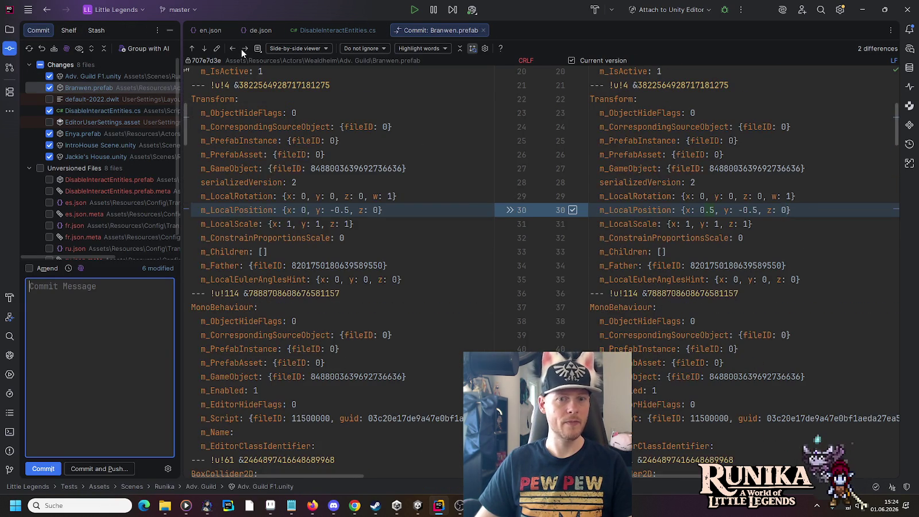
click(241, 49)
click(241, 49)
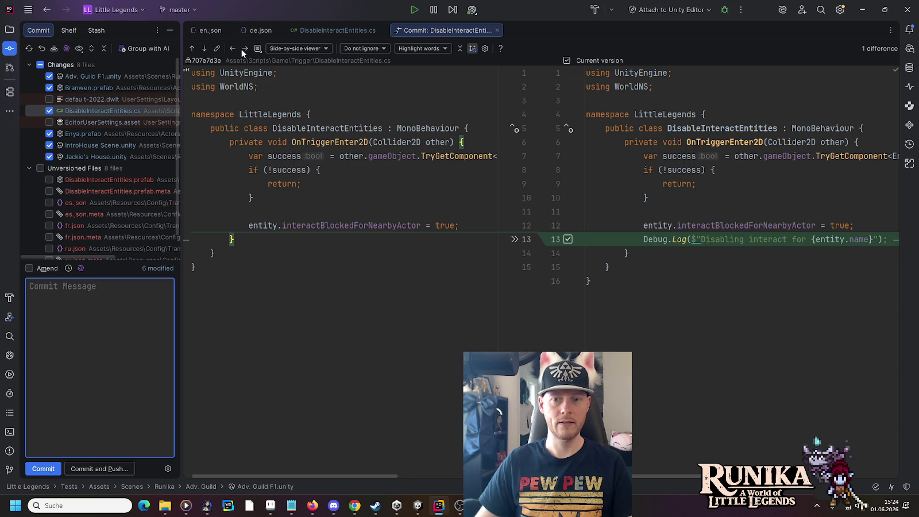
click(744, 243)
key(ctrl+x)
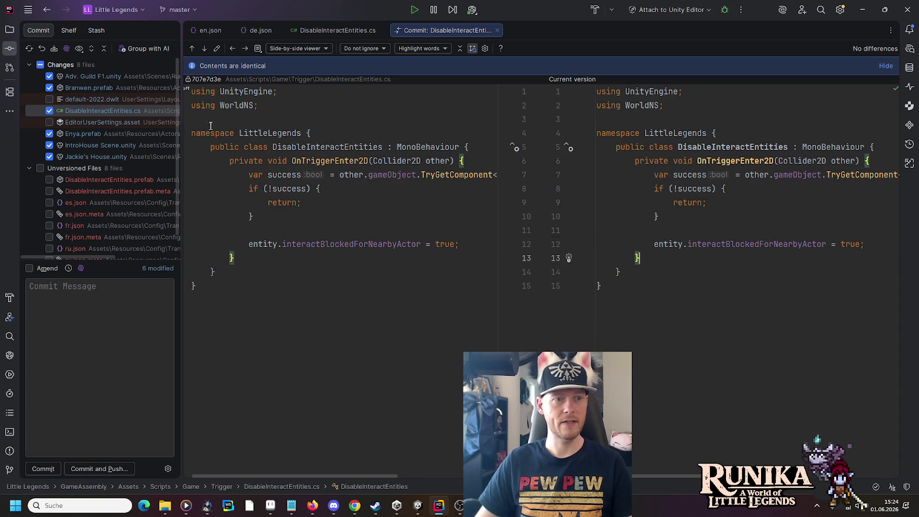
Include the new DisableInteractEntities prefab and its .meta file, and begin the message 'Disables'.
click(243, 49)
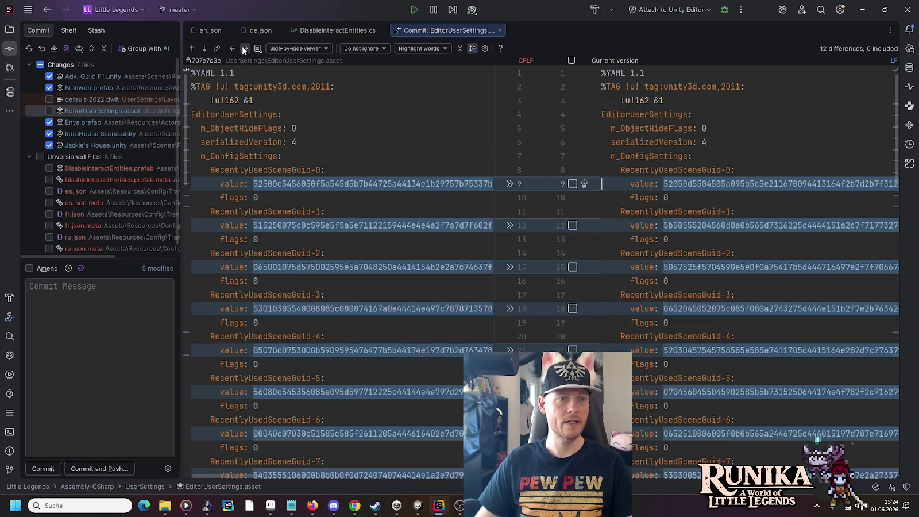
click(242, 48)
click(242, 48)
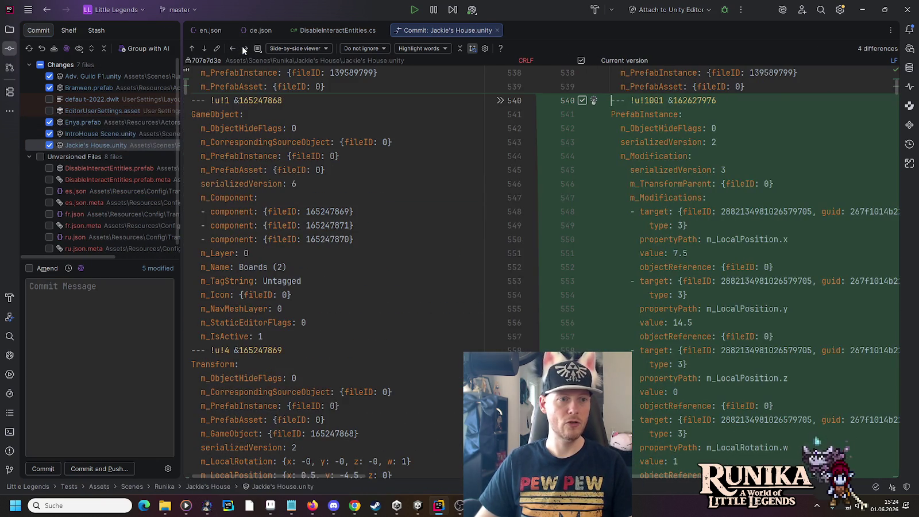
click(49, 167)
click(49, 179)
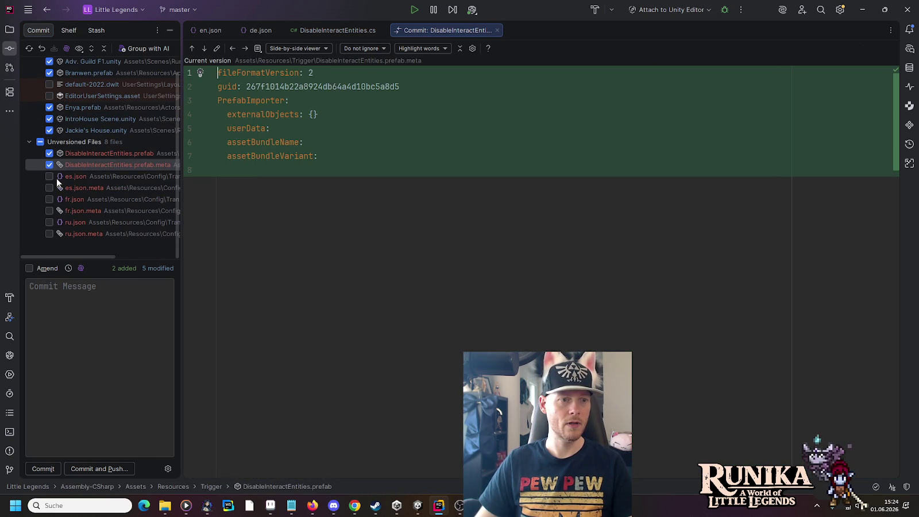
click(100, 373)
text(Dis)
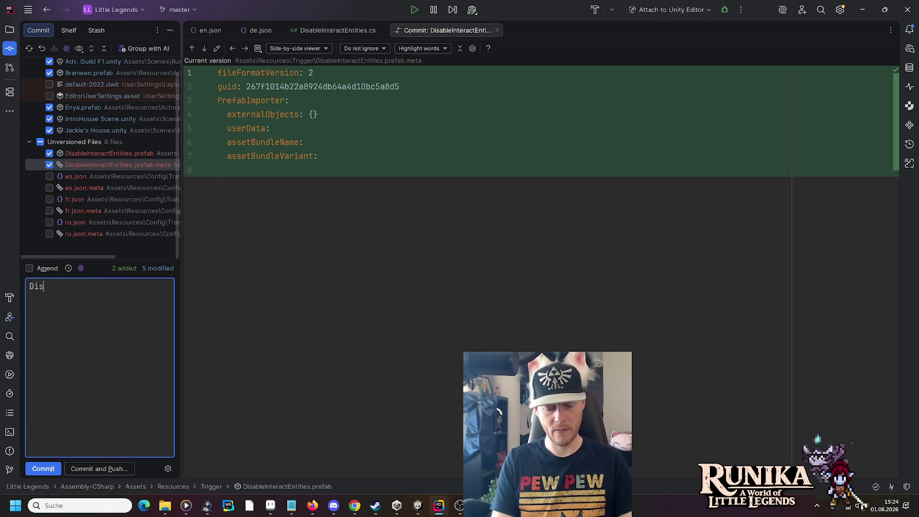
text(ables)
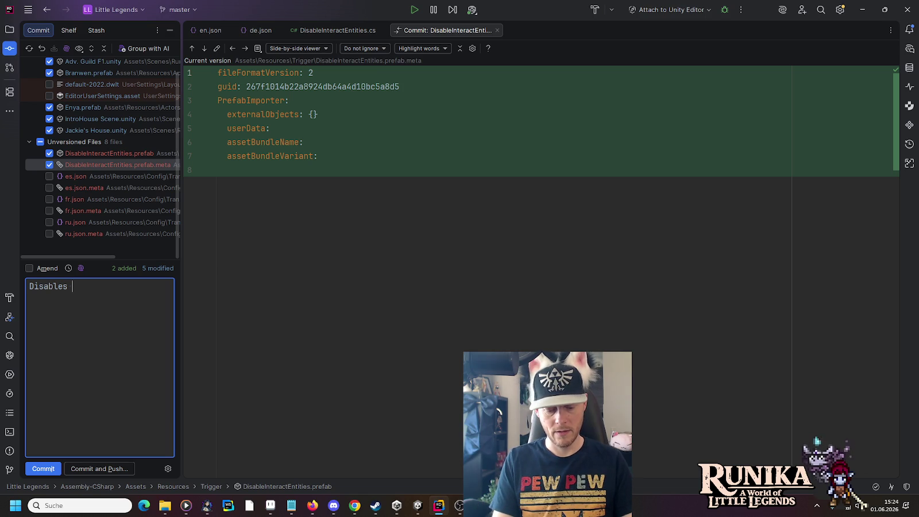
Complete the message 'Disables decoratable objects in prebuilt maps, that contain decoration' and return to Unity.
text(decoratab)
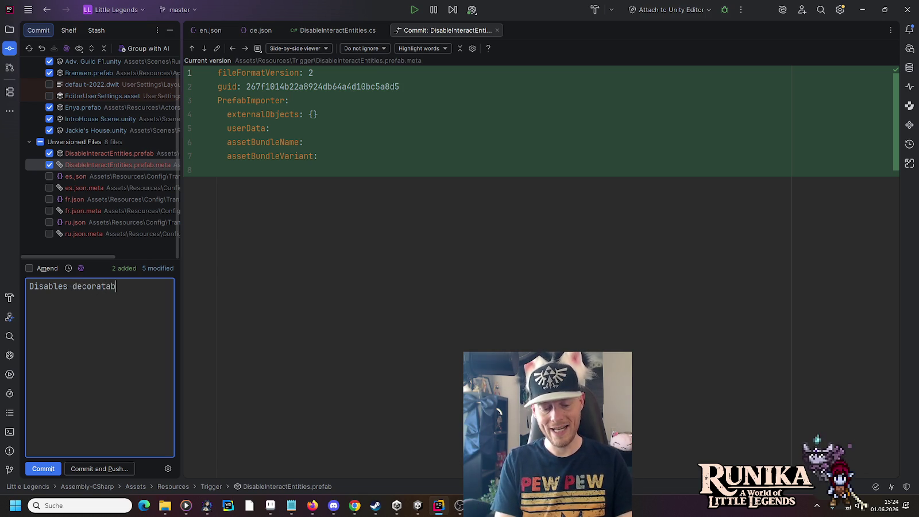
text(le obje)
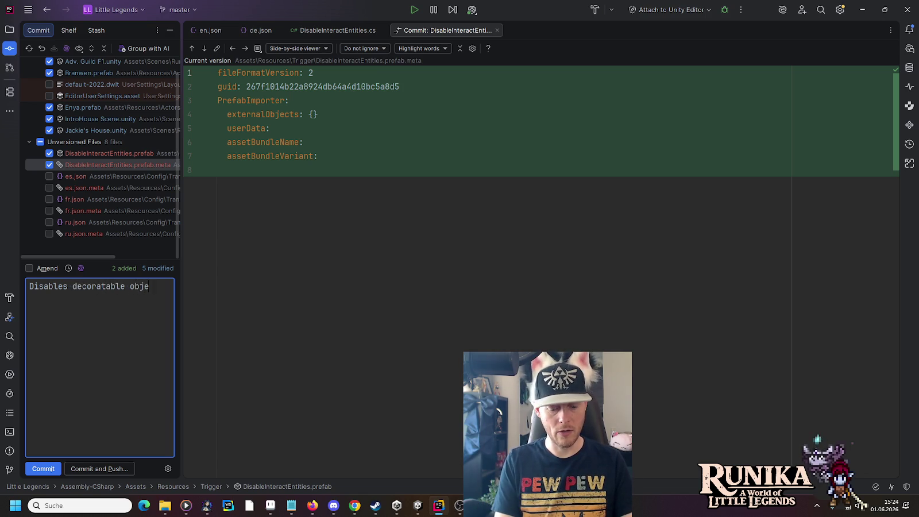
text(cts in)
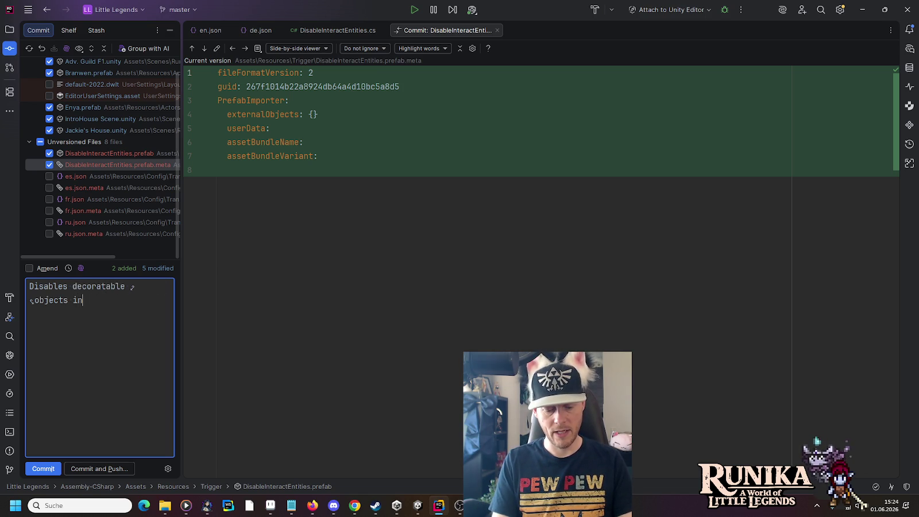
text( dynamic)
key(ctrl+BackSpace)
text(prebuilt )
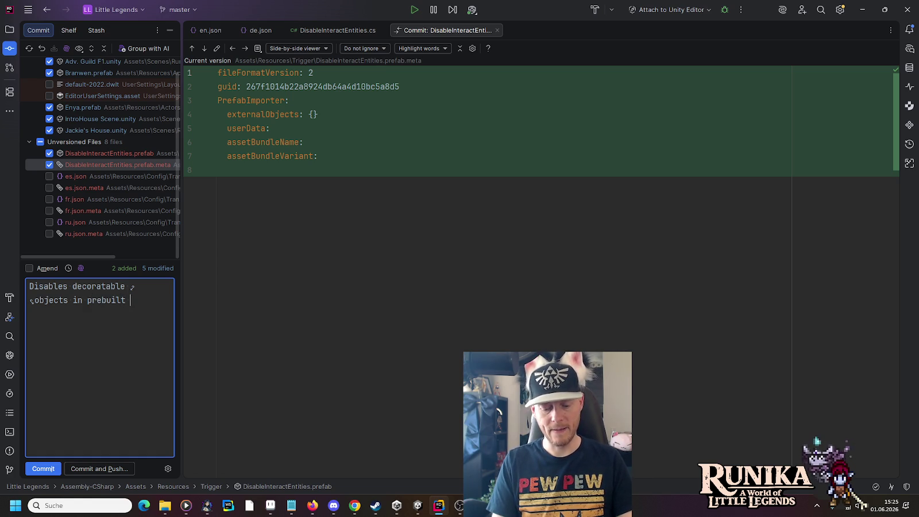
text(maps)
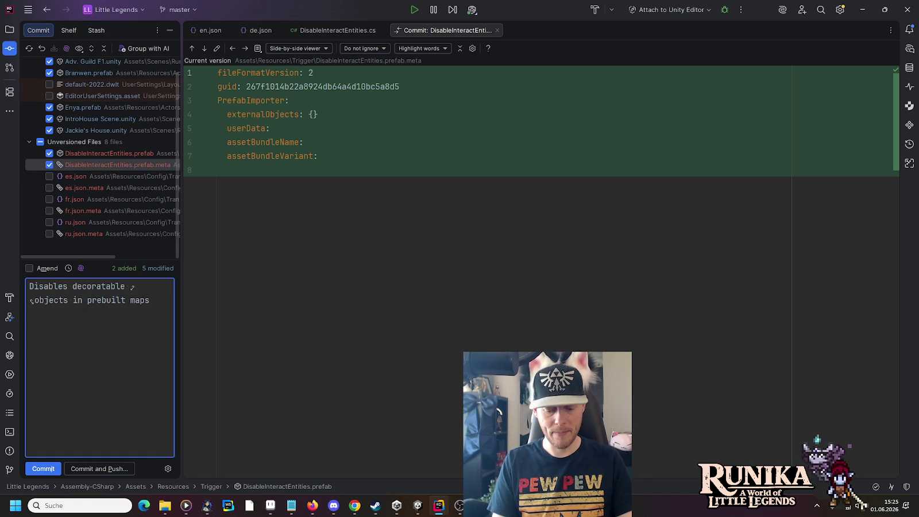
text(, that )
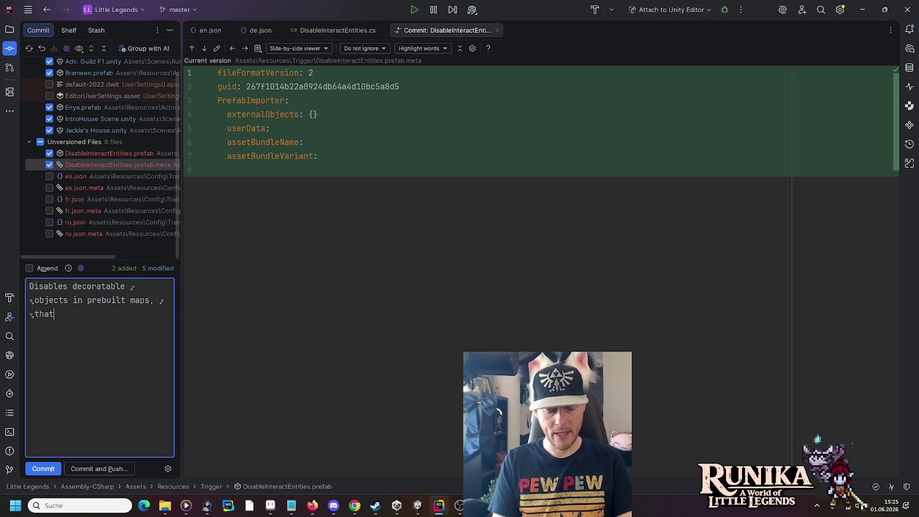
text(contain d)
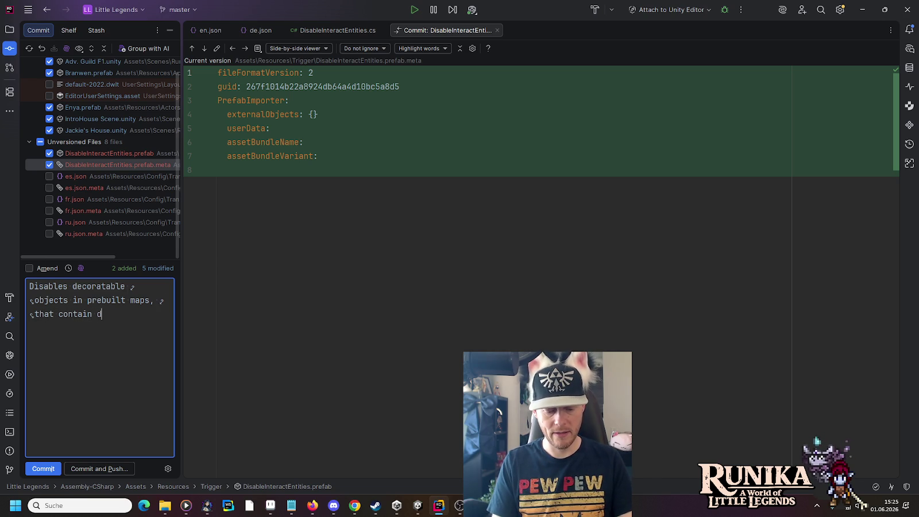
text(ecoration.)
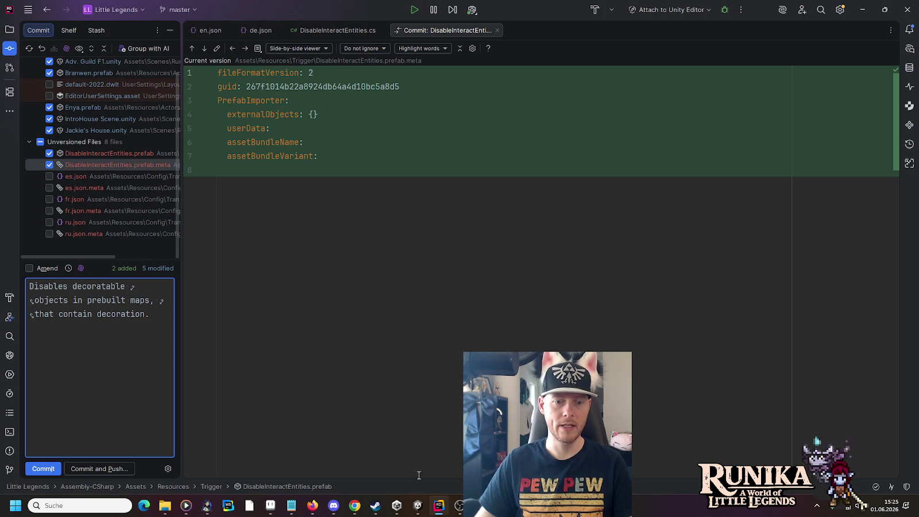
mouse_move(415, 504)
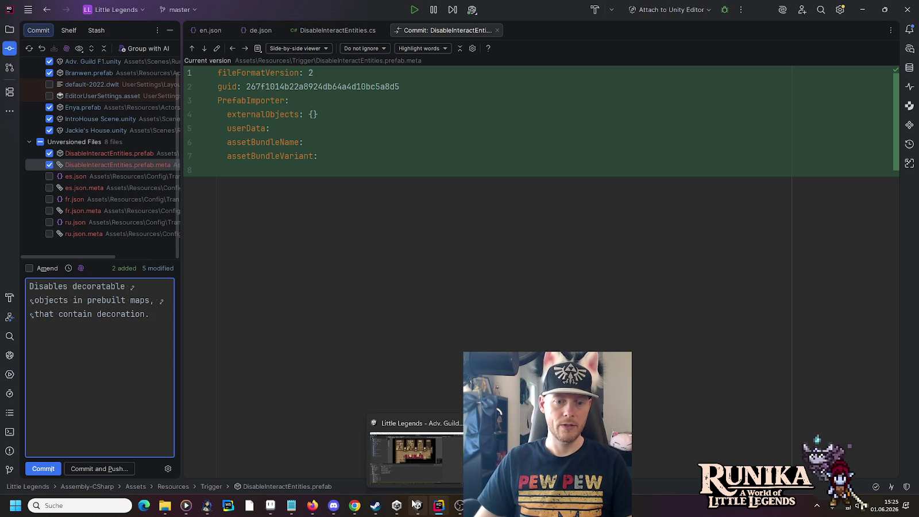
click(414, 503)
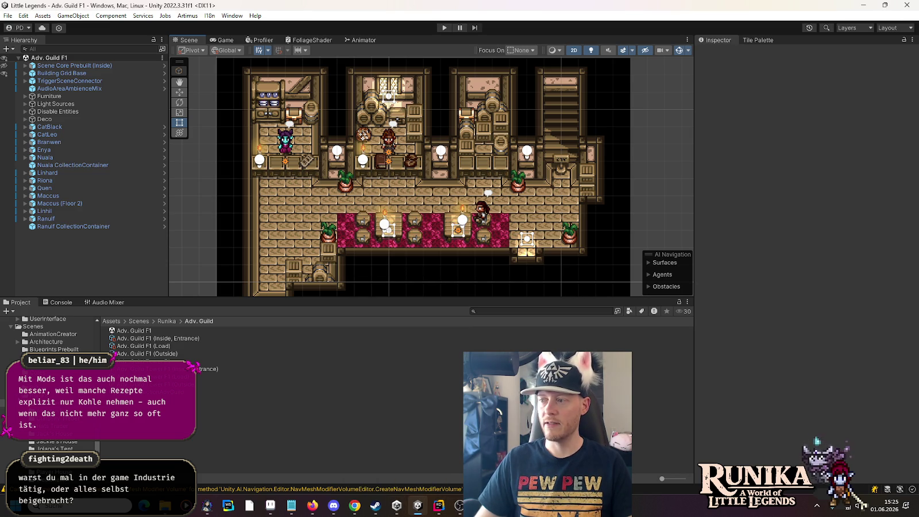
Browse to Resources/SpecialPlaces/Runika and open the WH Market prefab in prefab mode.
scroll(49, 391, up, 2)
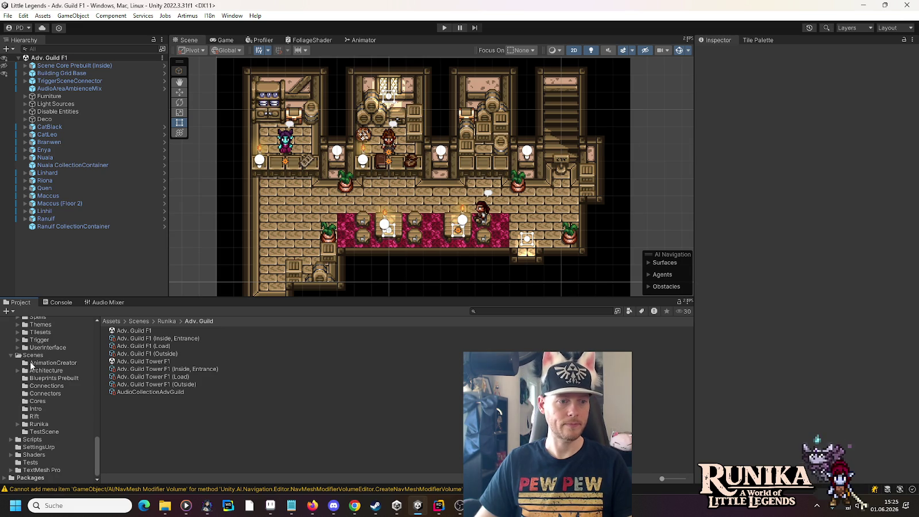
scroll(40, 378, up, 5)
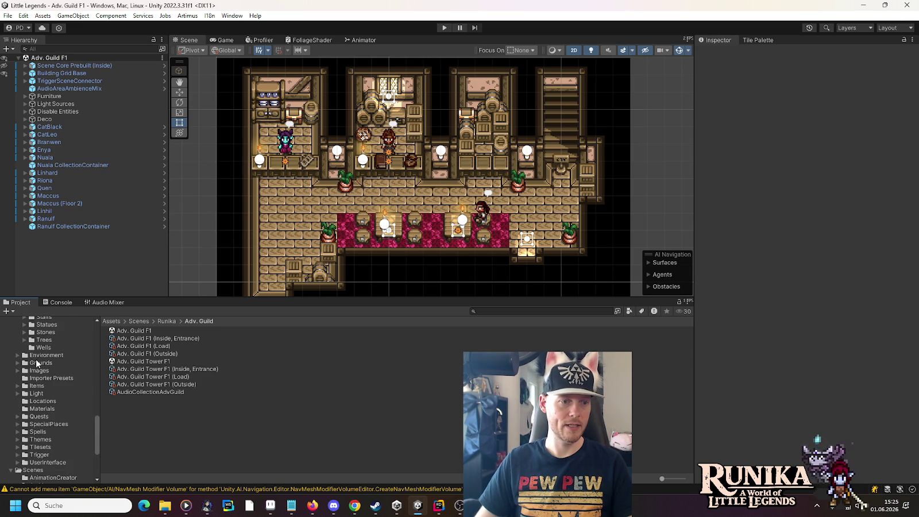
click(18, 424)
scroll(18, 428, down, 4)
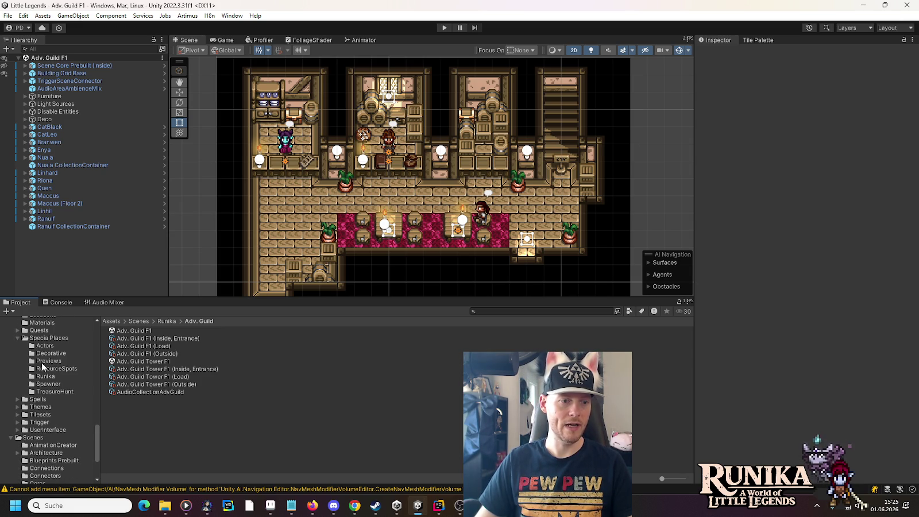
click(41, 368)
click(42, 376)
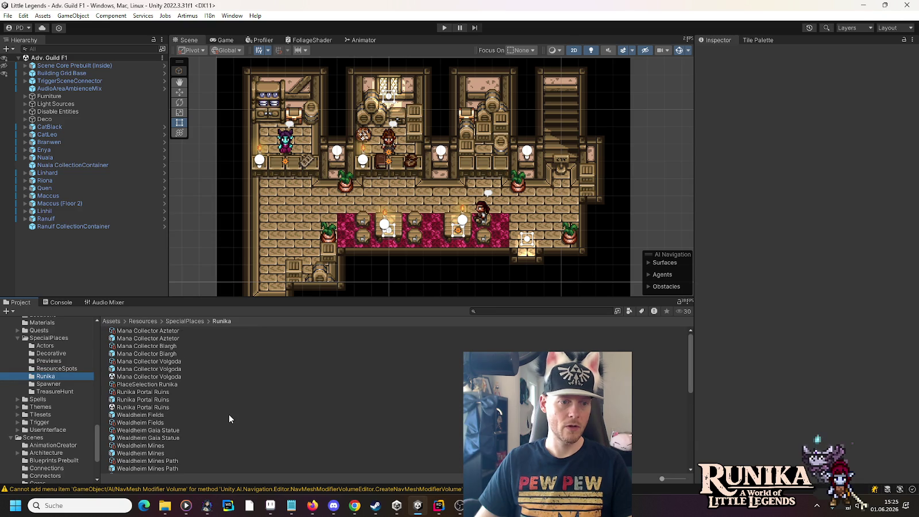
scroll(229, 418, down, 5)
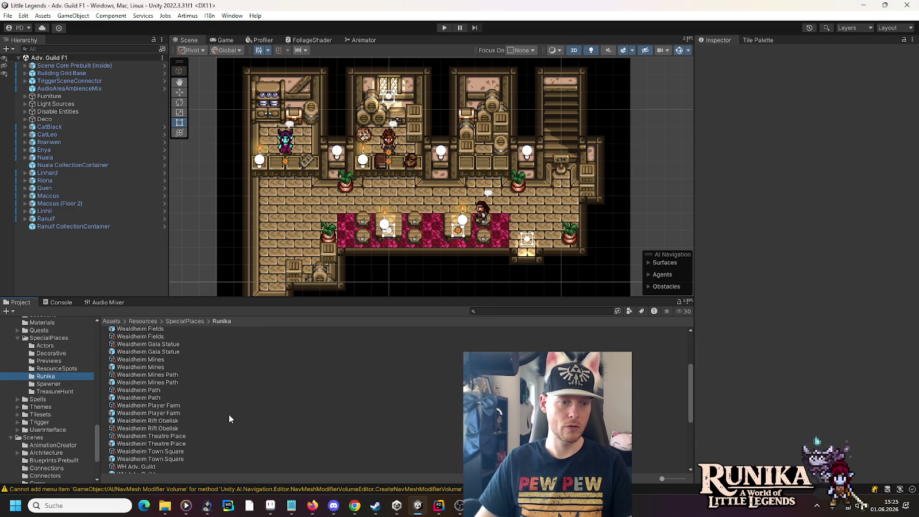
scroll(224, 412, down, 6)
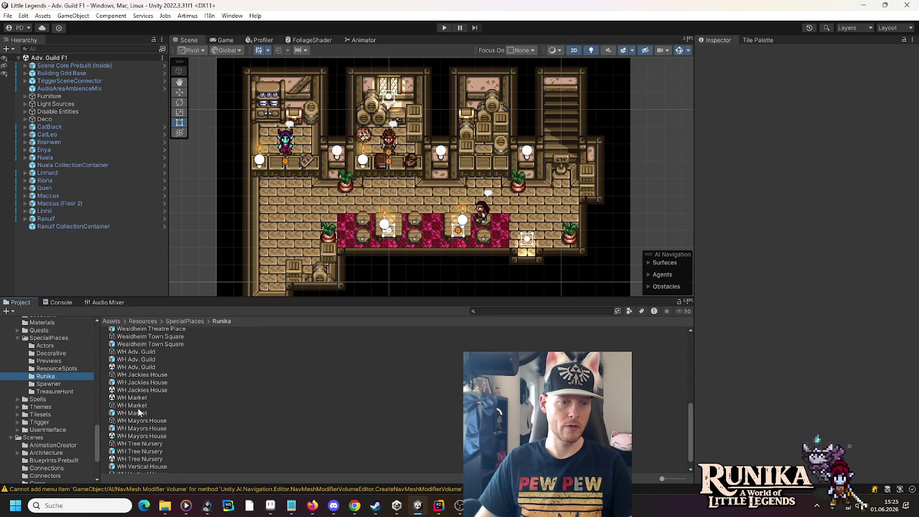
double_click(125, 413)
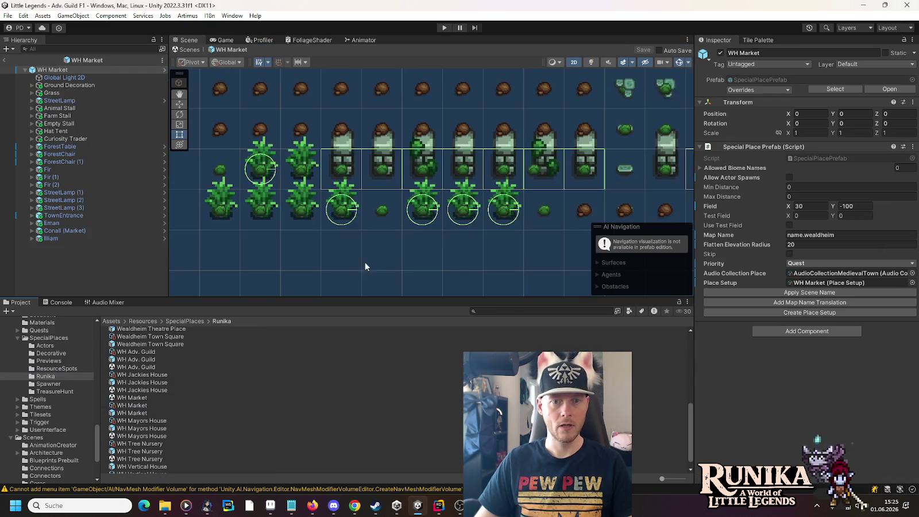
scroll(457, 162, up, 5)
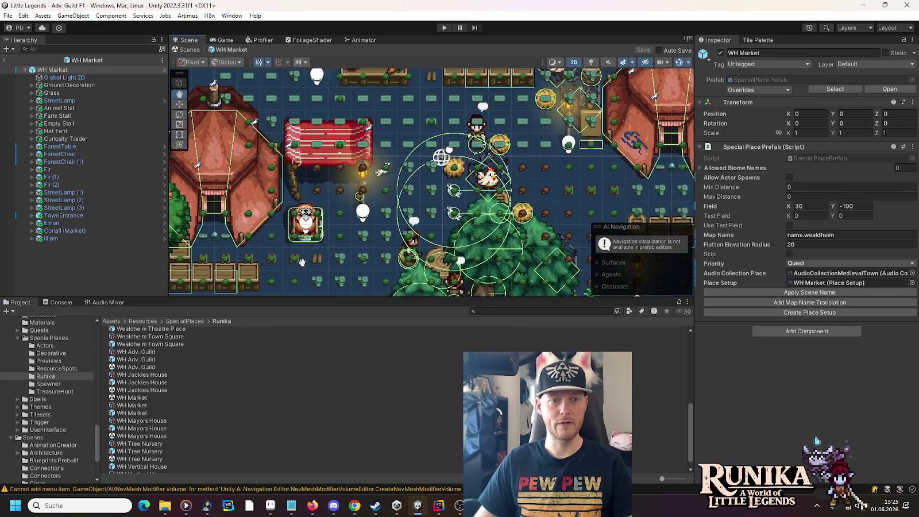
scroll(457, 162, up, 5)
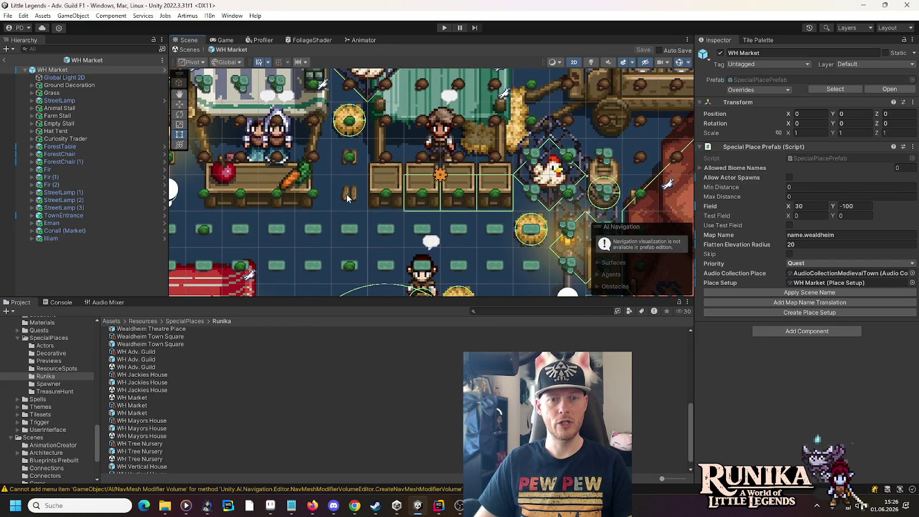
scroll(347, 198, down, 2)
mouse_move(431, 246)
mouse_down()
mouse_move(452, 235)
mouse_move(389, 195)
mouse_up()
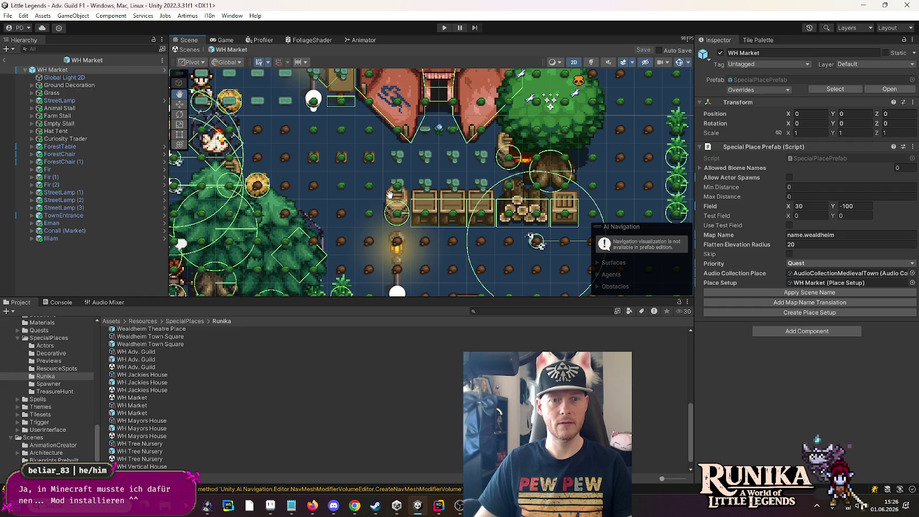
drag(351, 154, 449, 230)
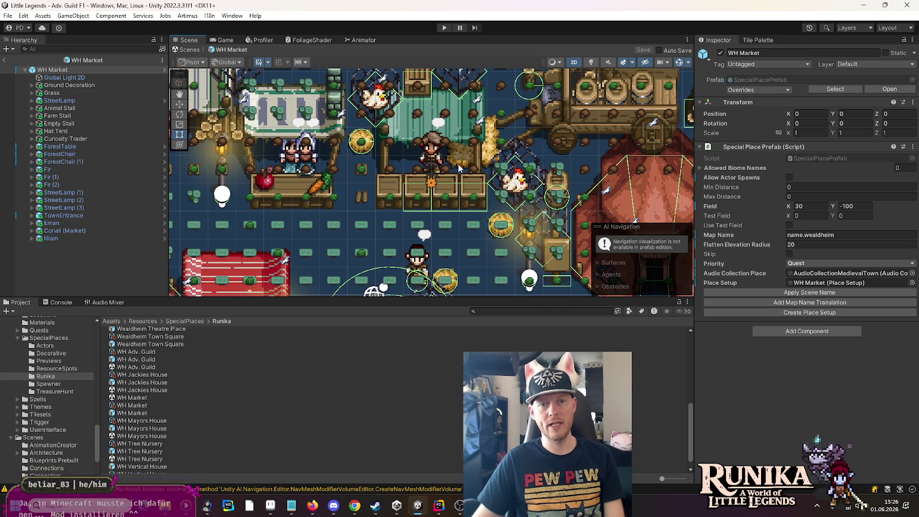
scroll(299, 210, down, 1)
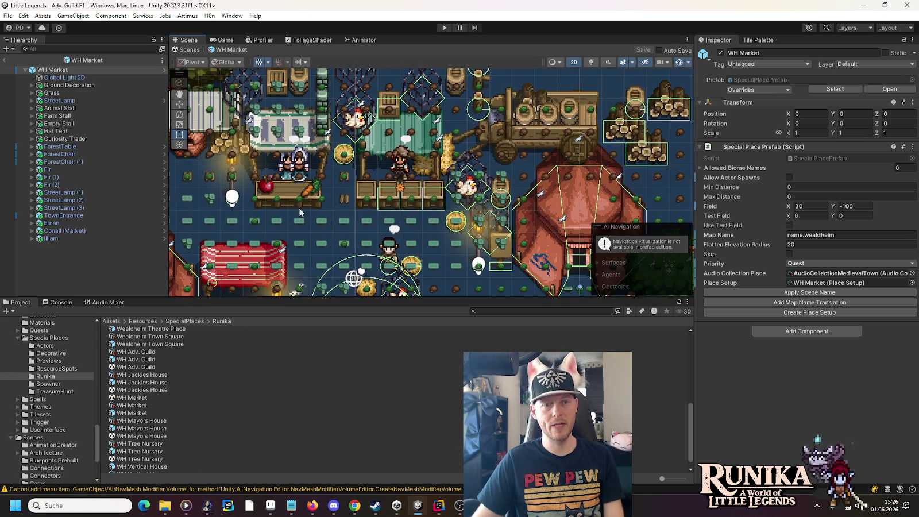
scroll(298, 210, down, 2)
scroll(299, 212, down, 1)
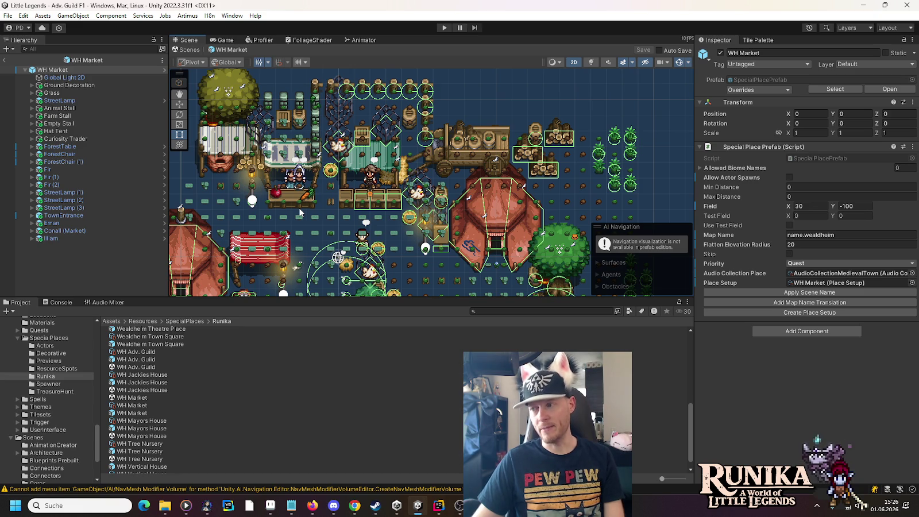
drag(299, 212, 317, 124)
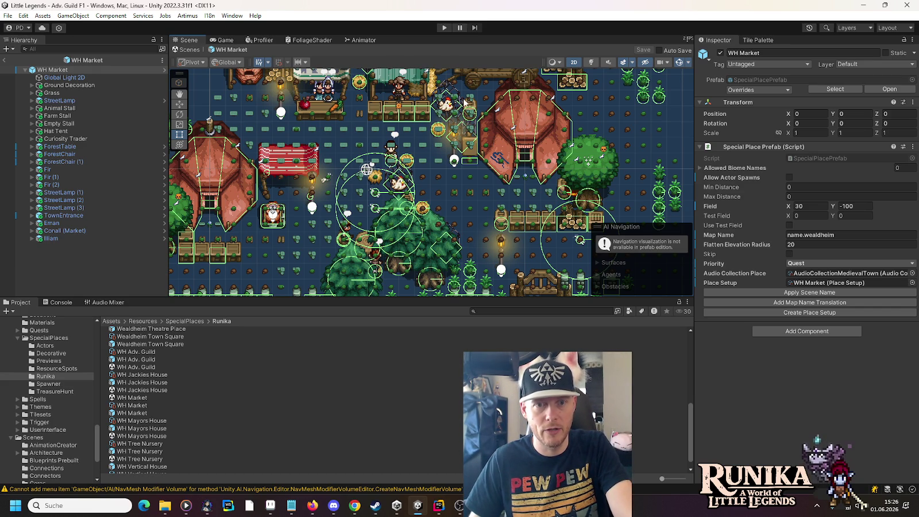
click(474, 153)
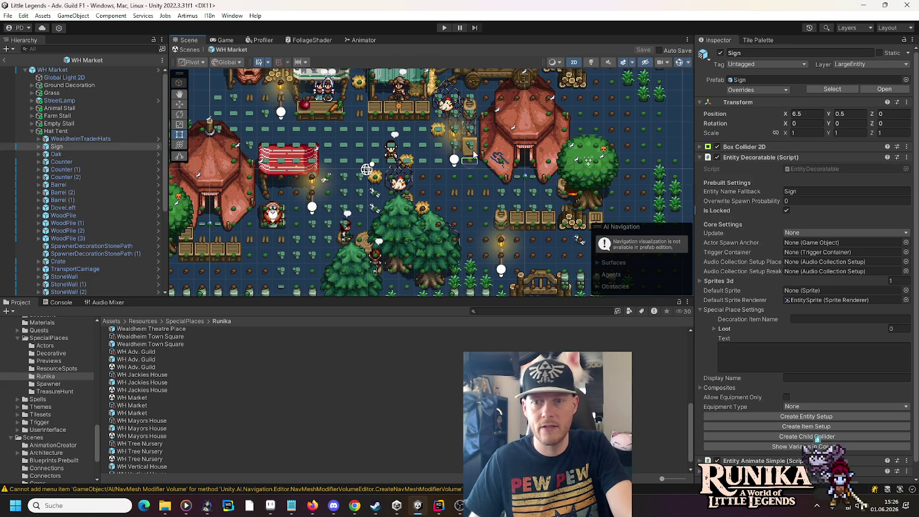
Inspect the Hat Tent's Counter, a barrel and two woodpiles, then exit back to Adv. Guild F1.
click(519, 222)
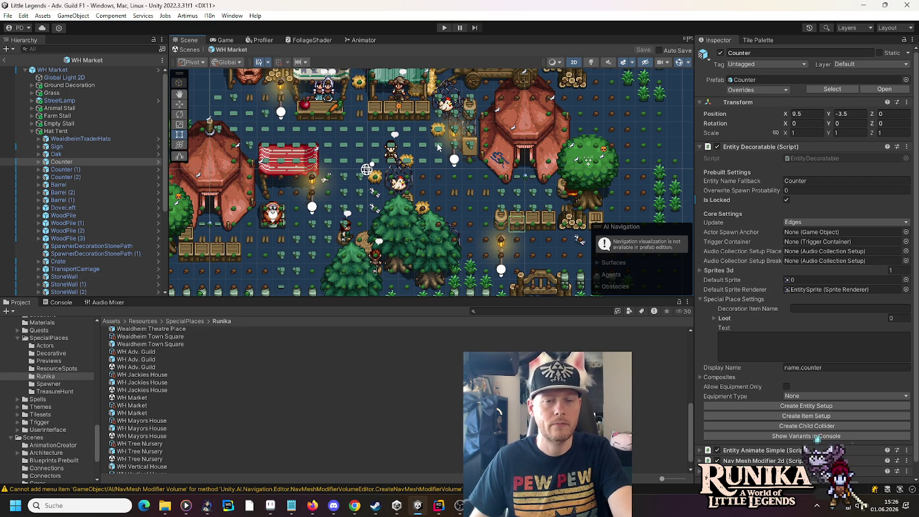
drag(437, 151, 452, 240)
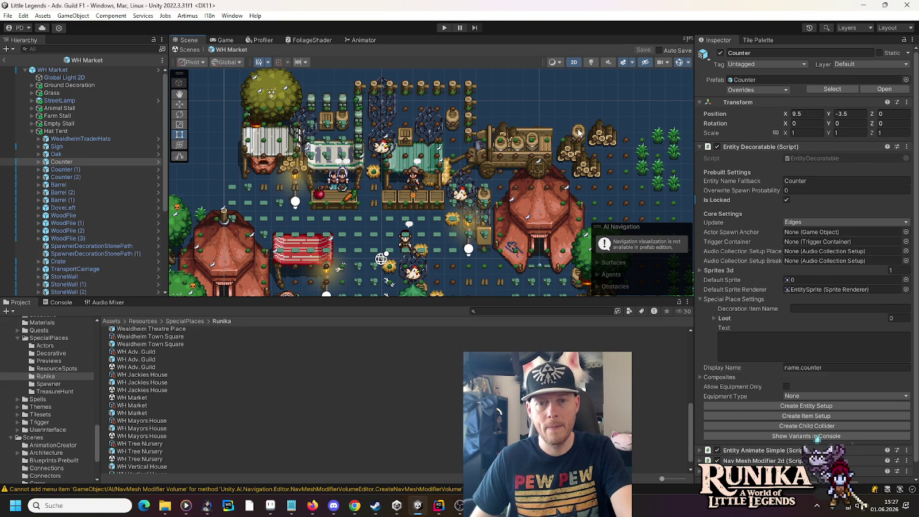
click(580, 134)
click(597, 132)
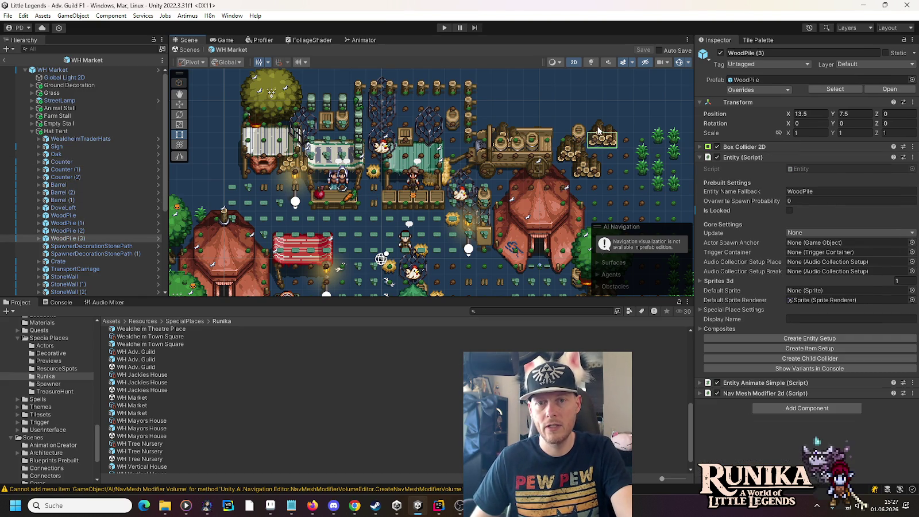
click(570, 148)
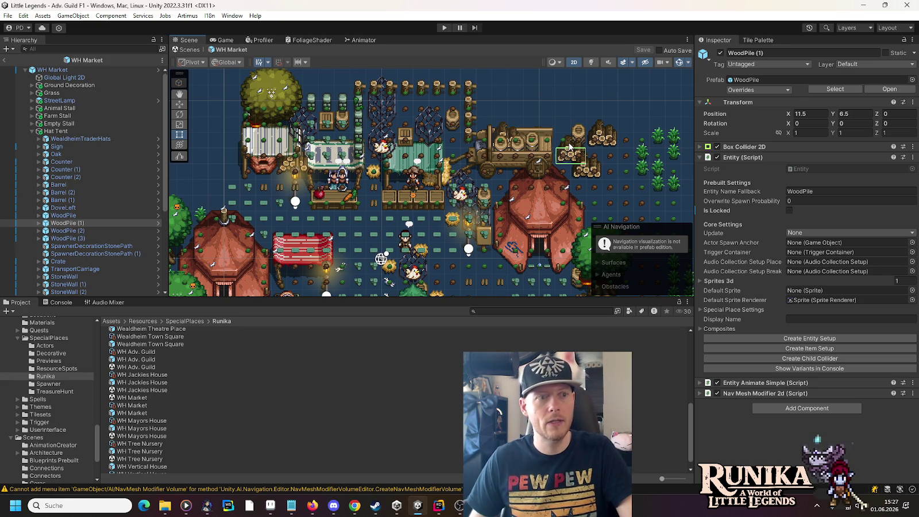
click(32, 131)
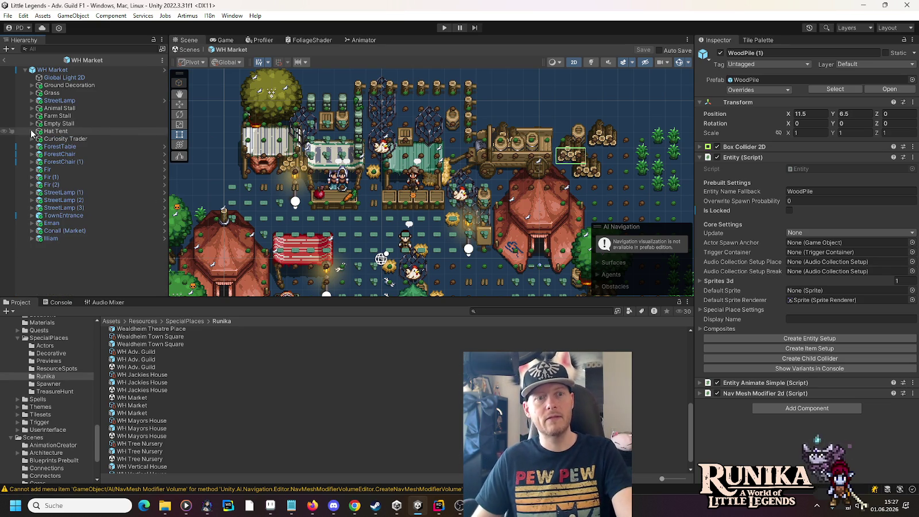
click(4, 60)
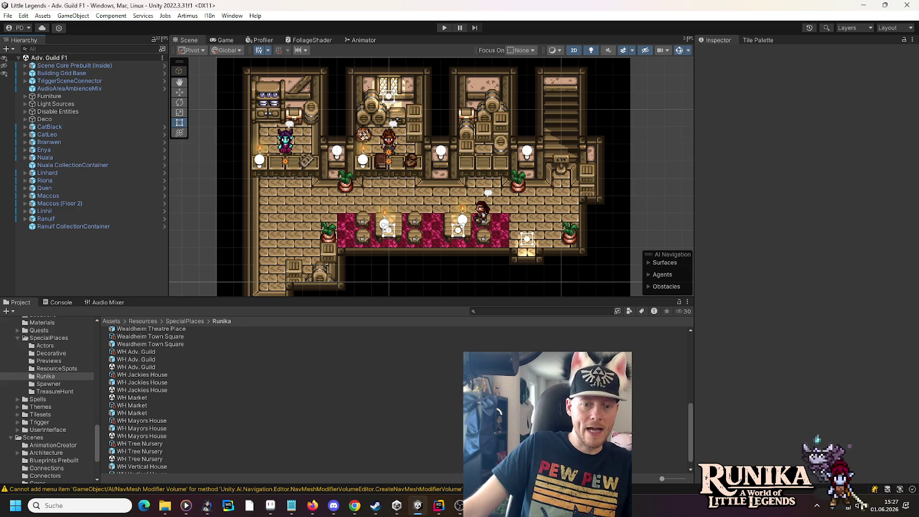
Commit the seven changed files, including DisableInteractEntities, in Rider and return to Unity.
click(438, 508)
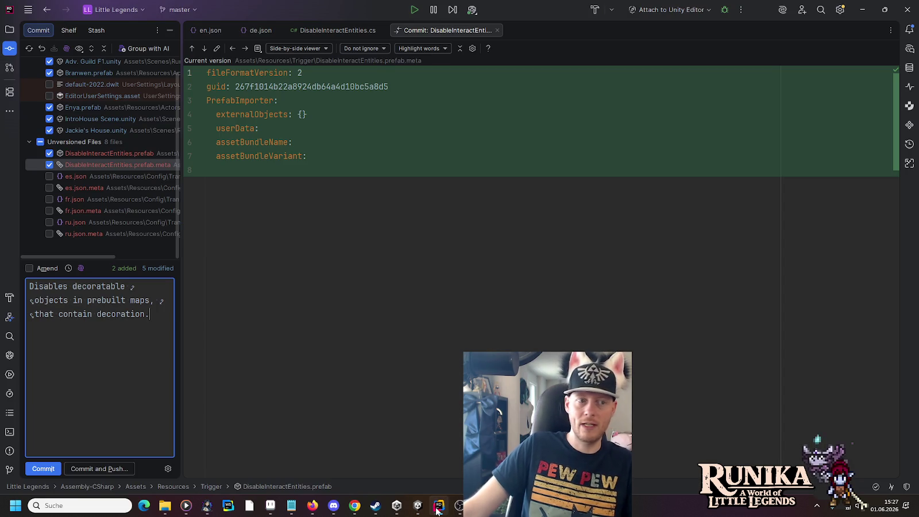
click(100, 470)
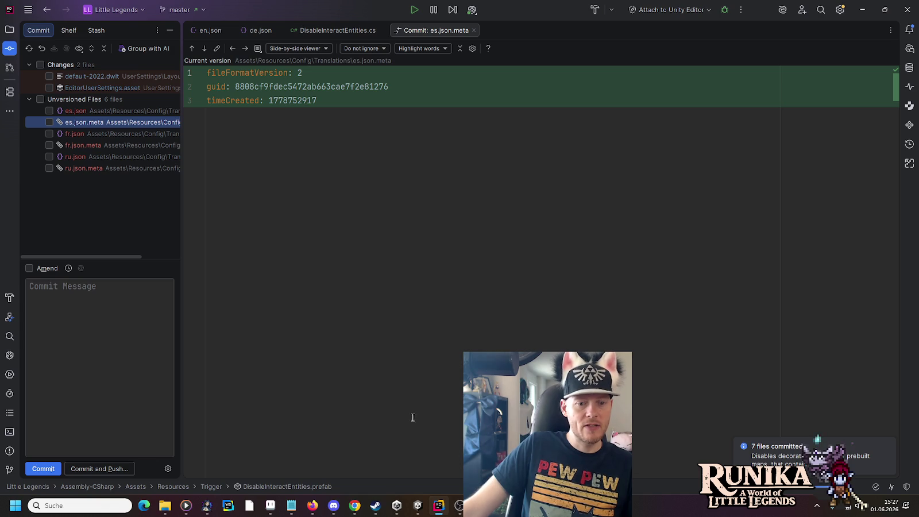
click(412, 505)
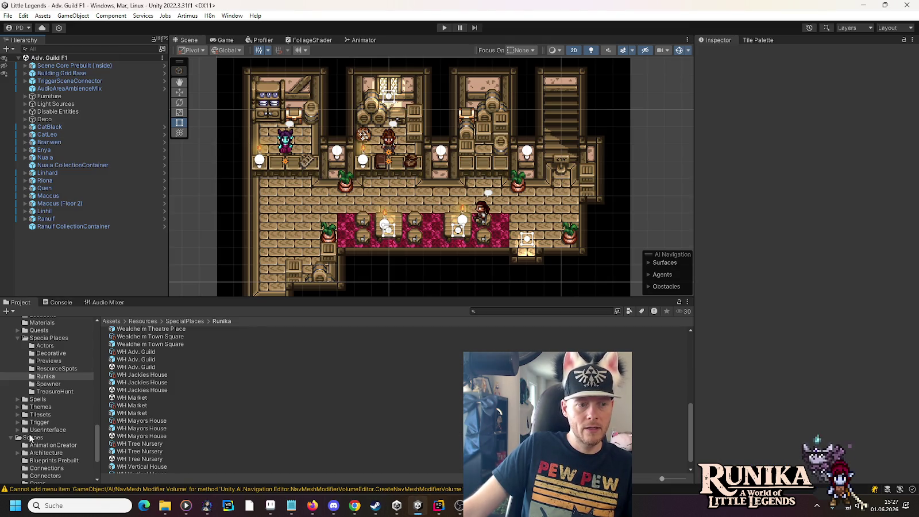
Collapse SpecialPlaces, open Resources/Entities/Plants and select the Wheat entity setup.
click(18, 337)
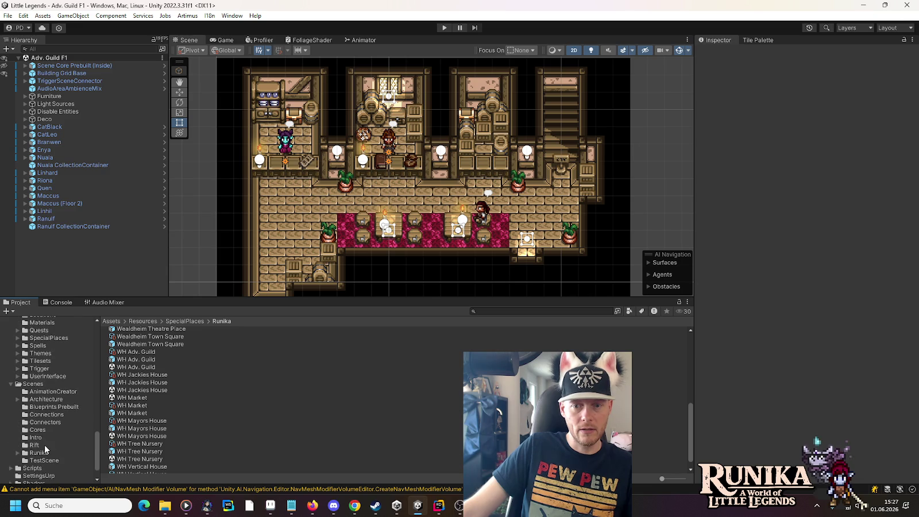
scroll(44, 448, up, 3)
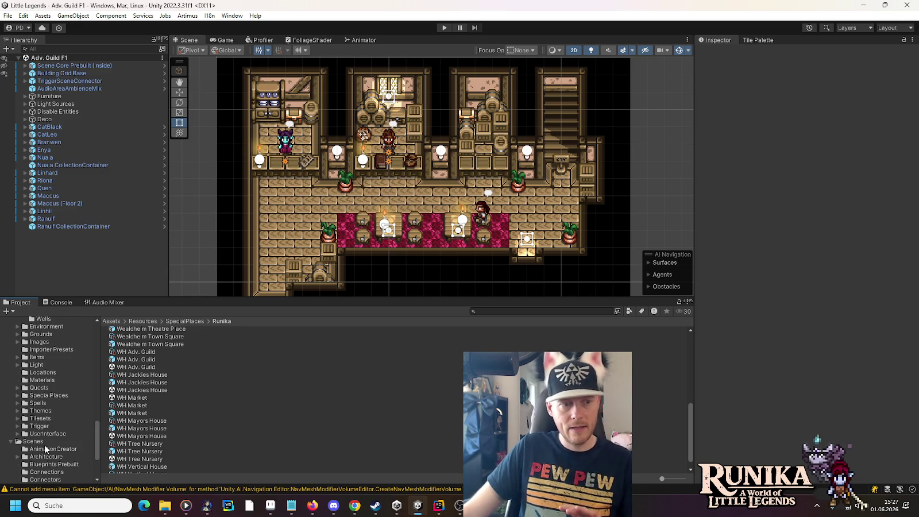
scroll(45, 449, up, 3)
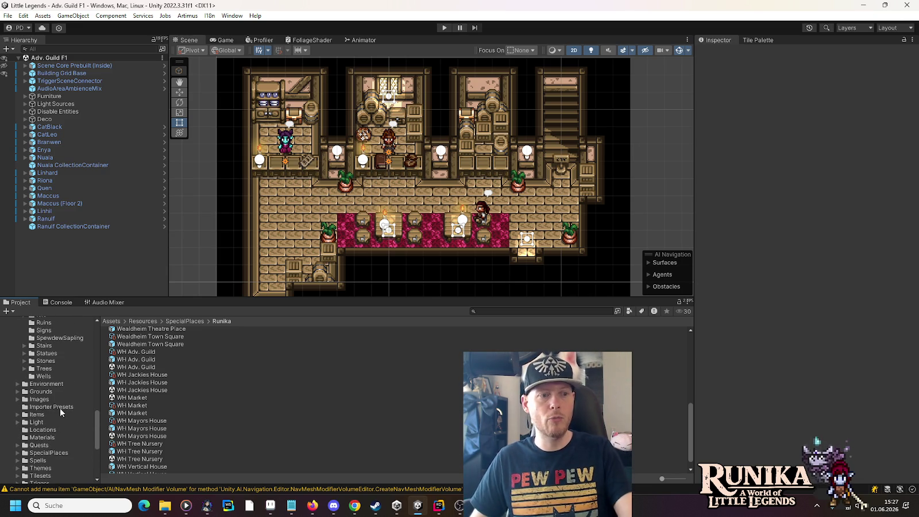
scroll(59, 409, up, 5)
scroll(49, 407, up, 5)
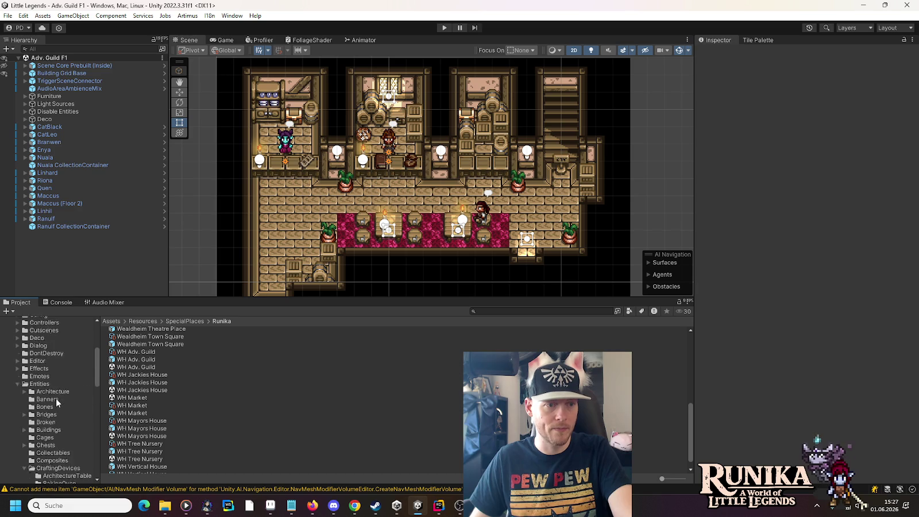
scroll(23, 419, down, 5)
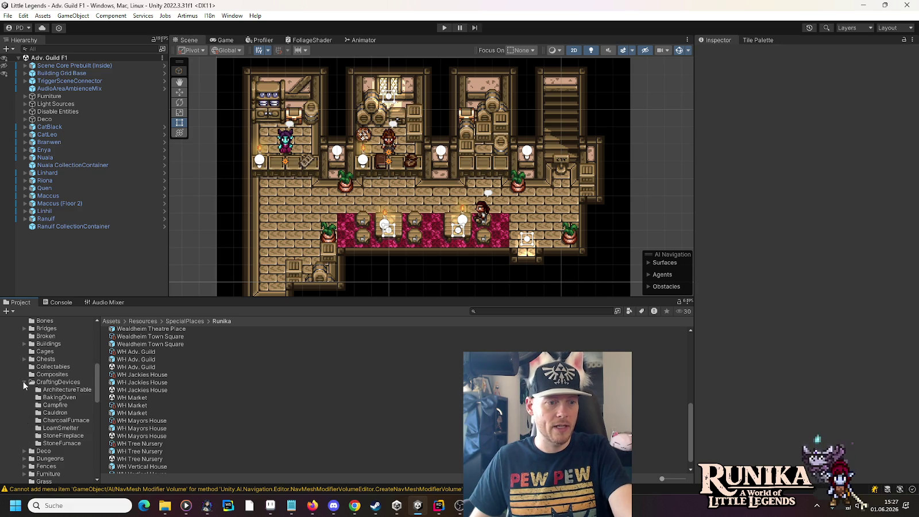
scroll(24, 385, down, 4)
click(24, 395)
click(41, 395)
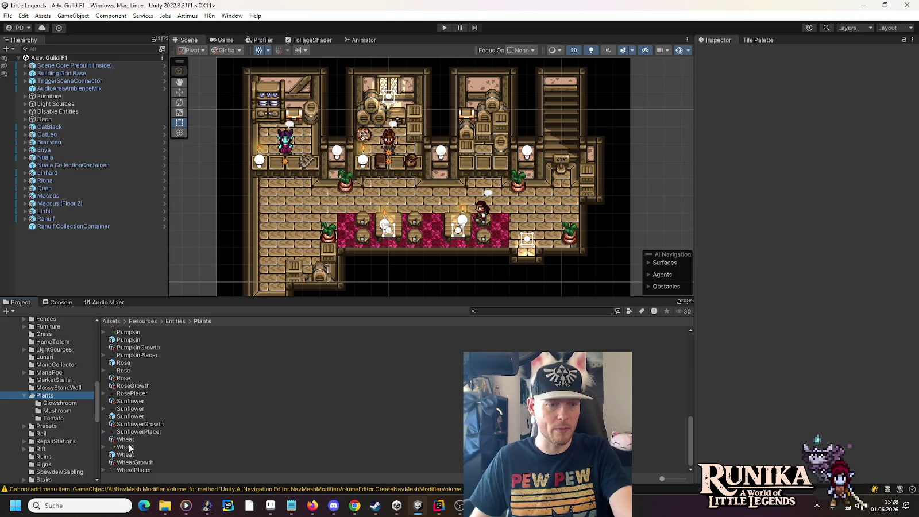
click(127, 440)
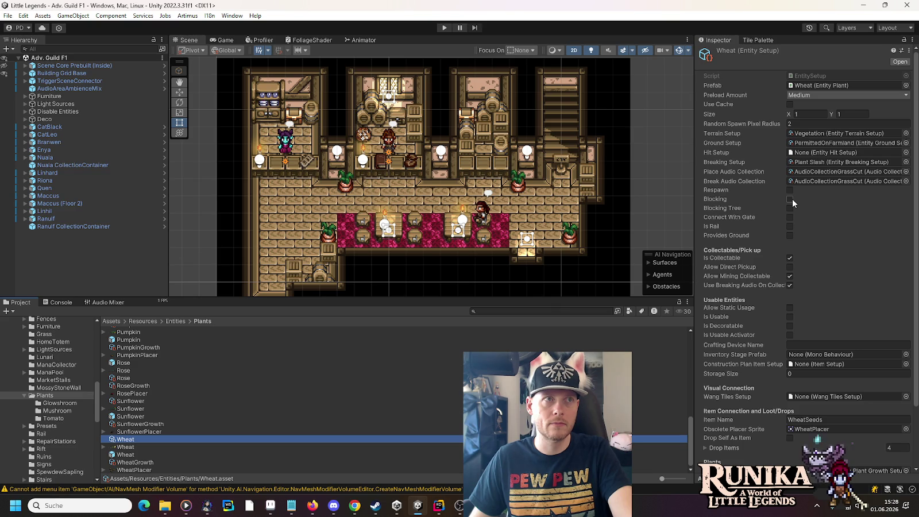
Turn on Blocking for the Wheat and Sunflower entity setups.
click(790, 199)
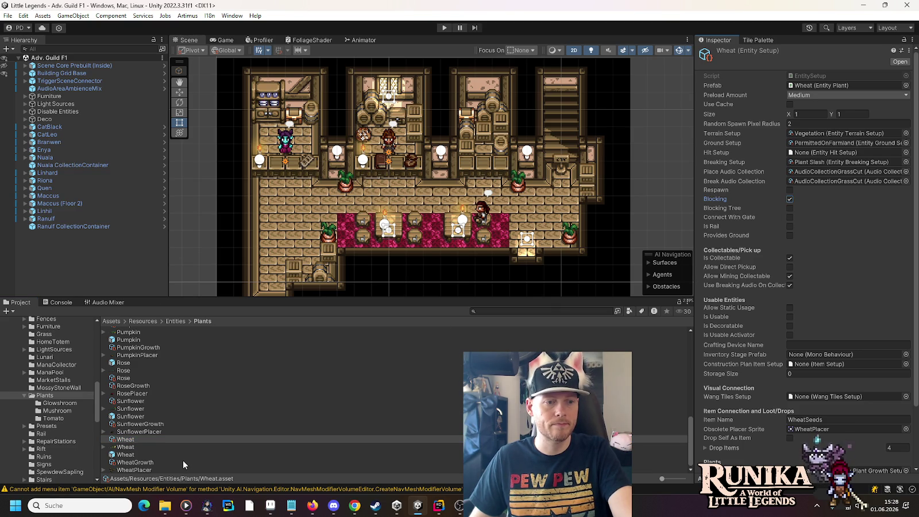
click(130, 402)
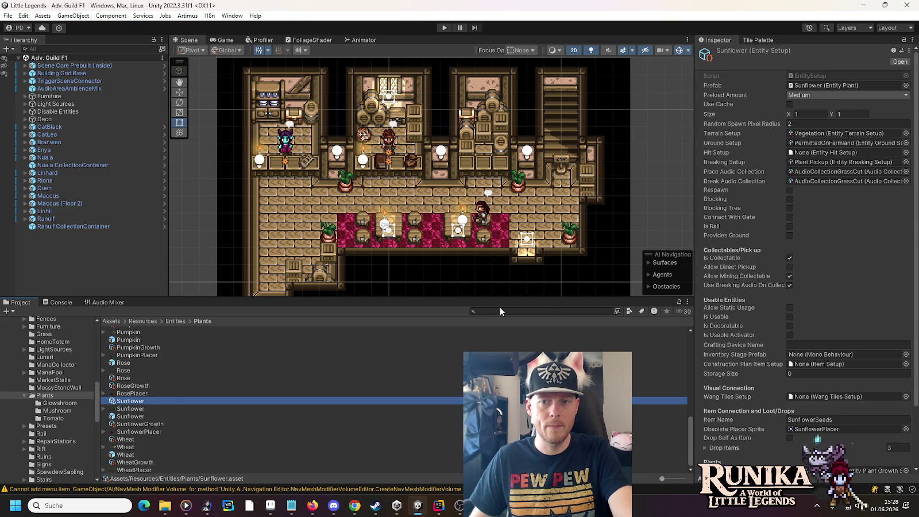
click(789, 199)
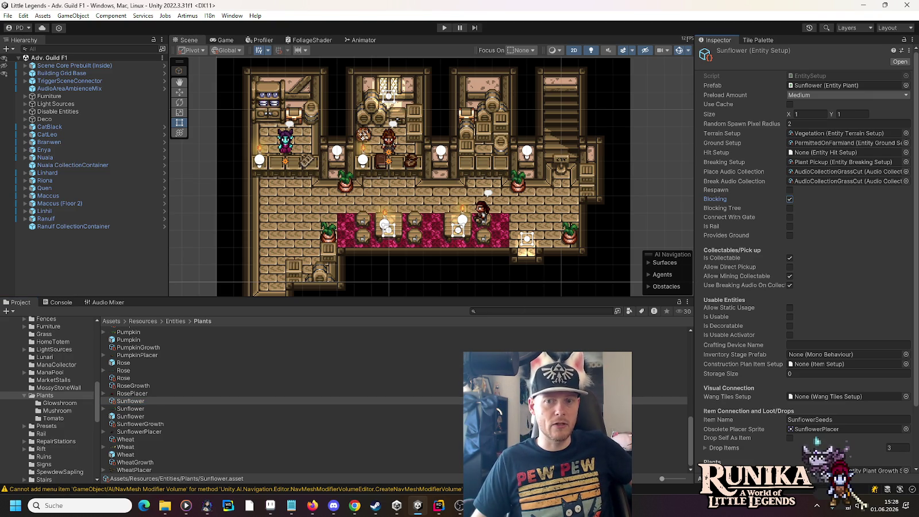
Check Rose and Pumpkin, then make the Potato and MoonBell entity setups Blocking.
click(140, 379)
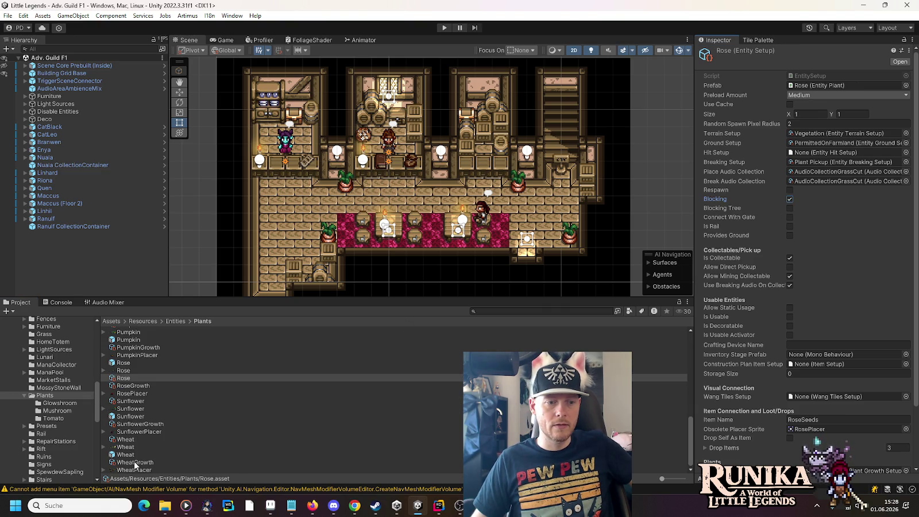
scroll(138, 460, up, 2)
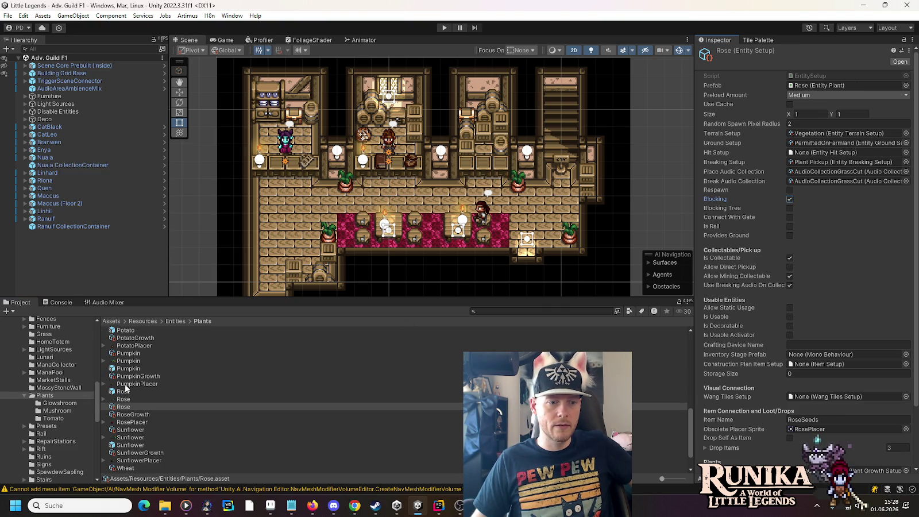
click(127, 354)
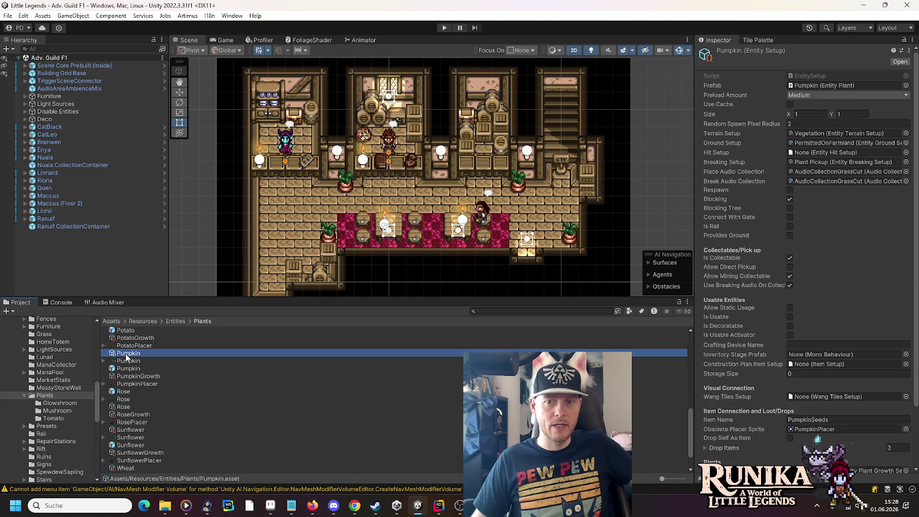
scroll(127, 357, up, 2)
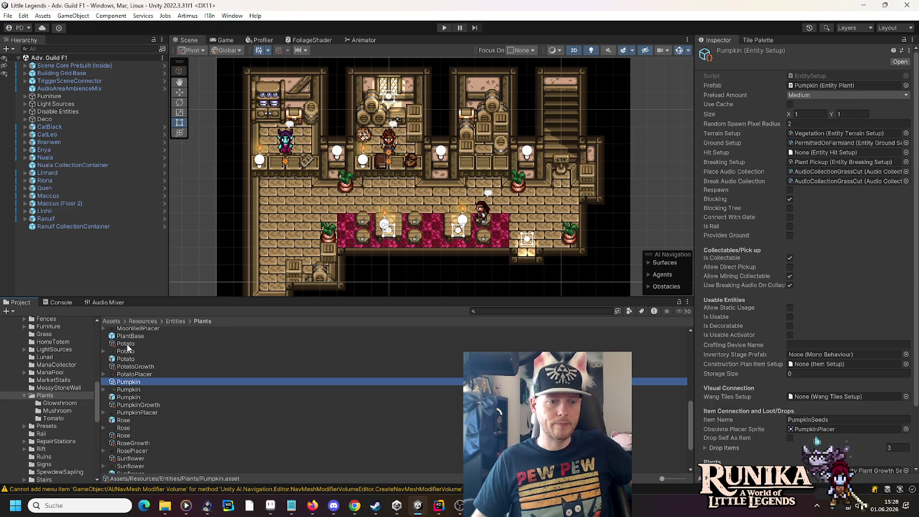
click(128, 346)
click(790, 199)
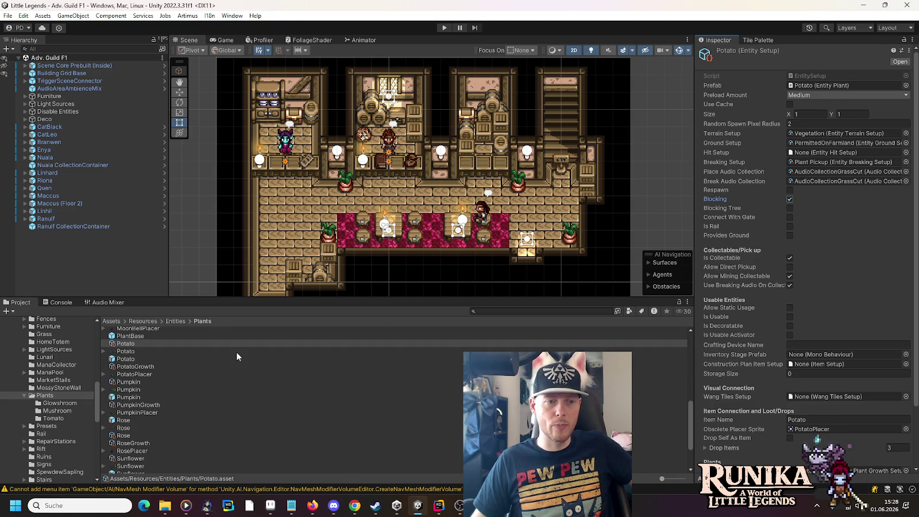
scroll(236, 351, up, 4)
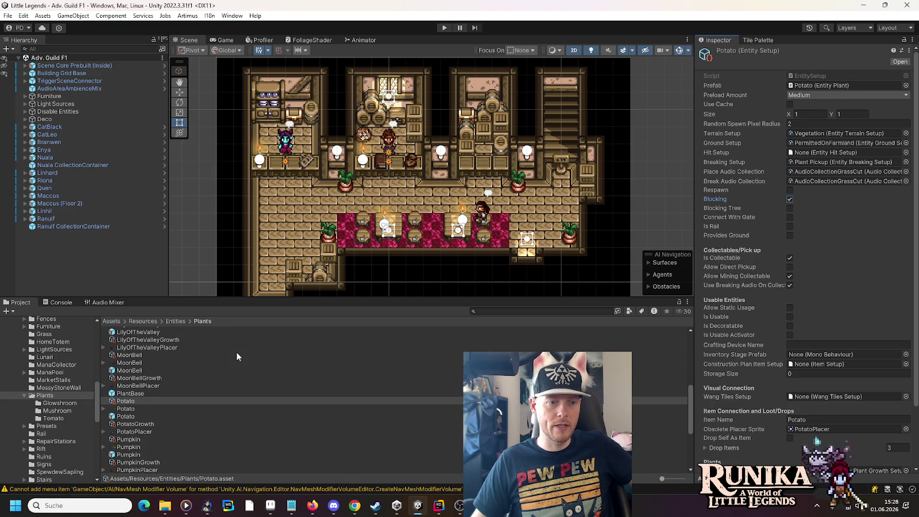
click(126, 356)
click(790, 199)
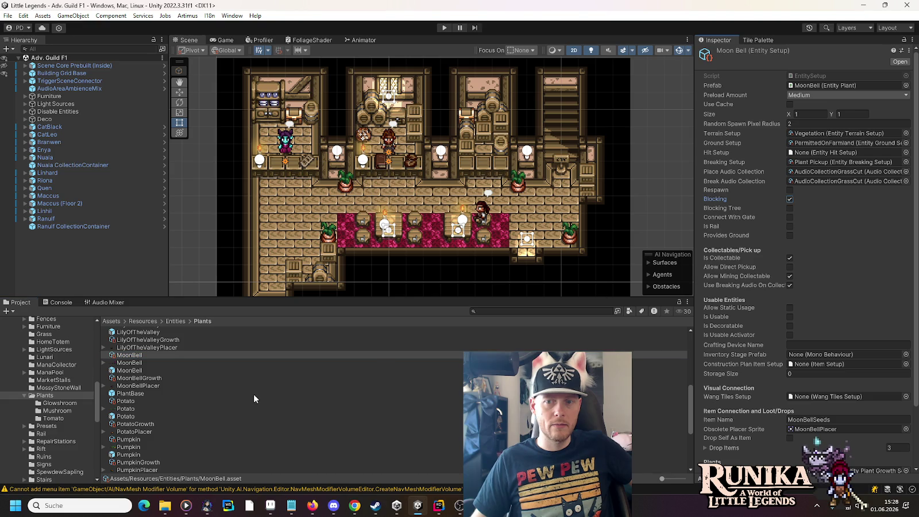
Review the LilyOfTheValley, Gentian, Corn, Carrot and Bloodcap entity setups.
scroll(147, 379, up, 5)
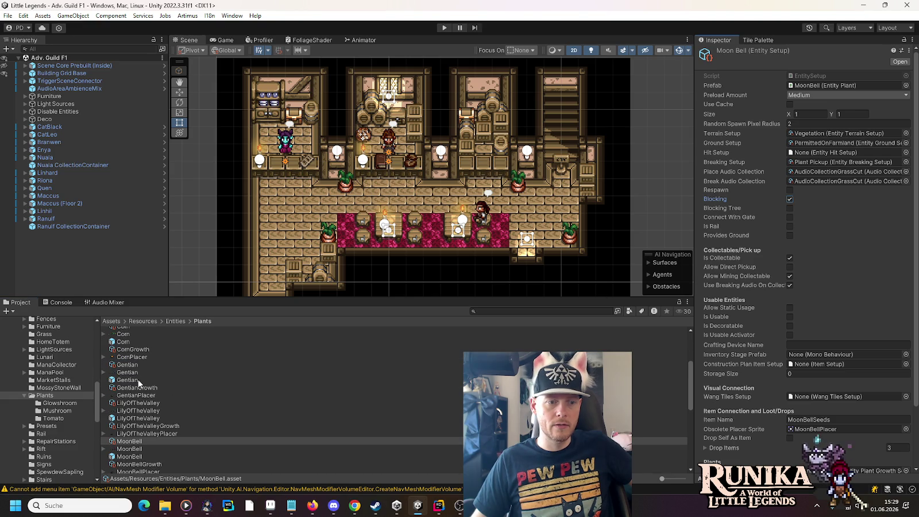
click(123, 404)
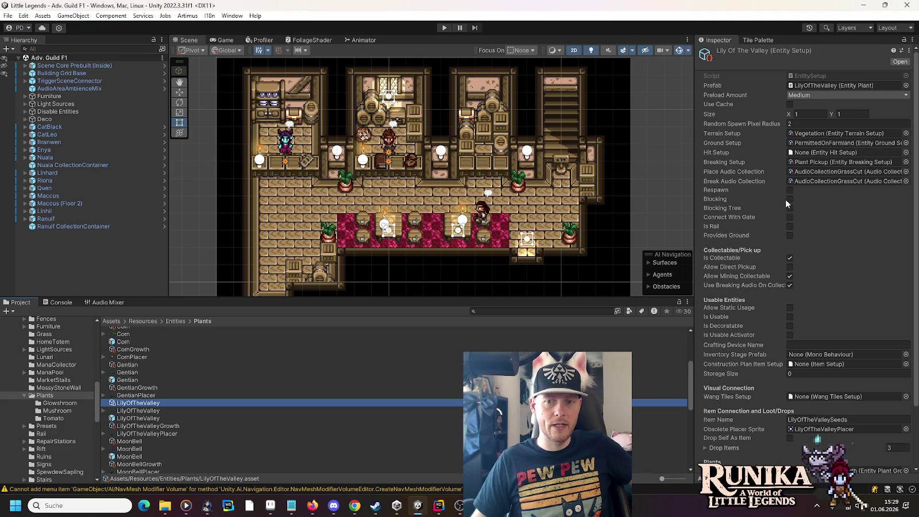
click(157, 365)
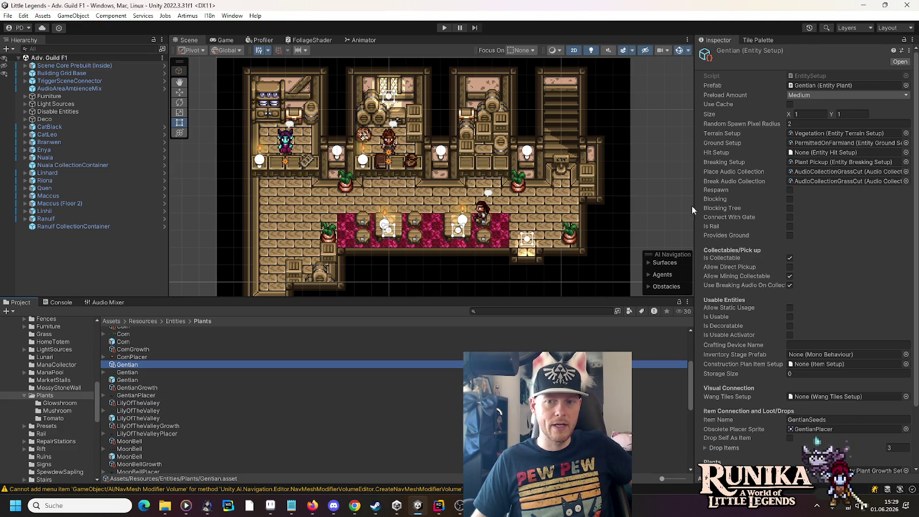
scroll(156, 364, up, 3)
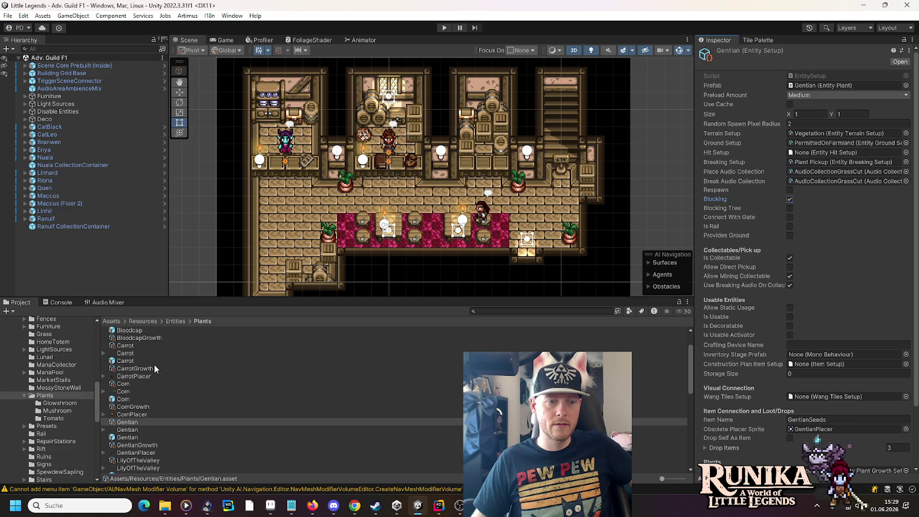
click(123, 385)
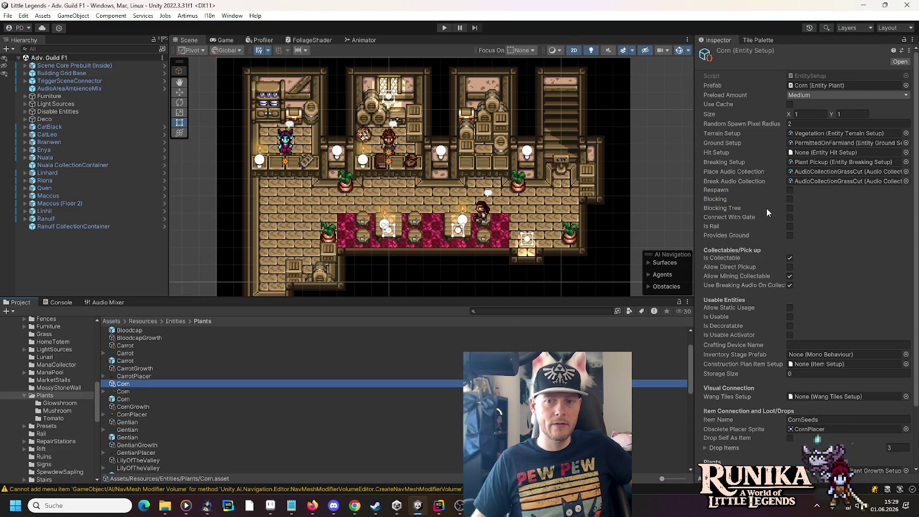
click(129, 345)
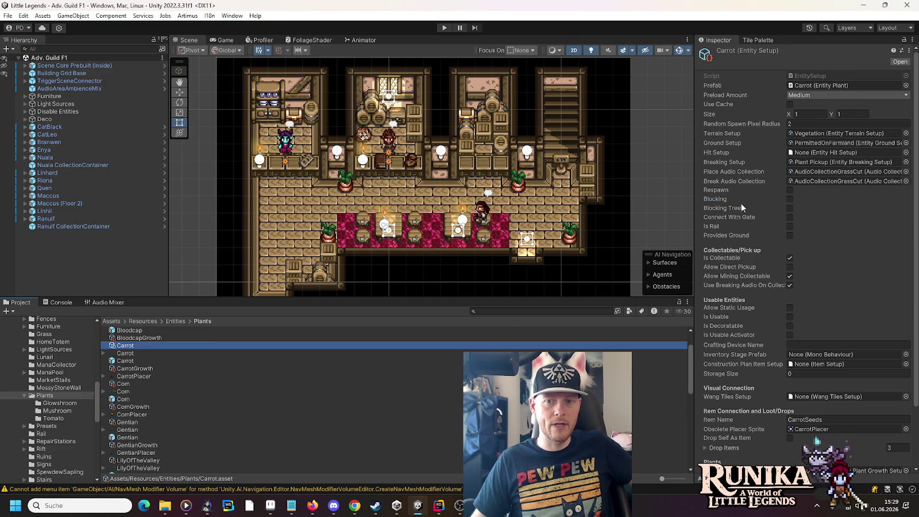
scroll(180, 396, up, 2)
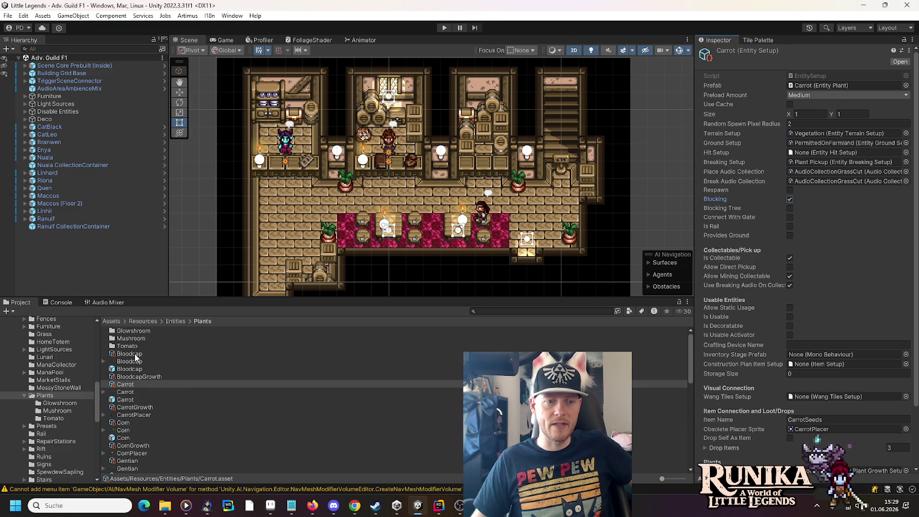
click(136, 354)
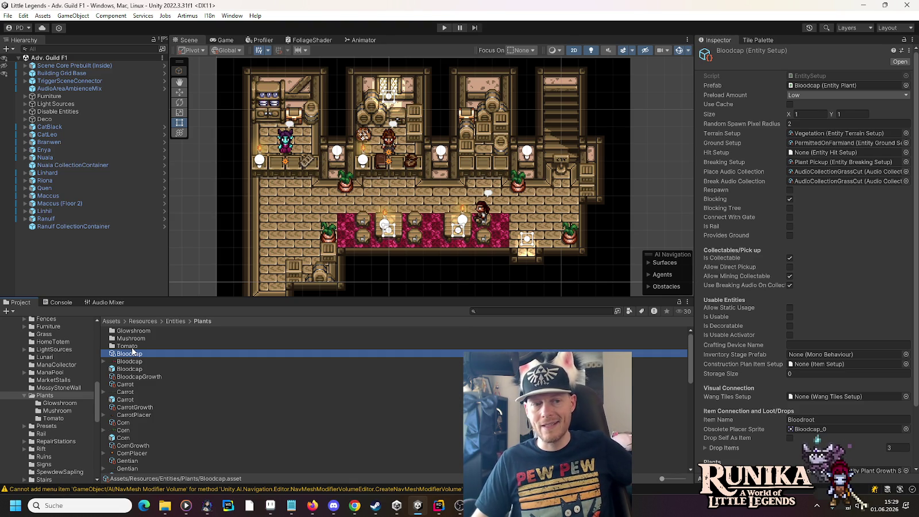
Review Tomato and Mushroom, make Glowshroom Blocking, and start Play mode.
double_click(131, 346)
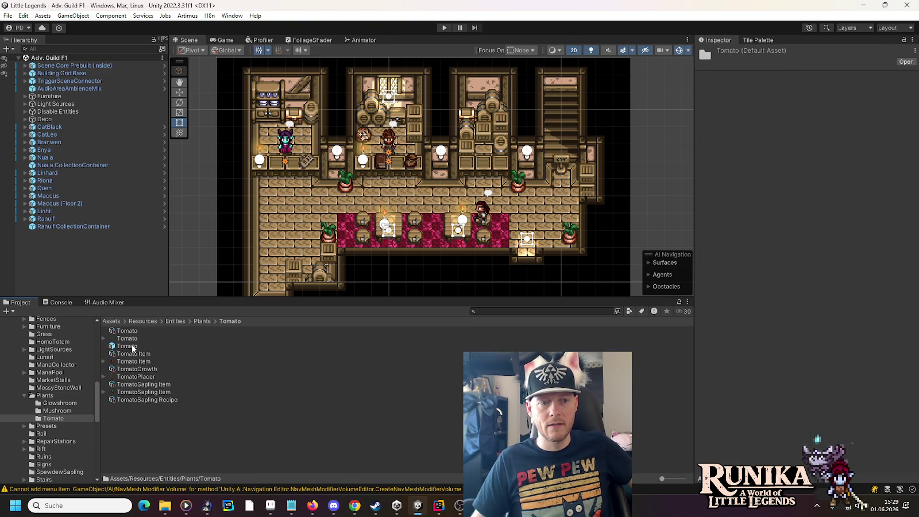
click(131, 332)
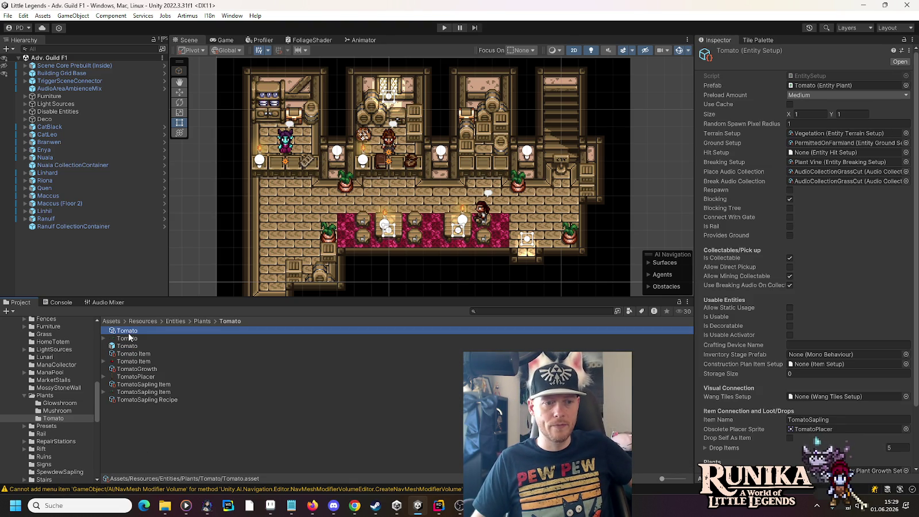
click(69, 411)
click(131, 332)
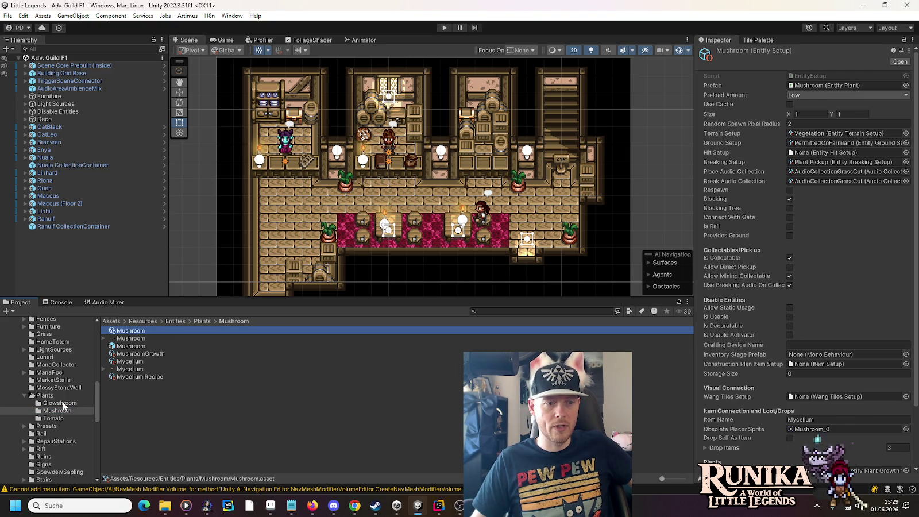
click(60, 403)
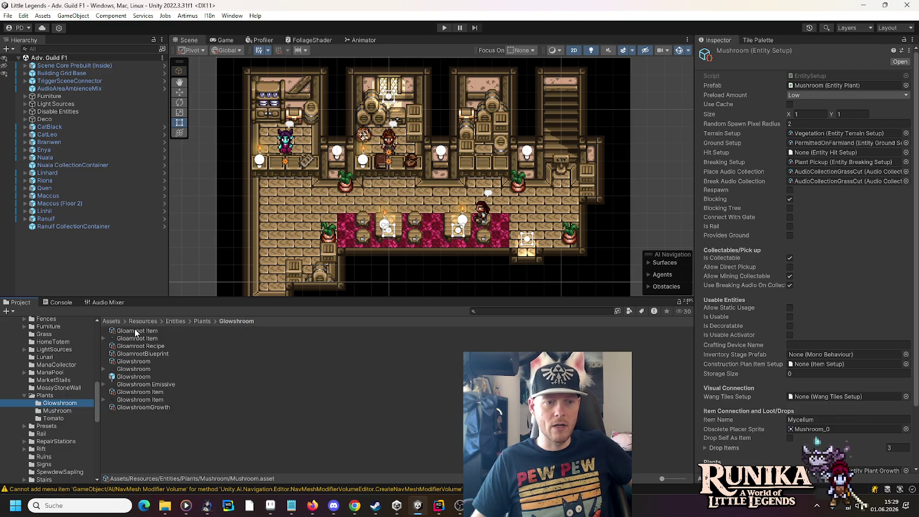
click(130, 363)
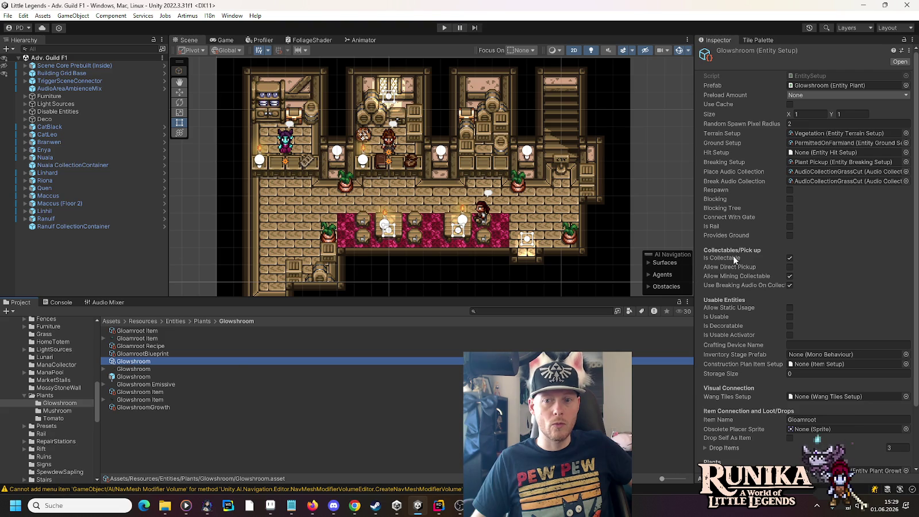
click(790, 199)
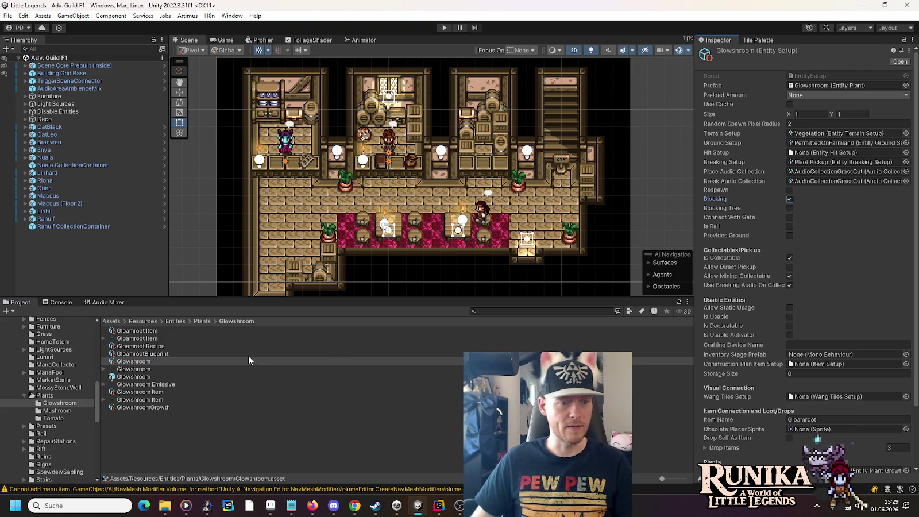
click(442, 28)
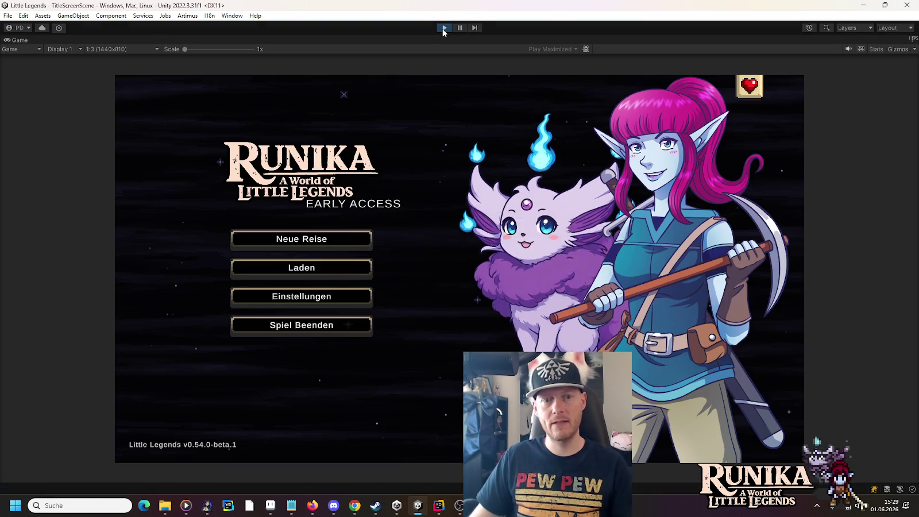
Load a save via Laden, restarting Play once and picking a save from the second page.
click(318, 272)
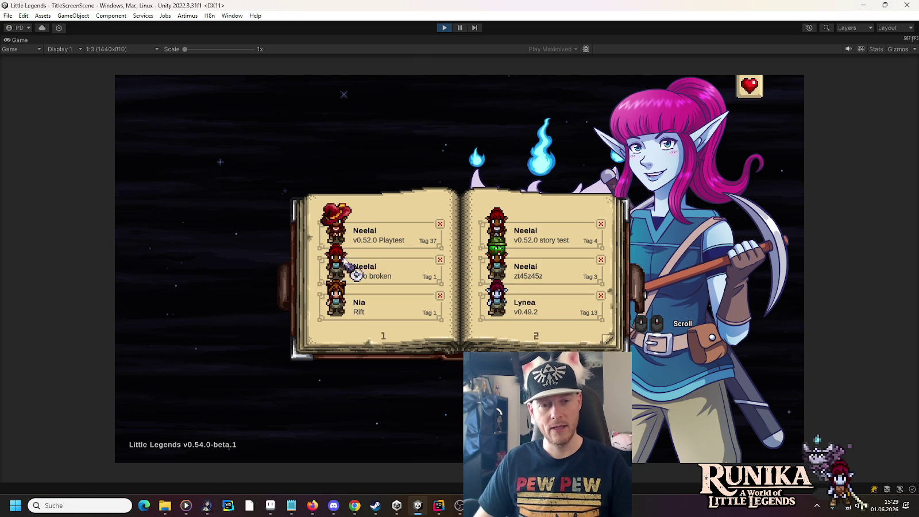
click(381, 239)
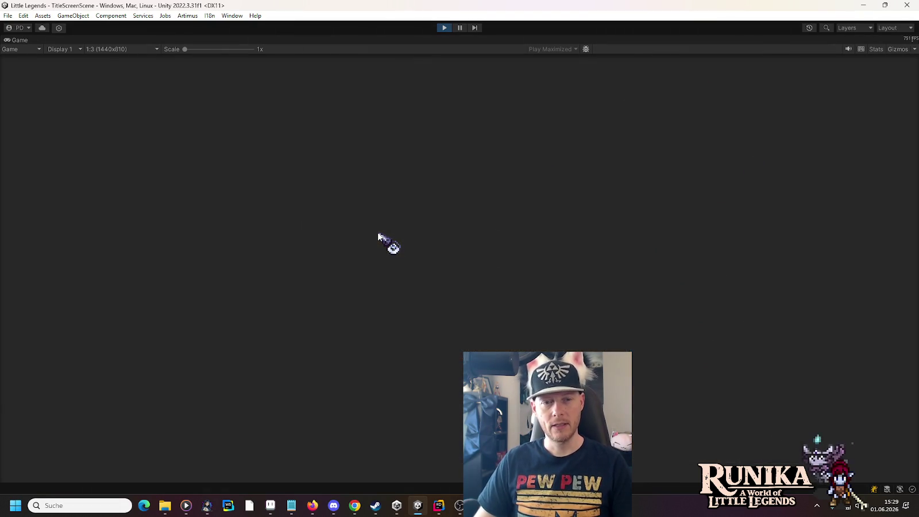
click(441, 30)
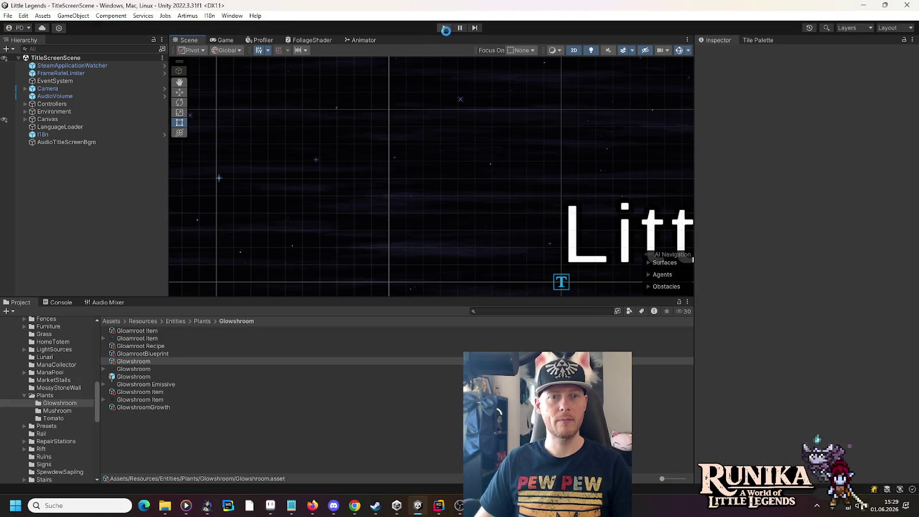
click(443, 28)
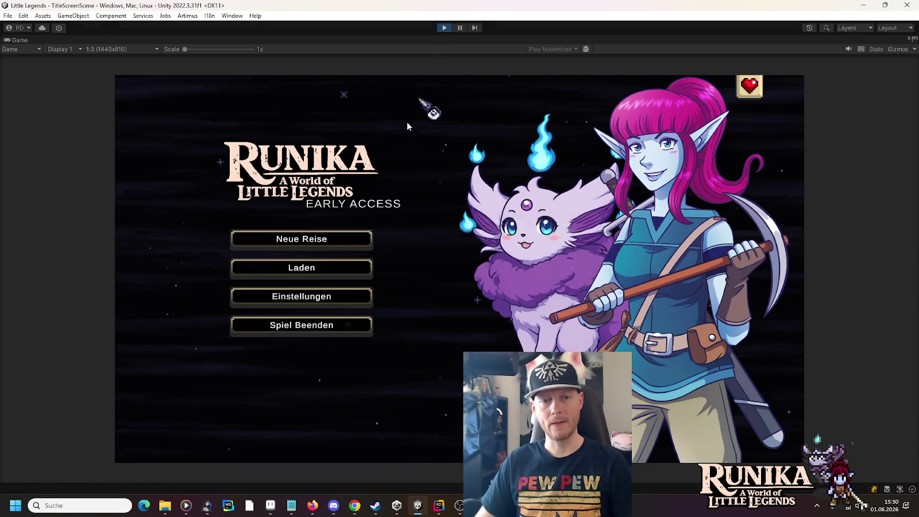
click(344, 271)
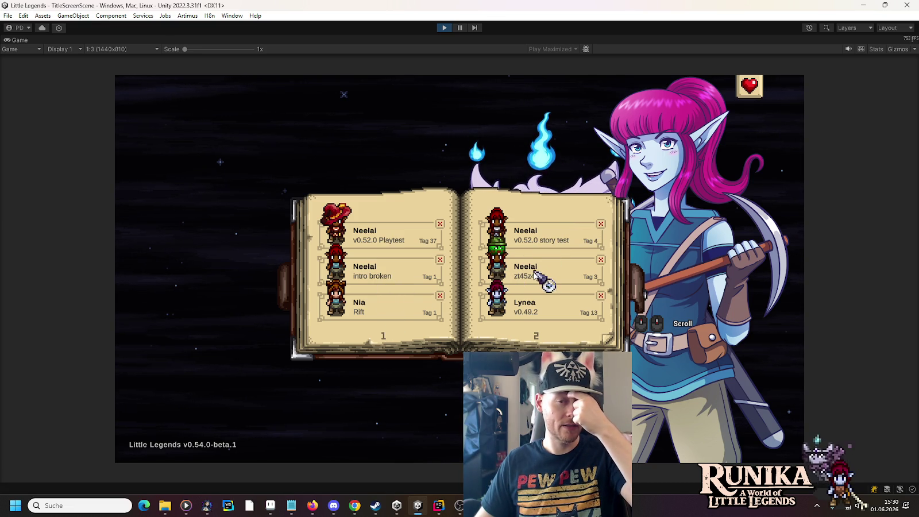
click(527, 299)
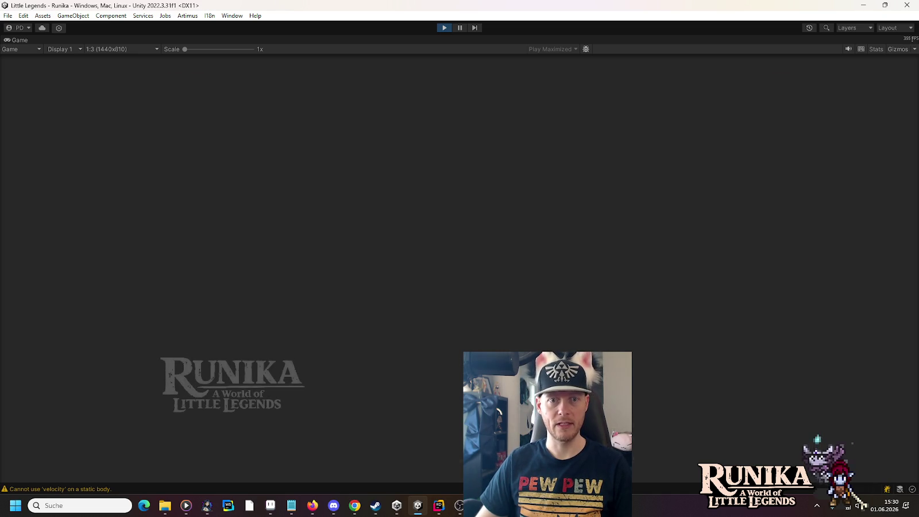
Walk the character through town to the farm and pick up the wheat seed.
key(w)
key(a)
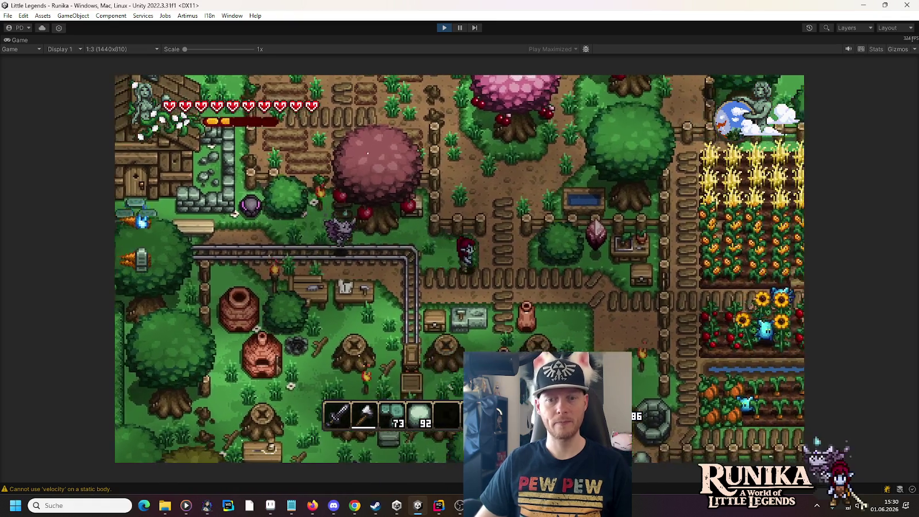
key(s+d)
key(w+d)
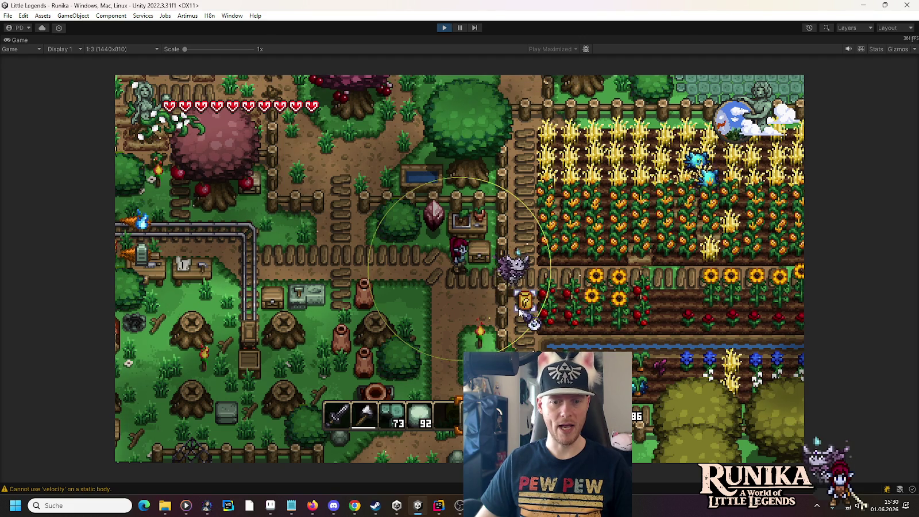
key(s+a)
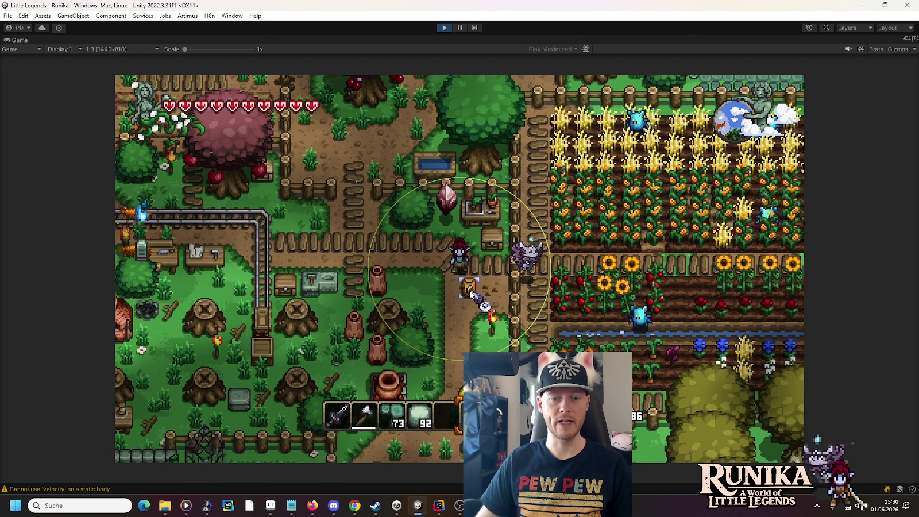
key(d)
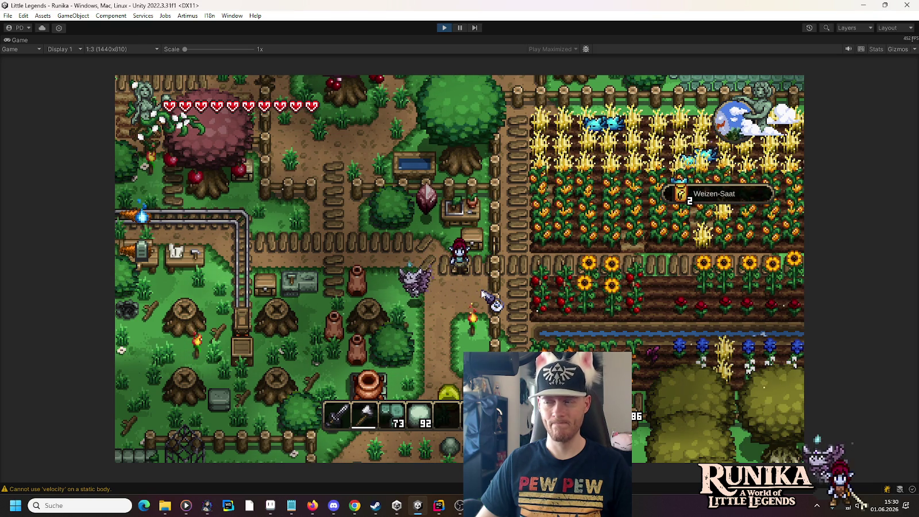
key(6)
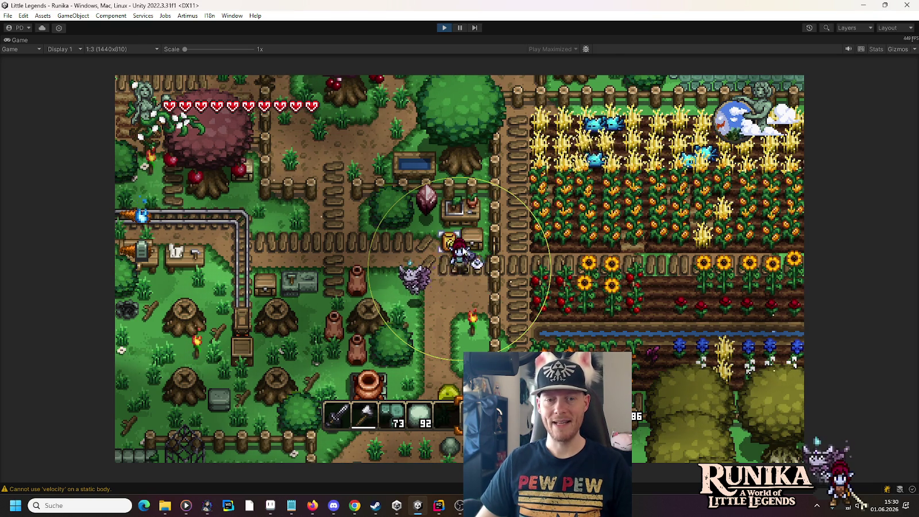
Open and close the storage chest, then Speichern und Verlassen and stop Play mode.
right_click(451, 242)
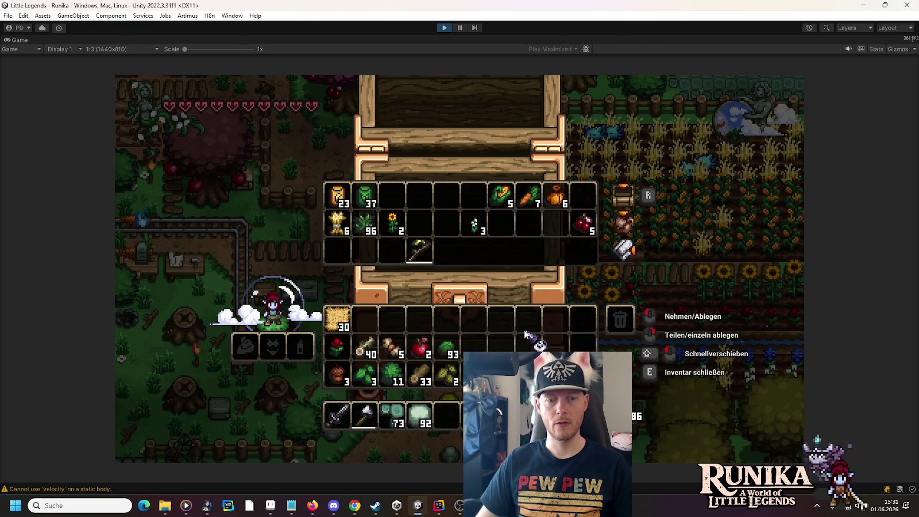
key(e)
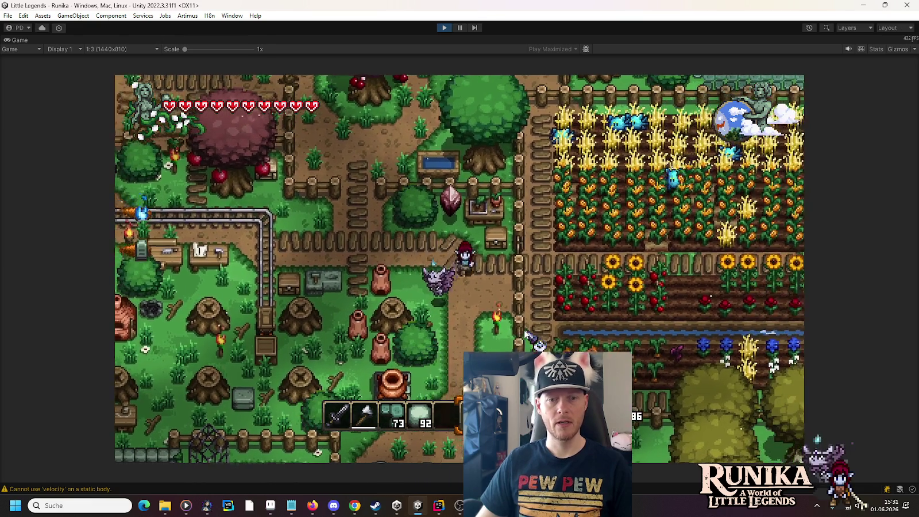
key(Escape)
click(492, 326)
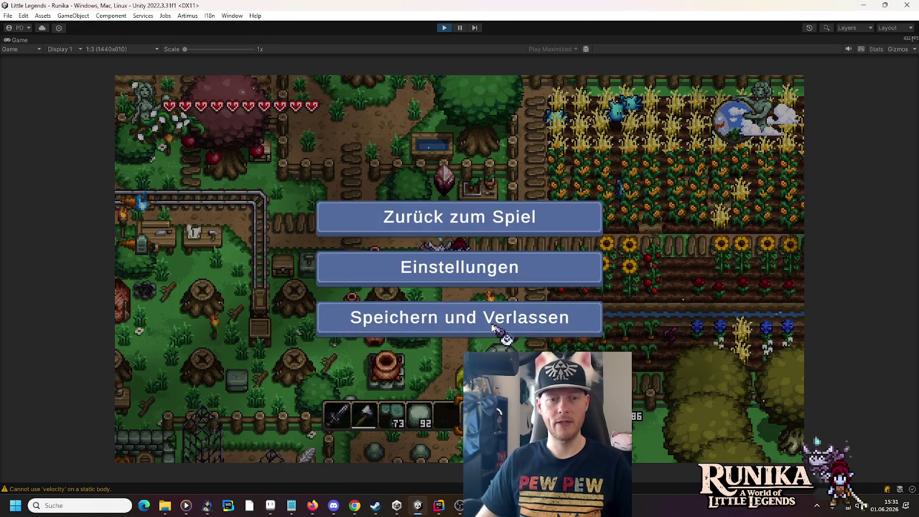
click(444, 28)
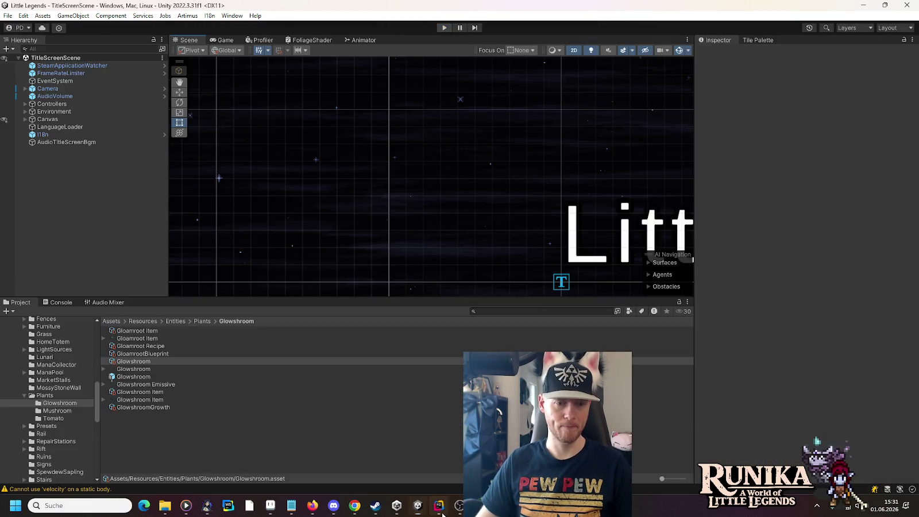
In Rider, search 'EntSetup' and open EntitySetup.cs.
click(439, 505)
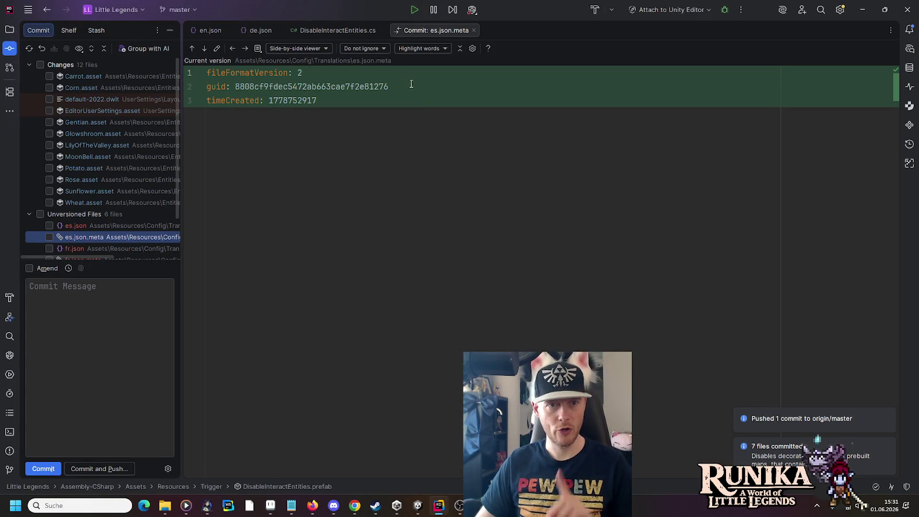
click(411, 116)
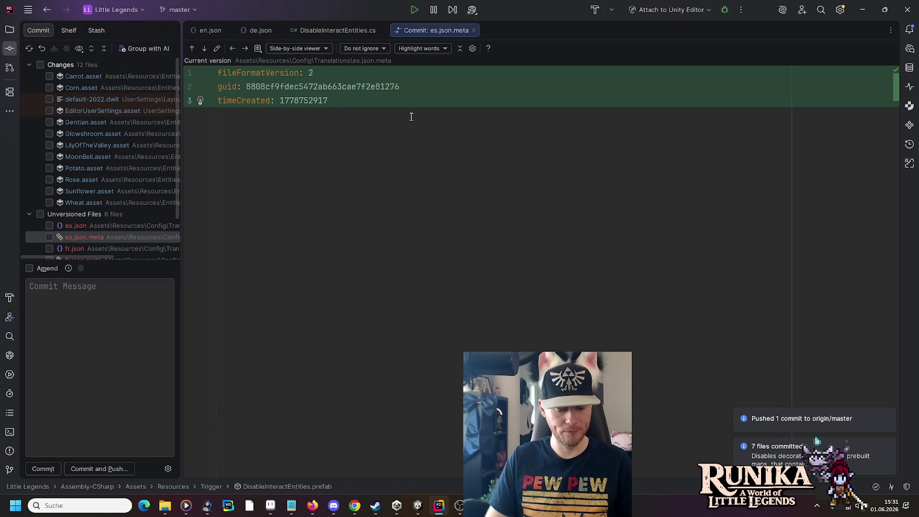
key(ctrl+t)
text(EntSetup)
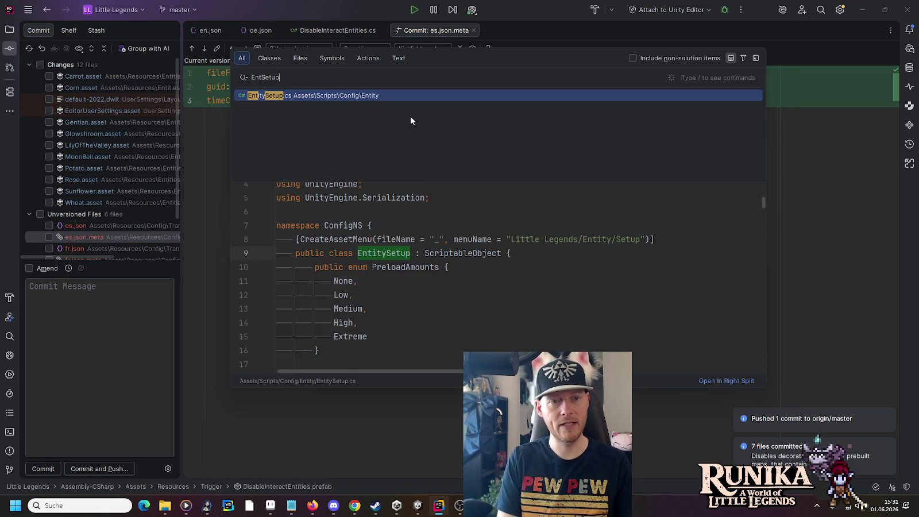
key(Return)
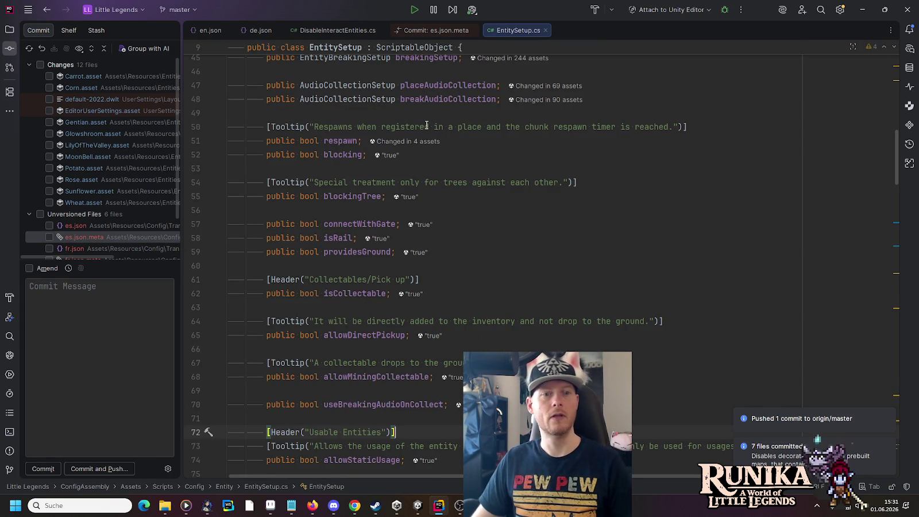
Review the list of assets that set blocking to true in EntitySetup.
click(390, 155)
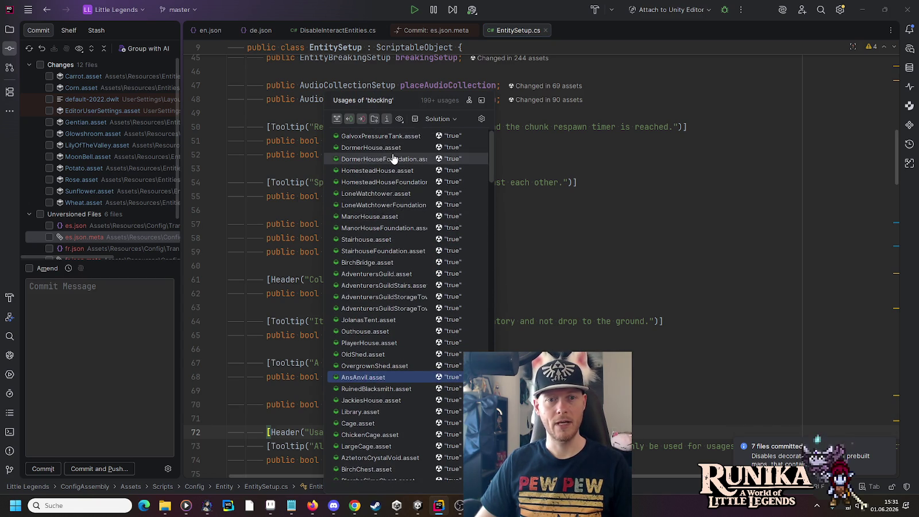
scroll(393, 158, down, 4)
scroll(394, 158, down, 15)
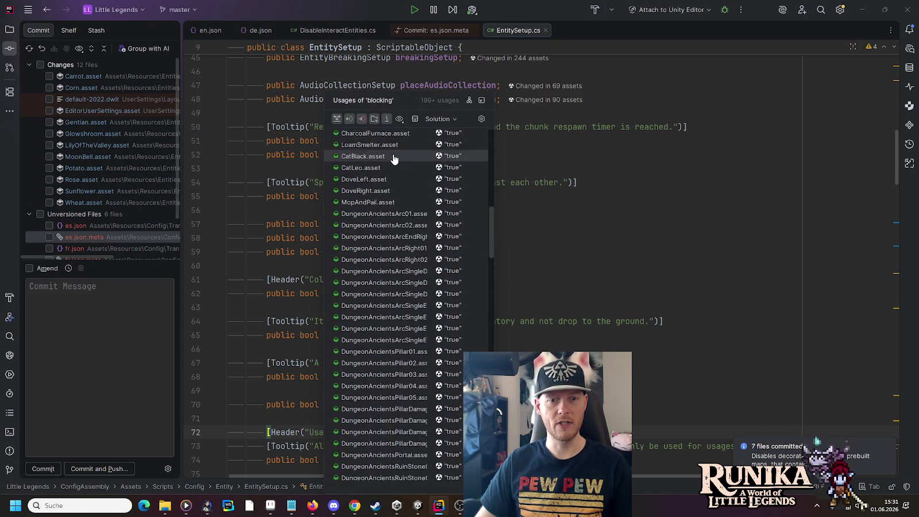
scroll(394, 159, down, 15)
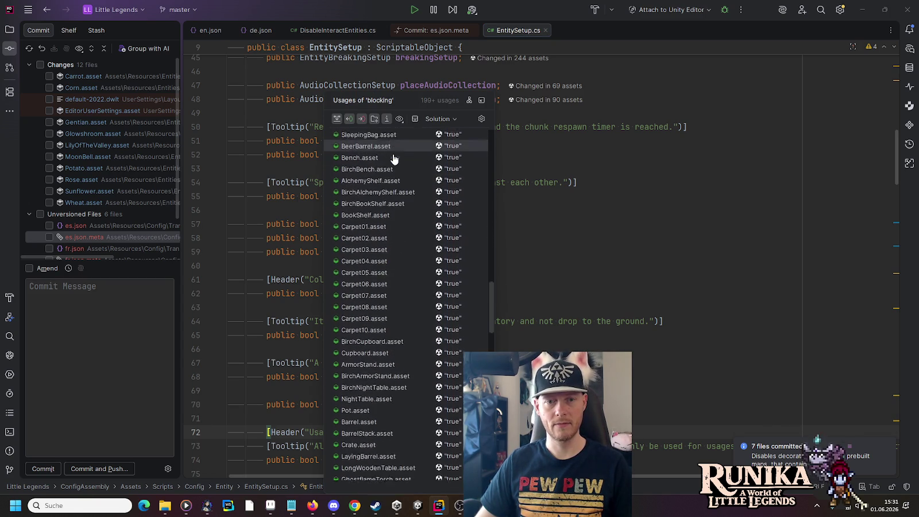
scroll(394, 158, down, 10)
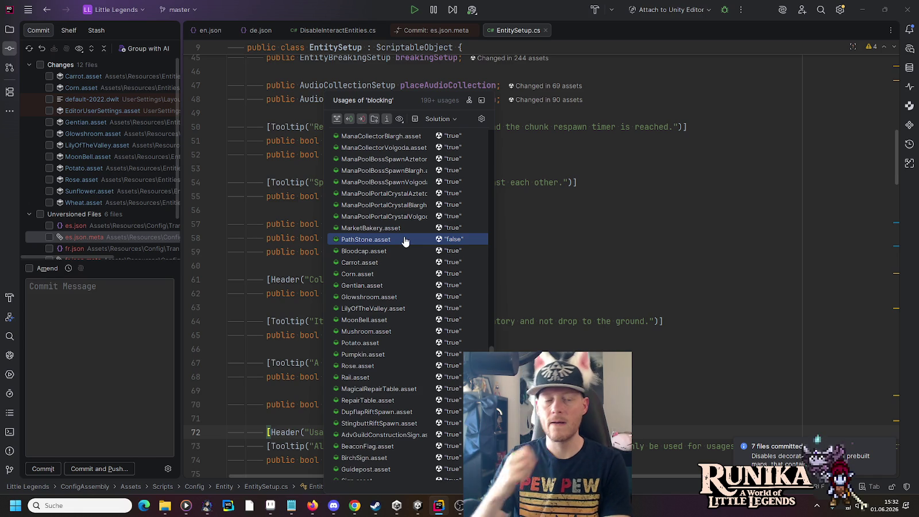
scroll(404, 241, down, 4)
scroll(404, 245, down, 10)
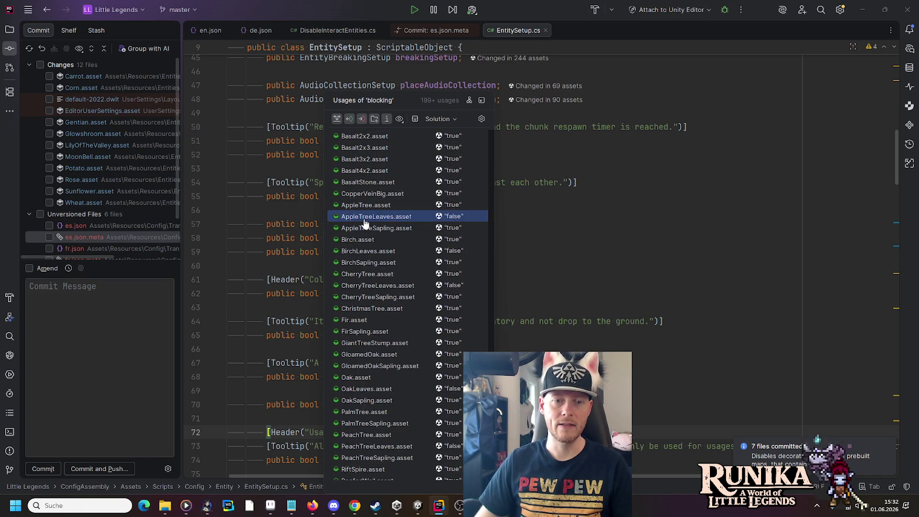
scroll(375, 290, down, 2)
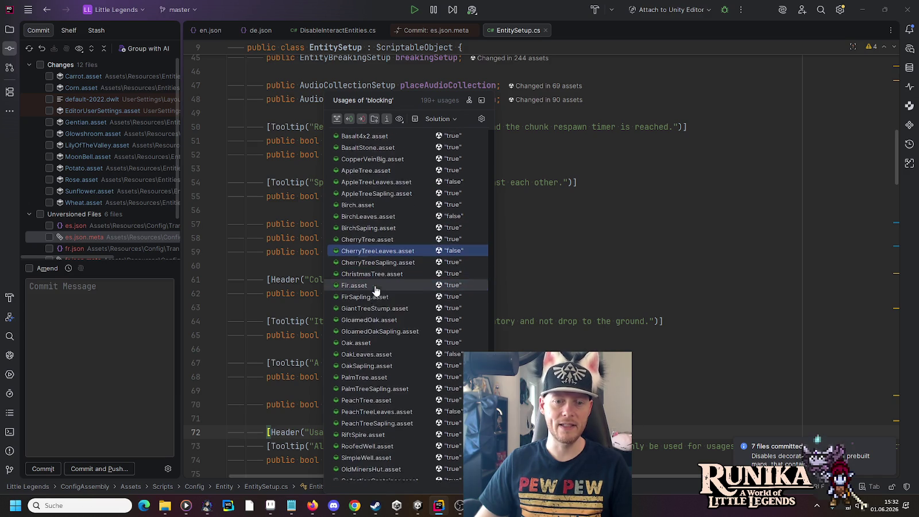
click(634, 267)
Go to EntityConfig's blocking field and find its usages.
click(649, 252)
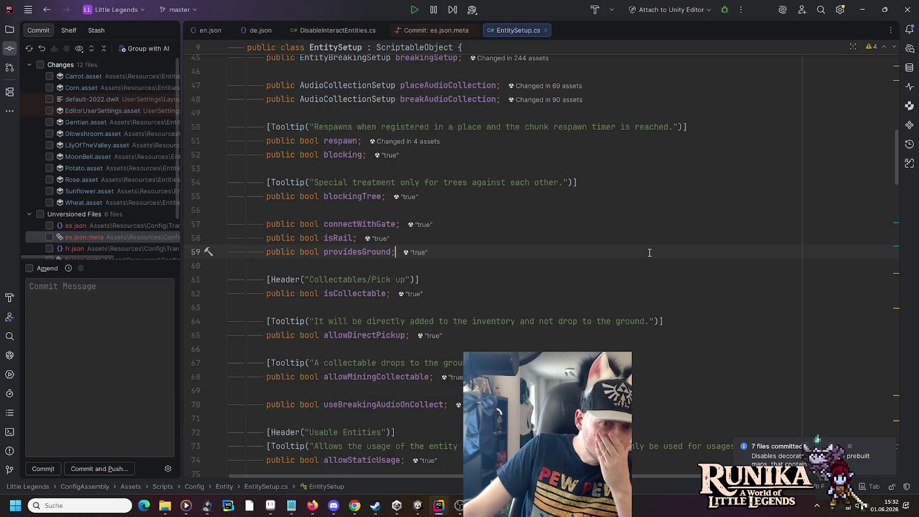
right_click(338, 153)
click(603, 196)
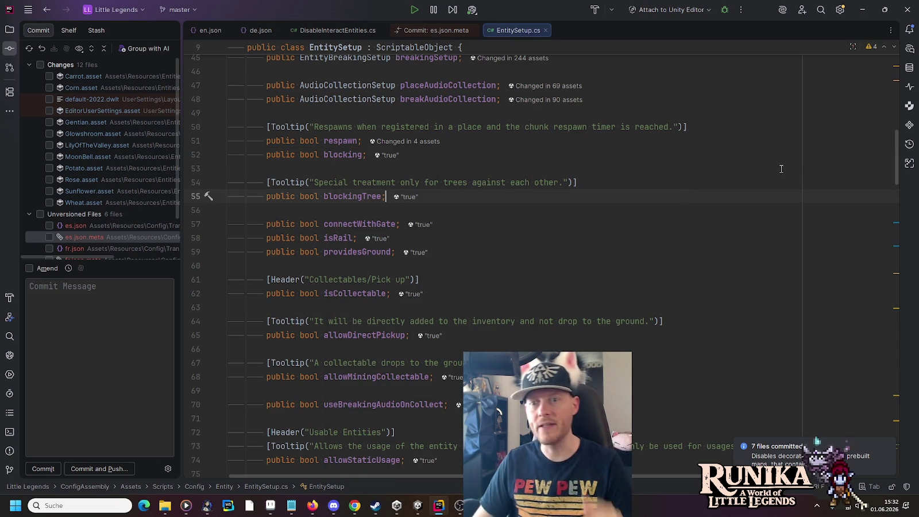
drag(894, 146, 893, 348)
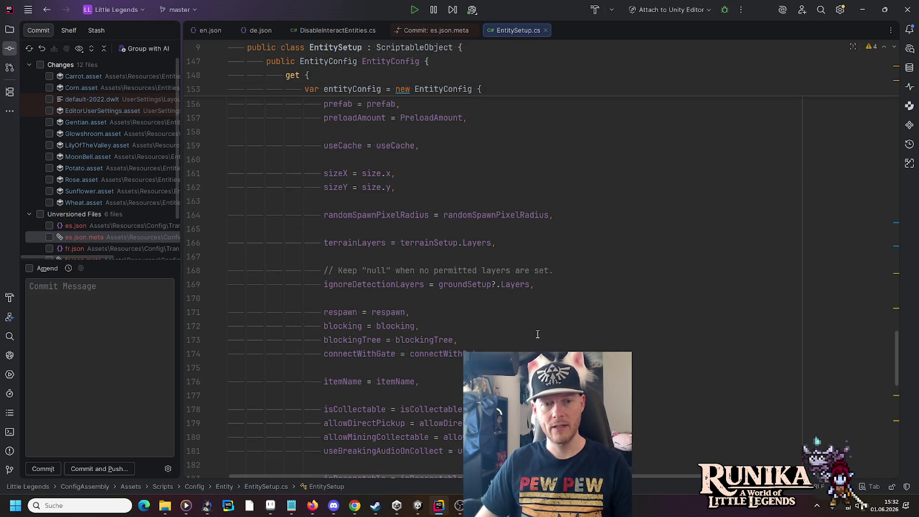
ctrl+click(344, 327)
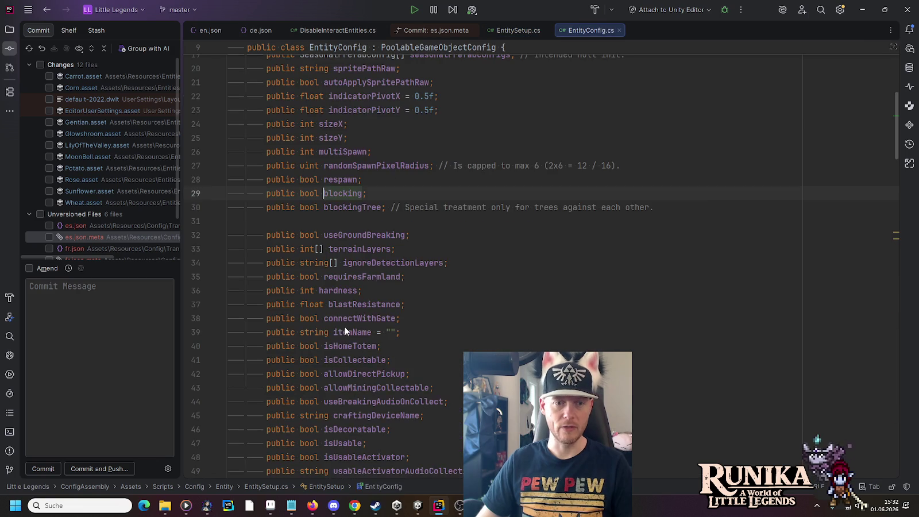
right_click(331, 193)
click(371, 262)
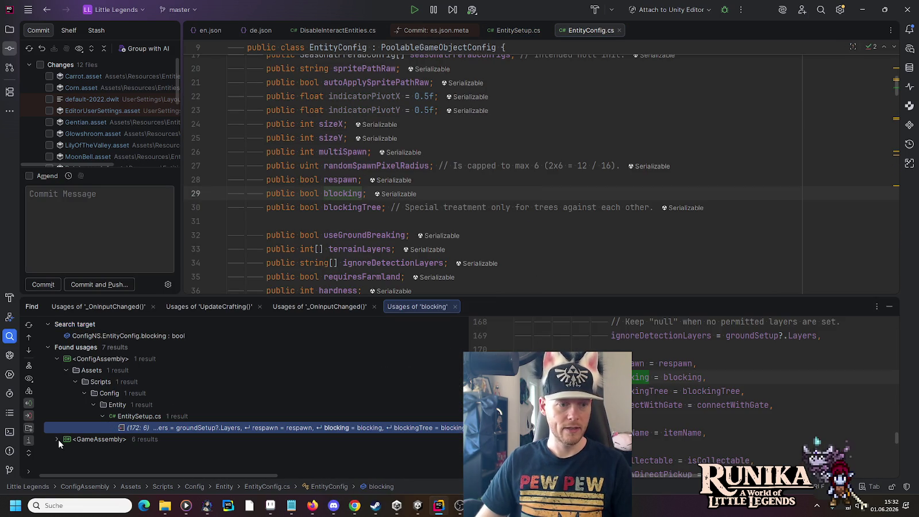
Expand GameAssembly > Entity > FieldController.cs usages and open the line 105 HasBlockingEntities check.
click(57, 439)
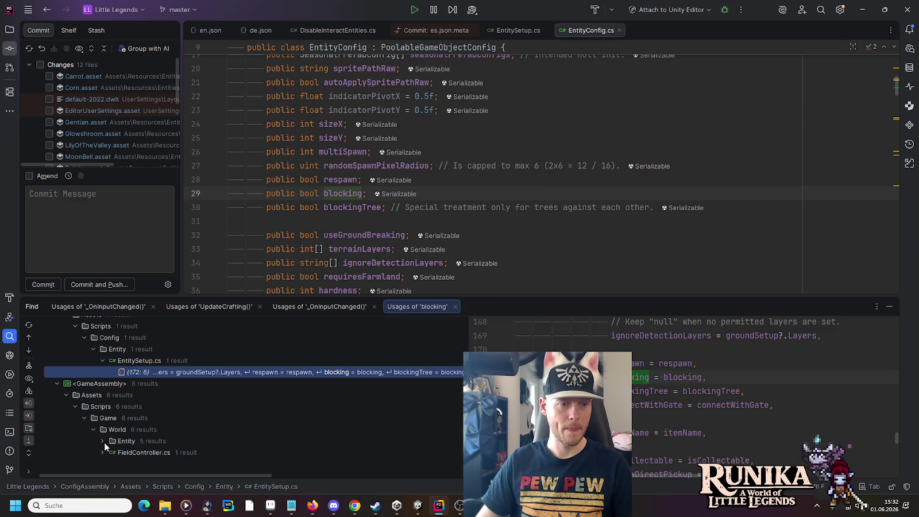
click(102, 440)
click(101, 459)
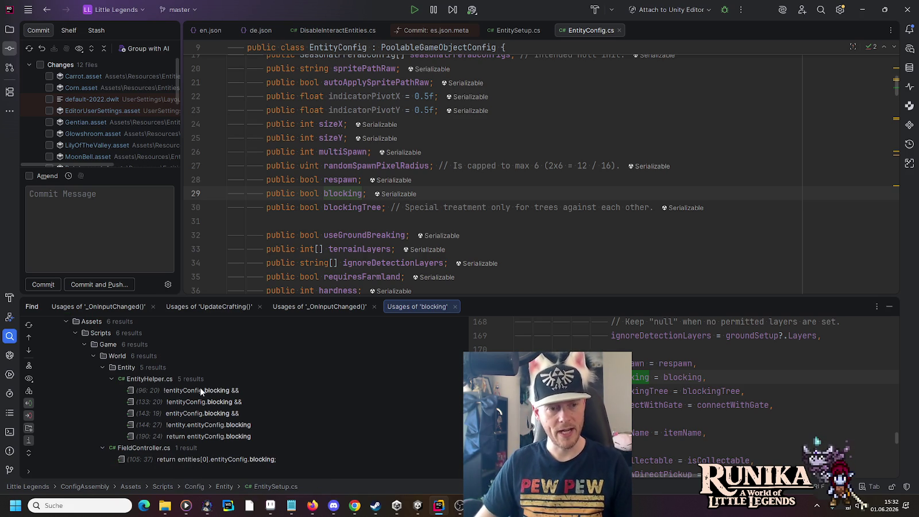
click(201, 461)
double_click(202, 461)
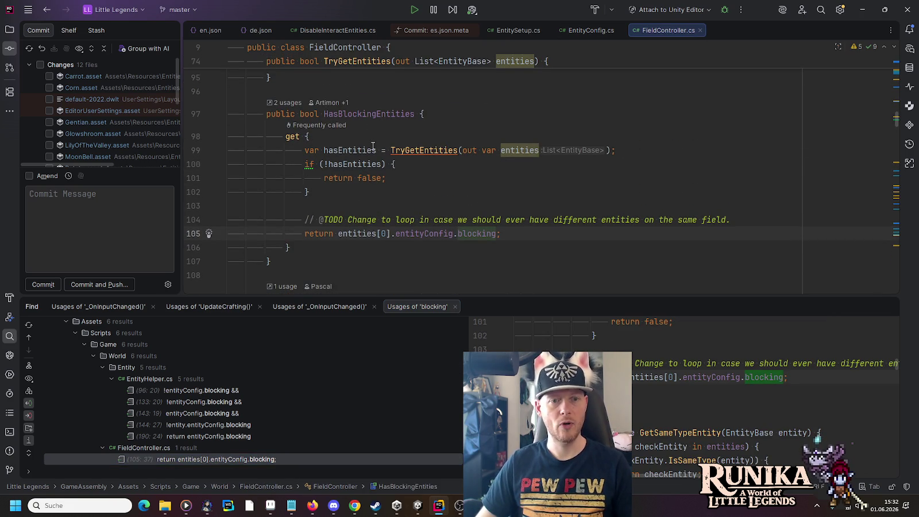
mouse_move(485, 236)
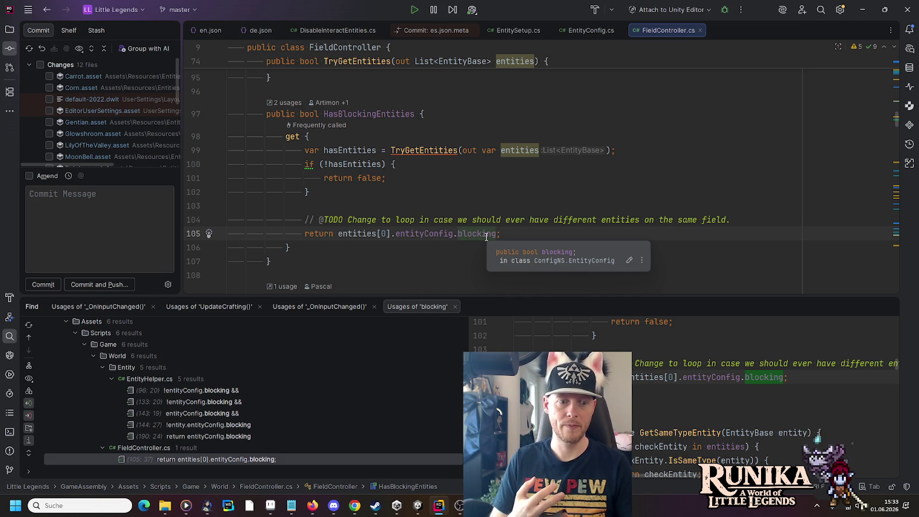
Read EntityHelper's blocking usages at lines 96, 133 and 143 in IsAreaBlocked.
double_click(223, 393)
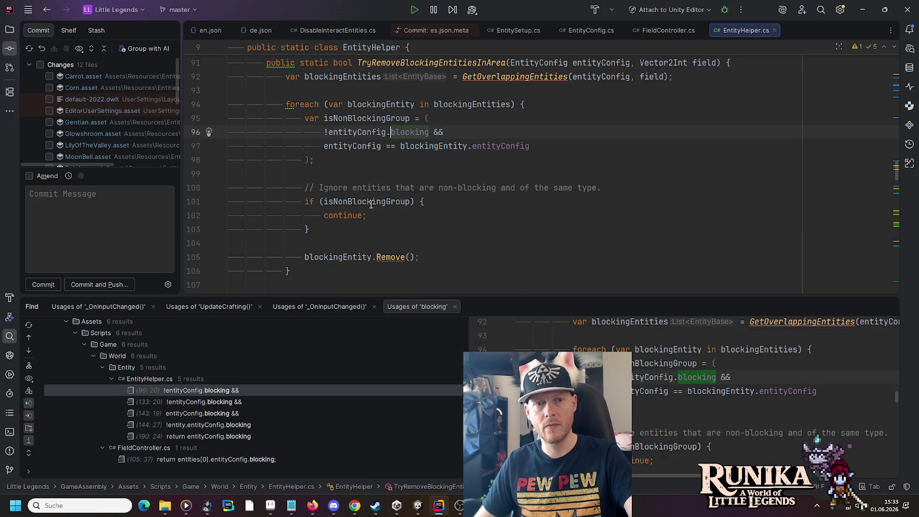
scroll(370, 205, up, 3)
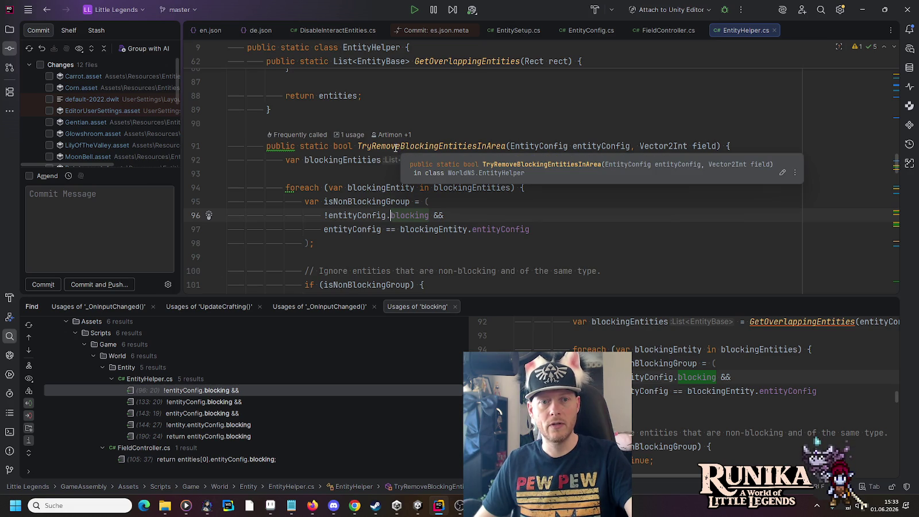
scroll(369, 186, down, 3)
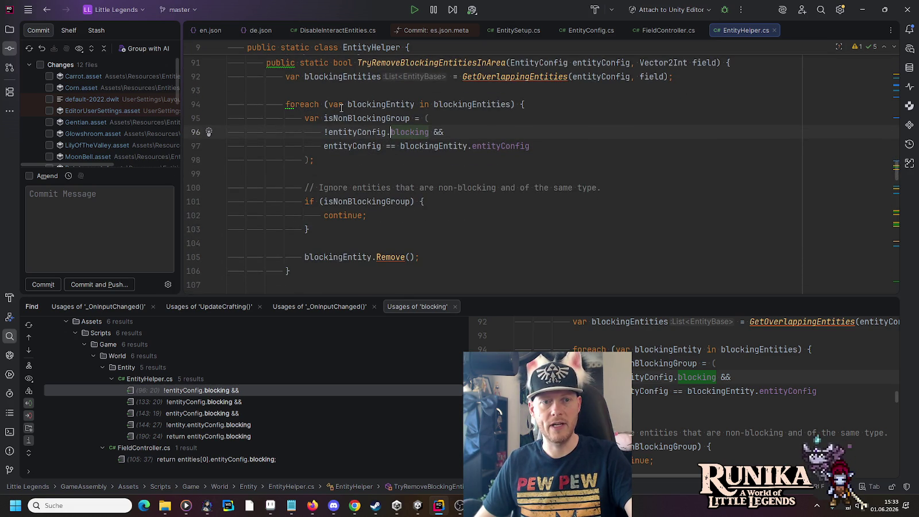
click(215, 401)
scroll(364, 208, up, 3)
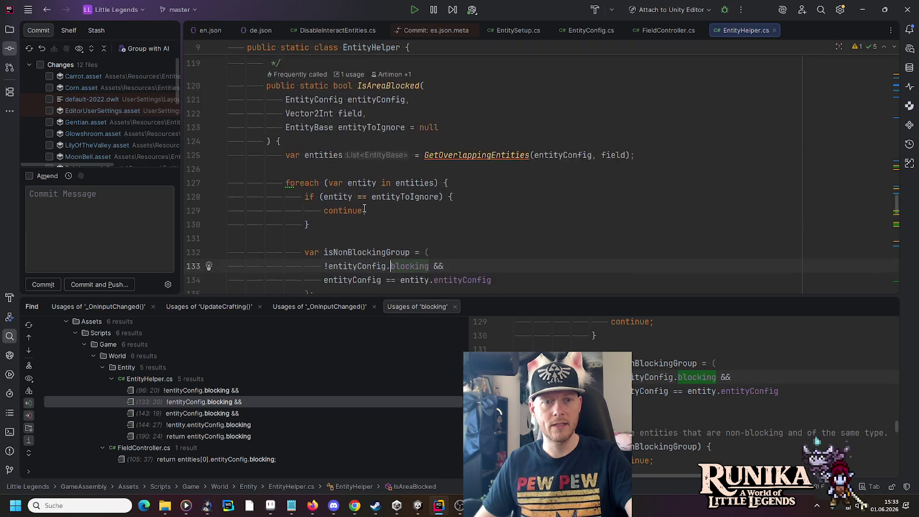
scroll(364, 209, down, 3)
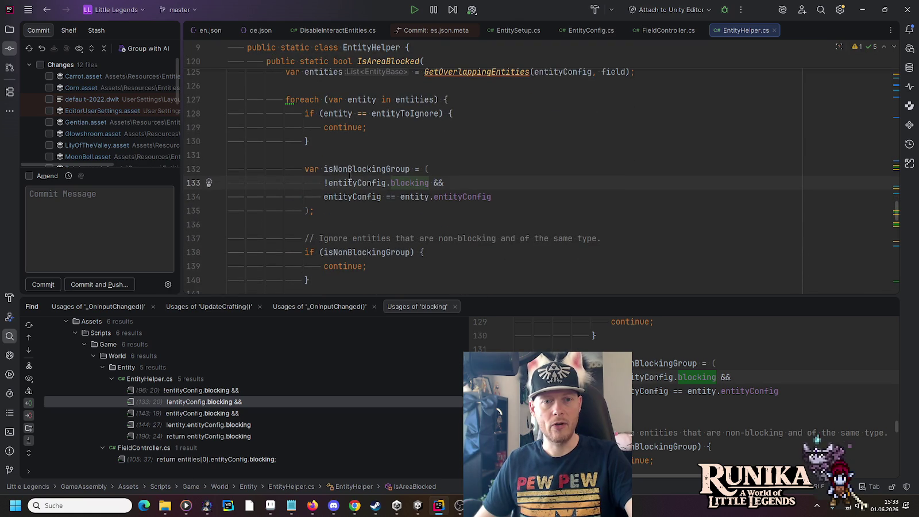
click(205, 413)
scroll(375, 210, up, 5)
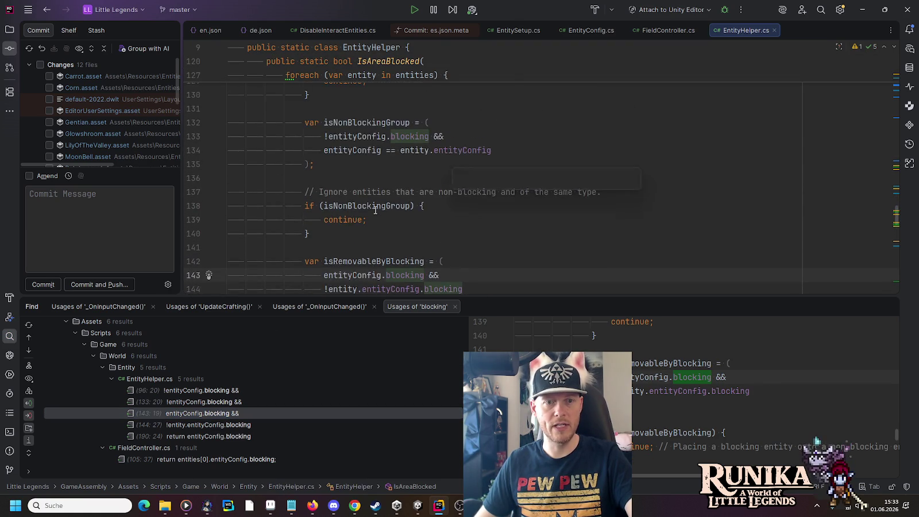
scroll(375, 186, up, 3)
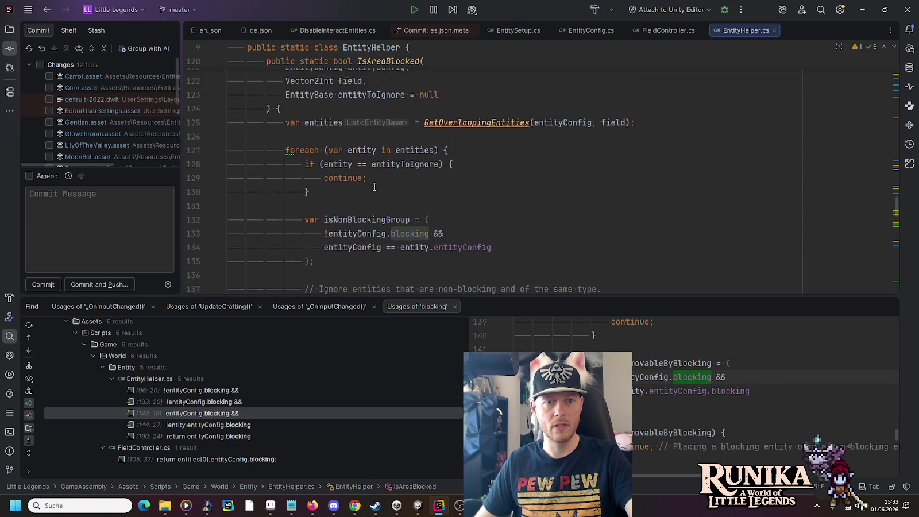
scroll(374, 187, down, 8)
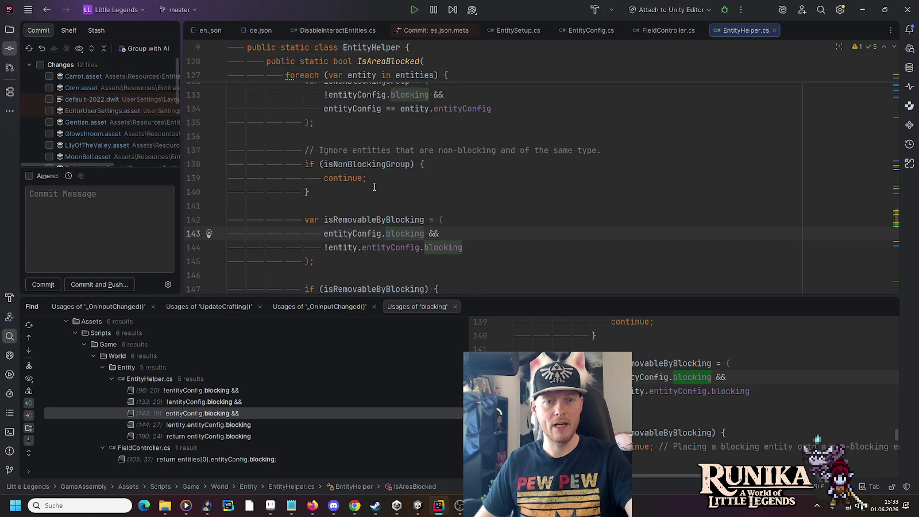
Check the line 144 and TryClearBlockingEntityArea usages, then reopen the FieldController usage.
key(ctrl+alt+Down)
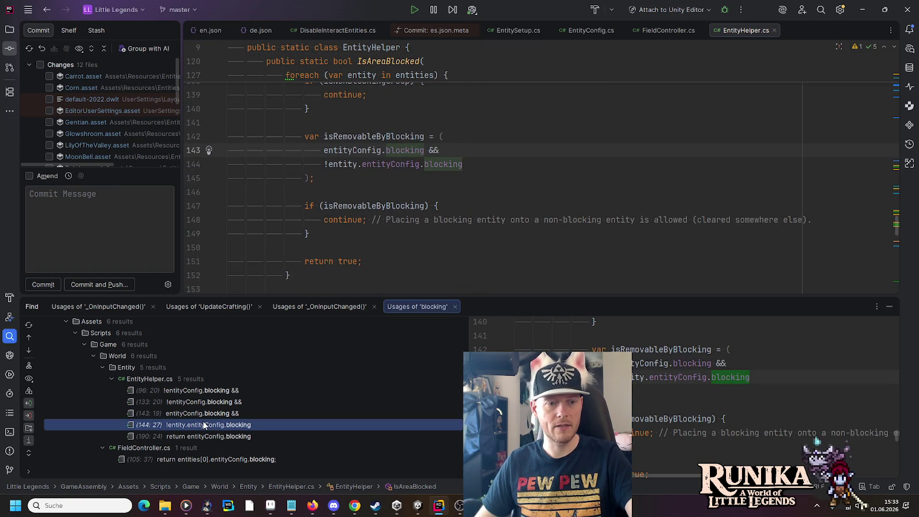
scroll(393, 118, up, 5)
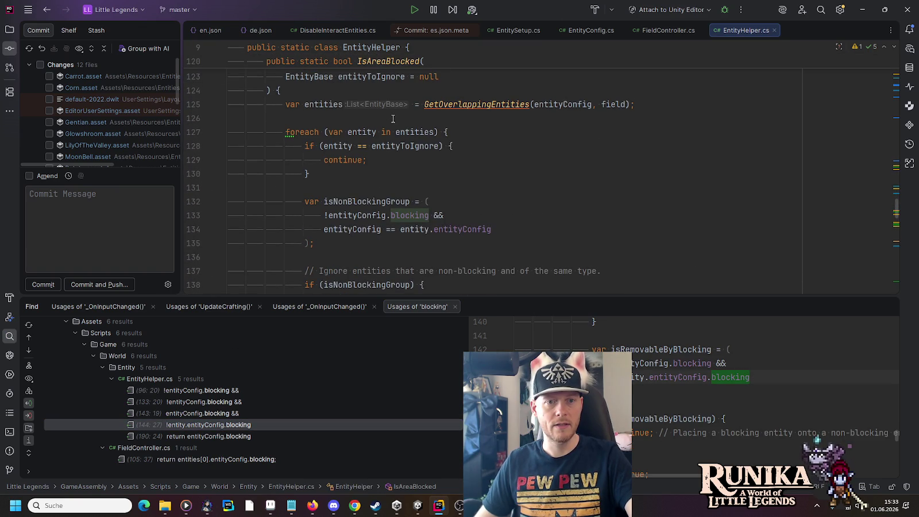
scroll(393, 118, up, 3)
scroll(393, 118, down, 5)
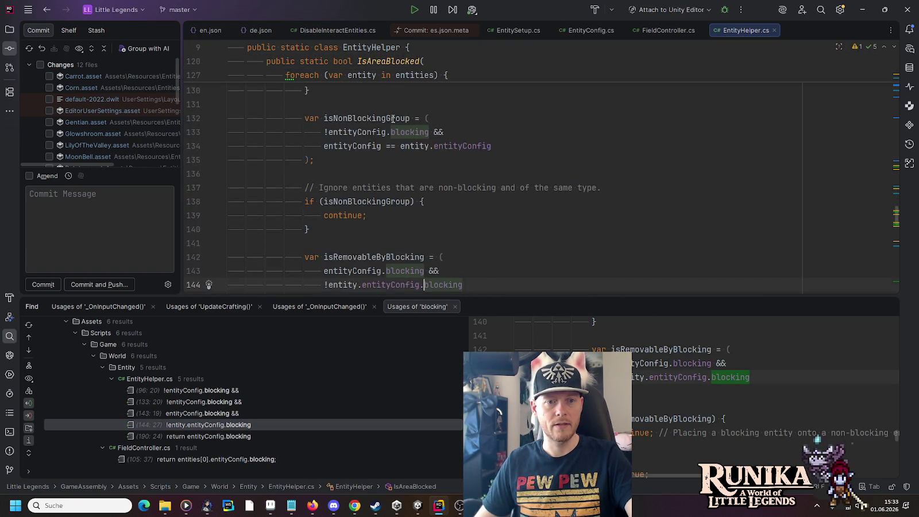
scroll(393, 119, down, 3)
click(210, 437)
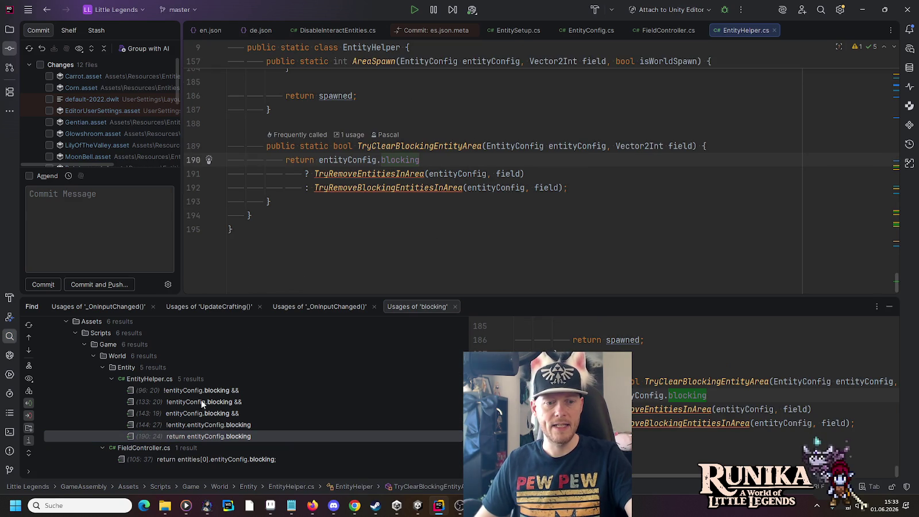
double_click(213, 460)
Review the EntityHelper blocking usages on lines 96 and 133.
scroll(383, 228, up, 5)
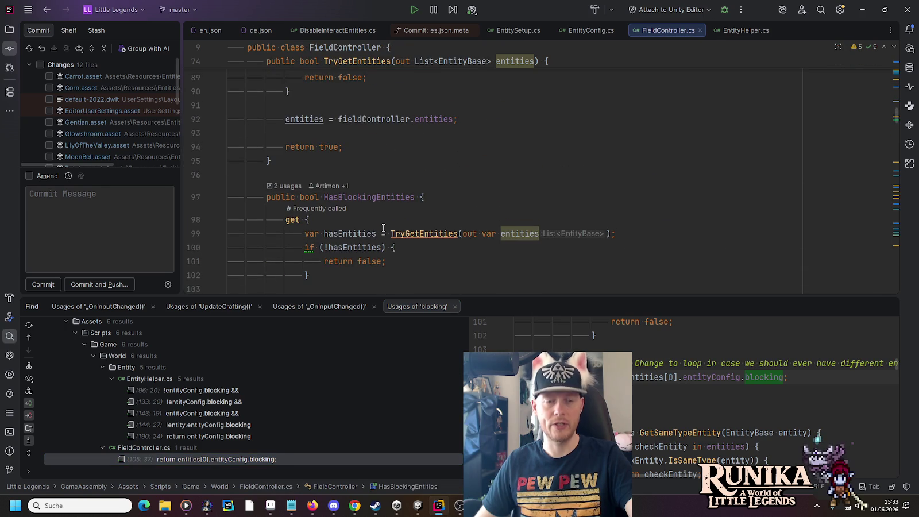
scroll(383, 228, down, 2)
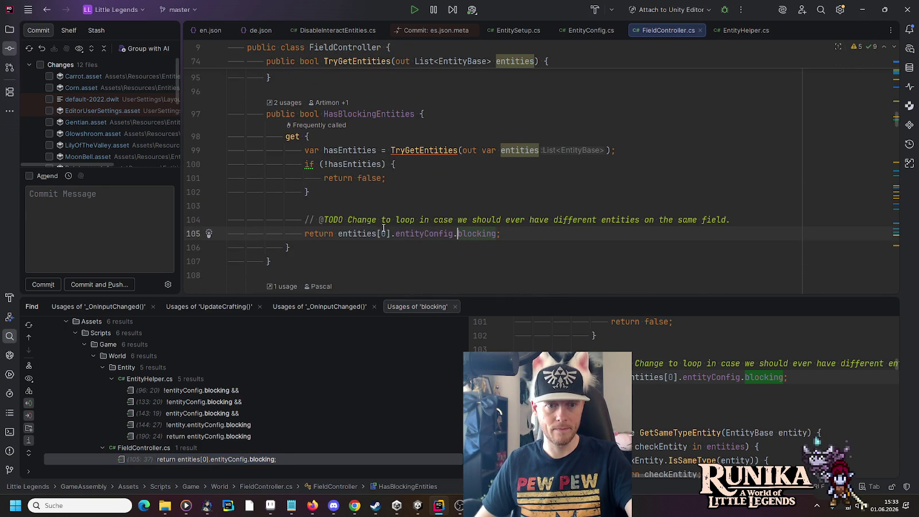
double_click(239, 391)
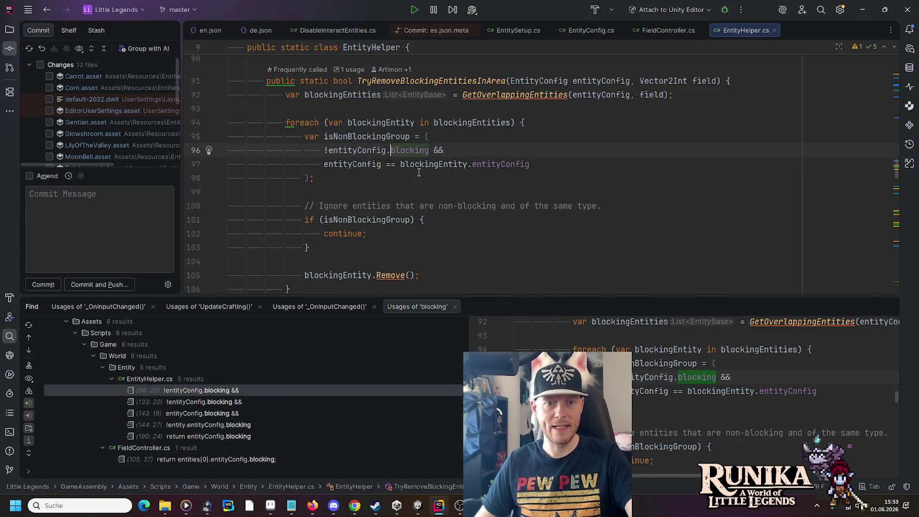
scroll(419, 172, up, 3)
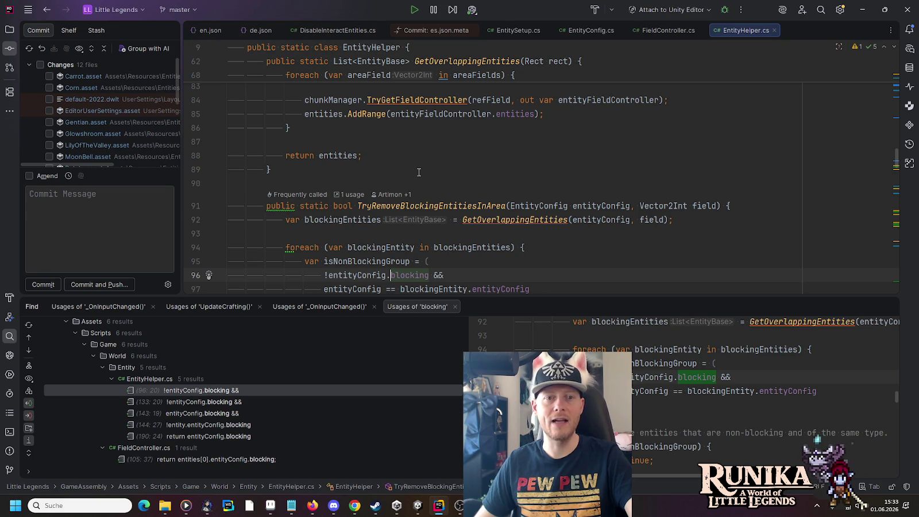
scroll(418, 172, up, 1)
scroll(418, 172, up, 2)
scroll(418, 172, down, 4)
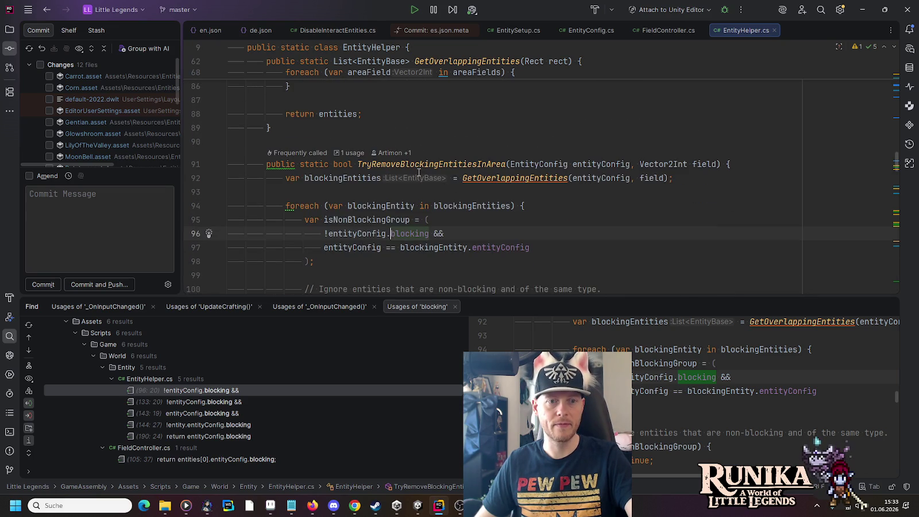
double_click(218, 402)
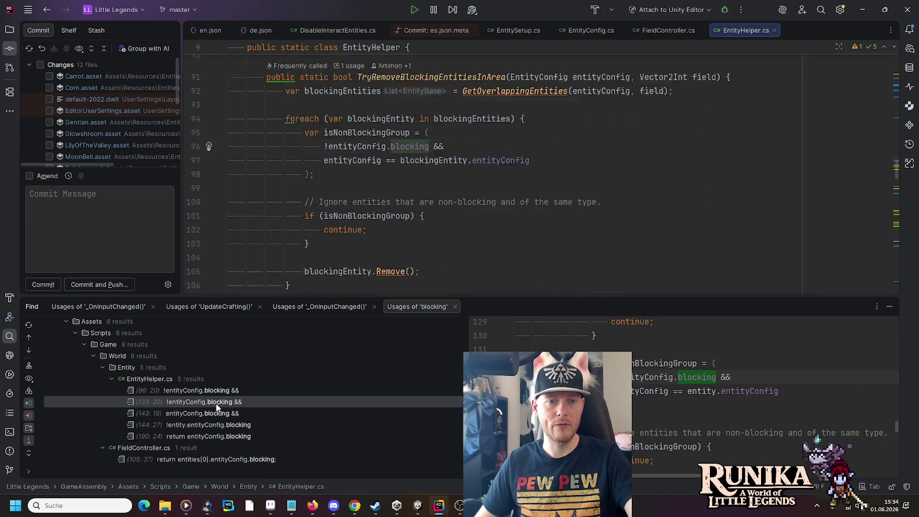
Check the line-143 blocking usage, then open IsAreaBlocked's caller in AreaDetectionLayerEntity.cs.
scroll(376, 223, up, 4)
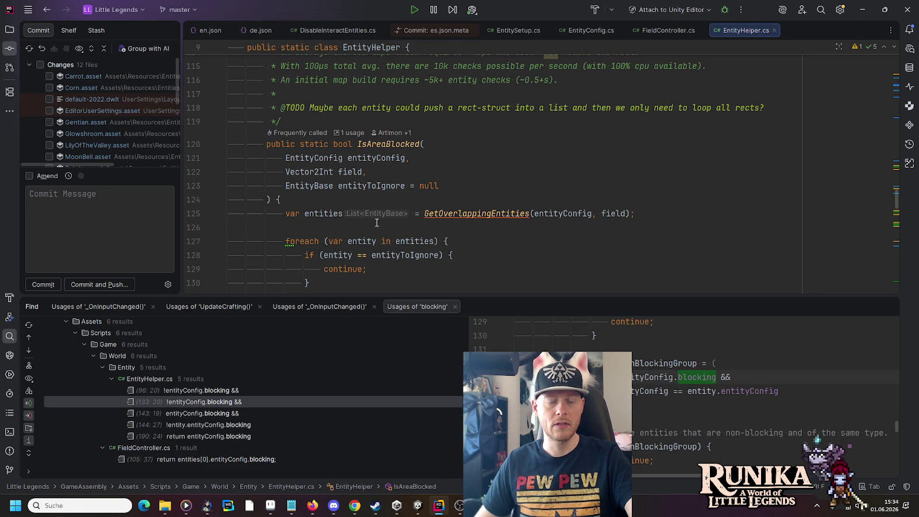
scroll(376, 221, down, 1)
scroll(378, 220, down, 1)
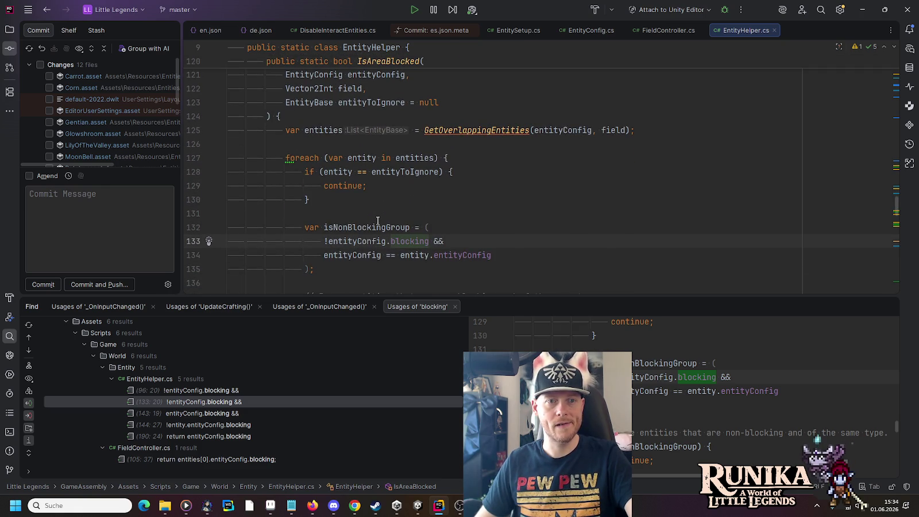
double_click(217, 413)
scroll(368, 223, up, 6)
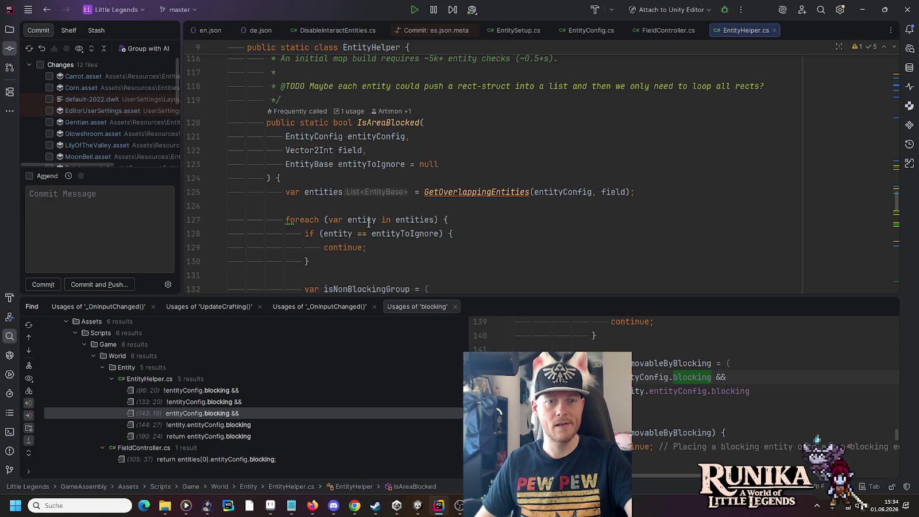
click(346, 111)
click(414, 137)
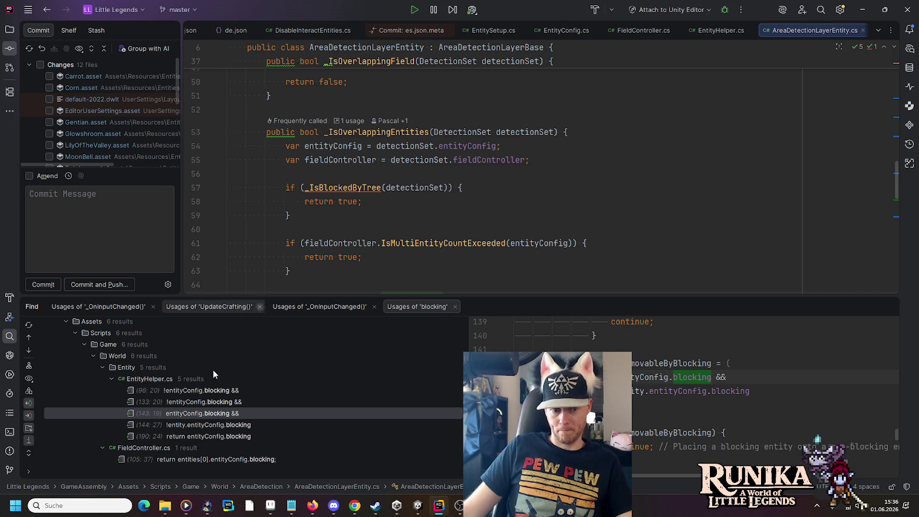
Inspect the blocking usages on lines 190, 144 and 143, including TryClearBlockingEntityArea.
double_click(223, 434)
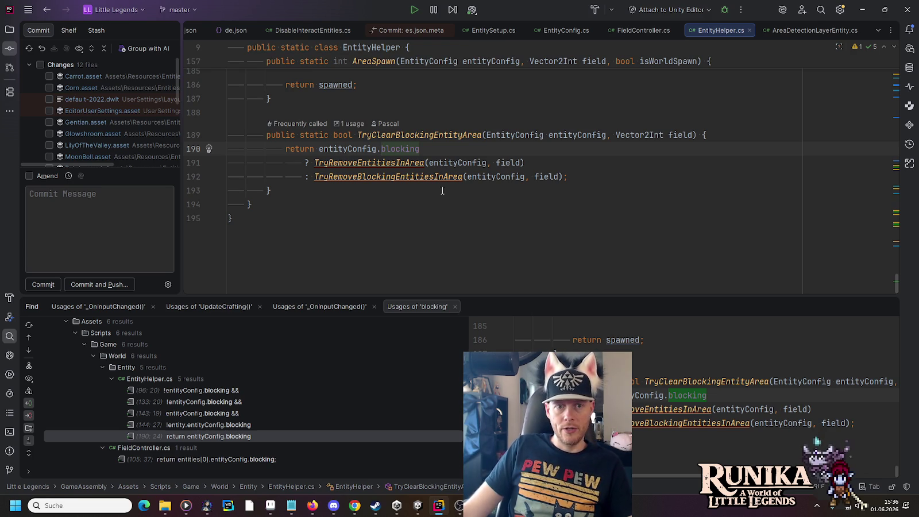
click(425, 135)
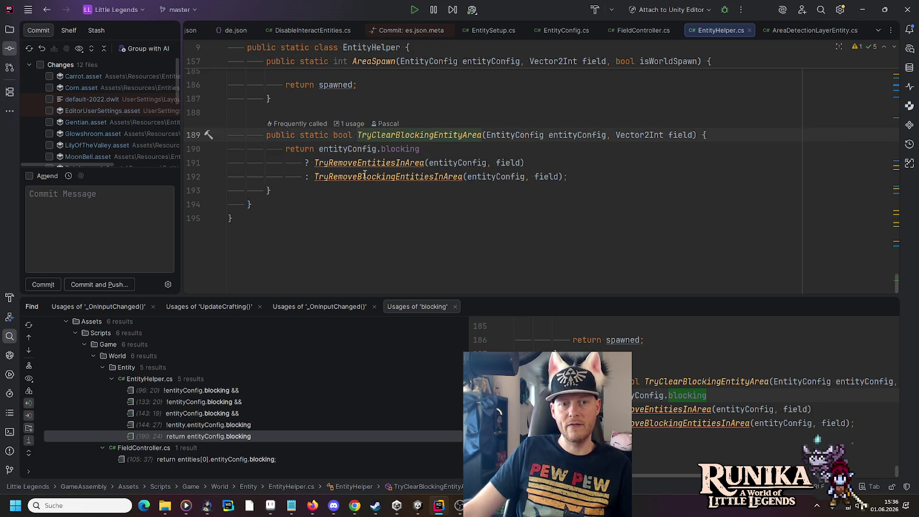
mouse_move(360, 172)
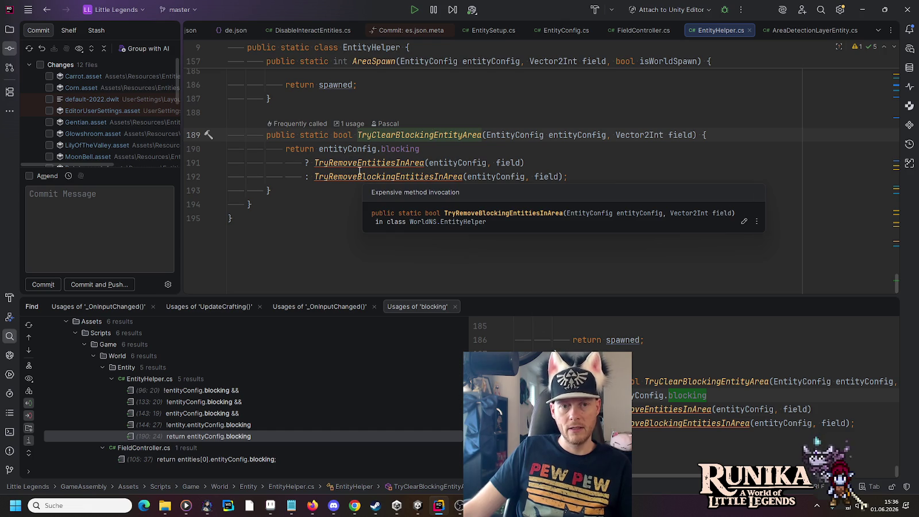
double_click(240, 424)
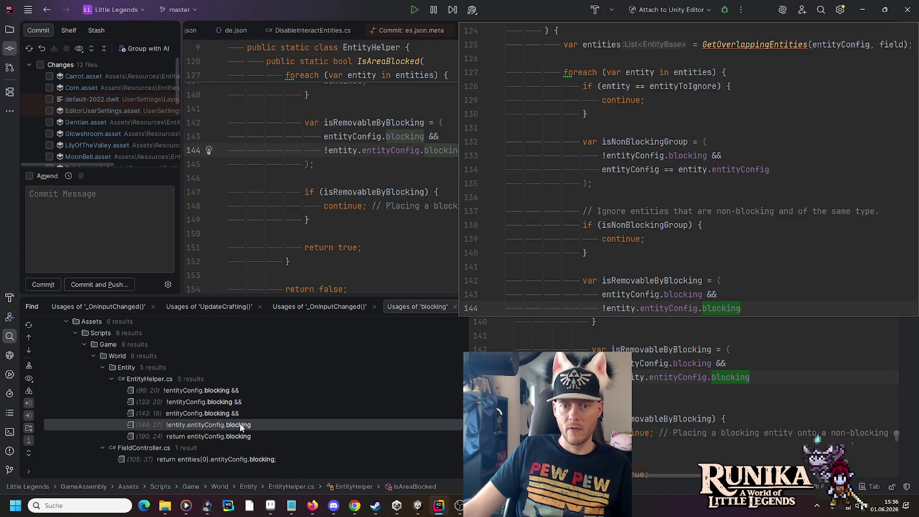
scroll(476, 215, up, 3)
scroll(477, 215, up, 6)
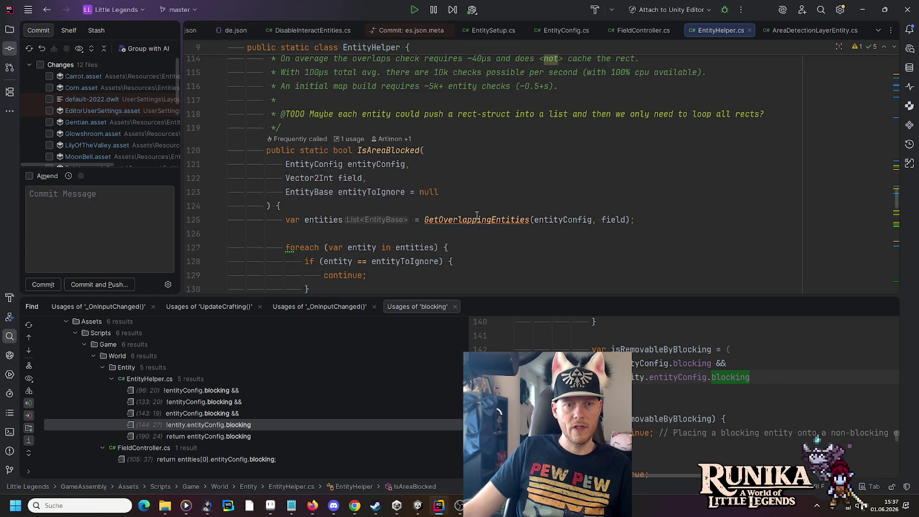
scroll(476, 215, down, 7)
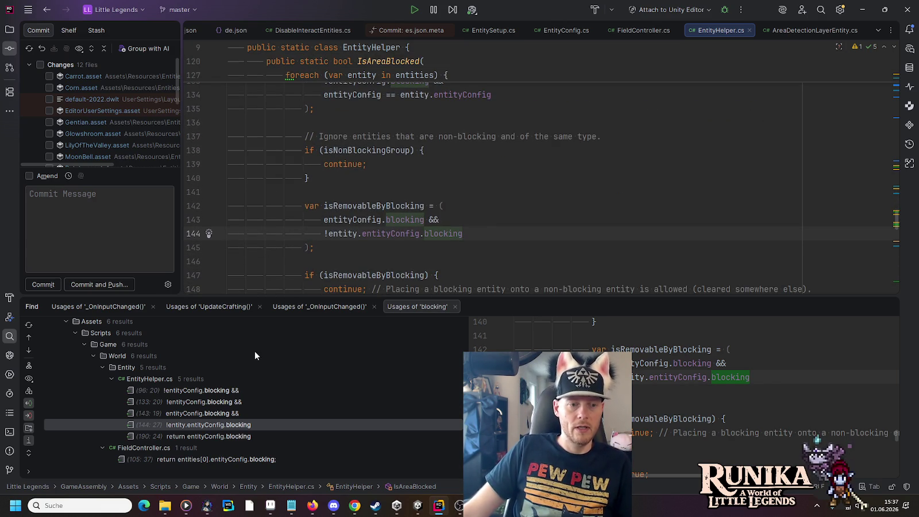
click(212, 413)
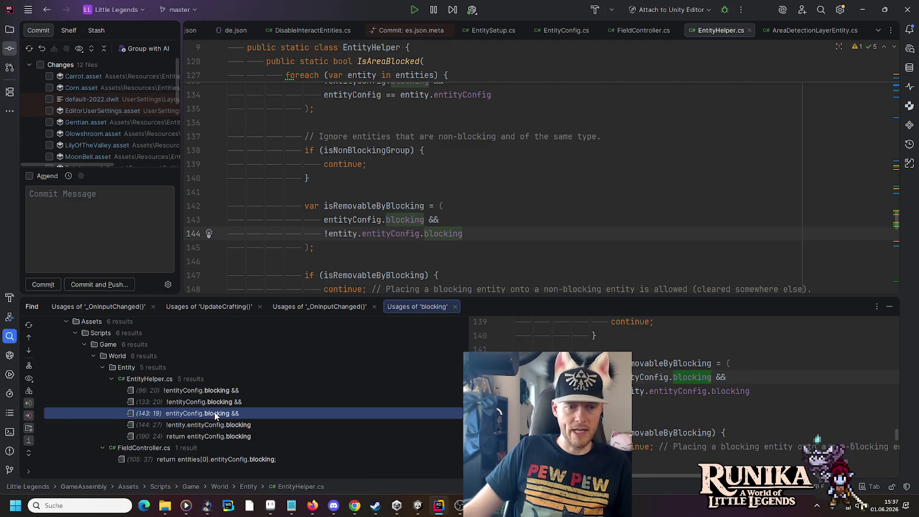
scroll(451, 215, up, 5)
scroll(455, 214, up, 3)
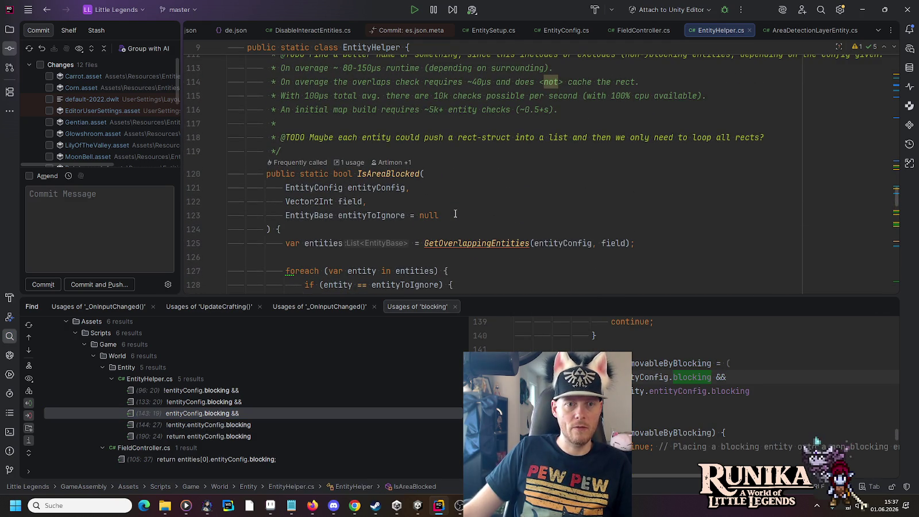
double_click(212, 413)
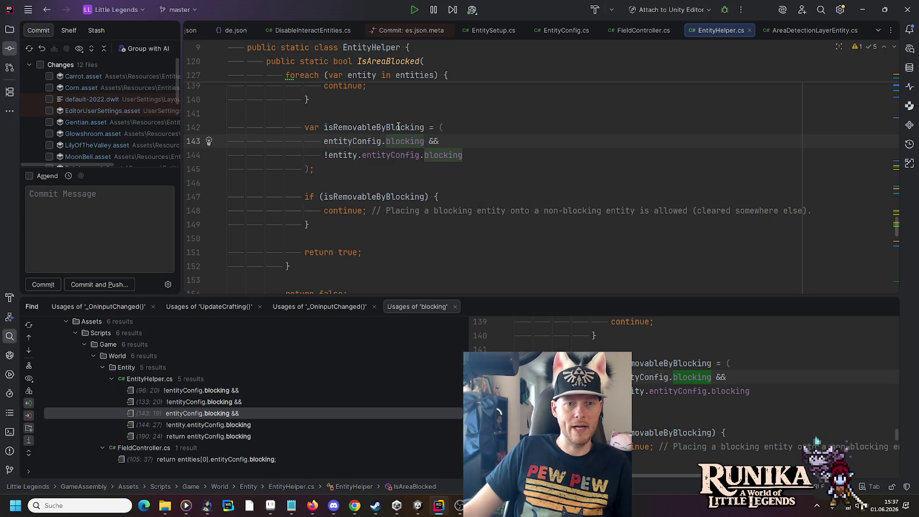
Preview the line-133 usage, return to line 96, and list HasBlockingEntities' two usages in FieldController.cs.
mouse_move(354, 146)
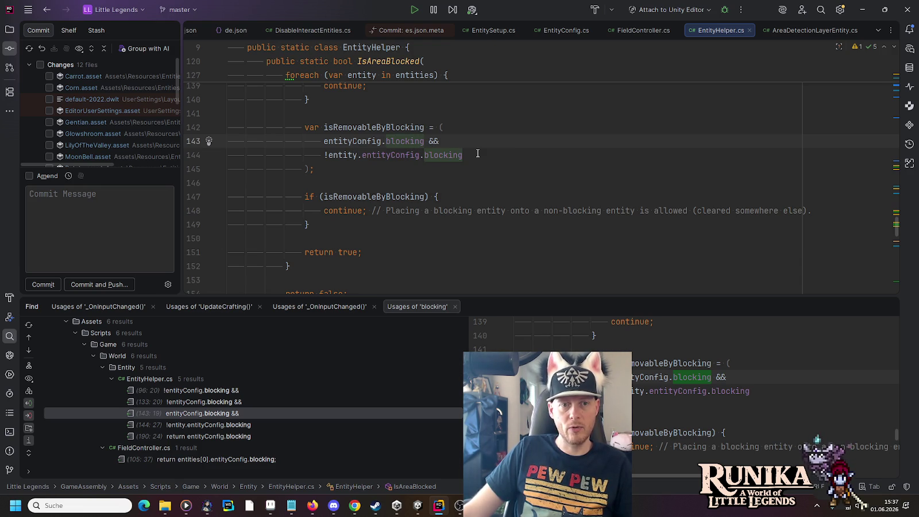
click(197, 401)
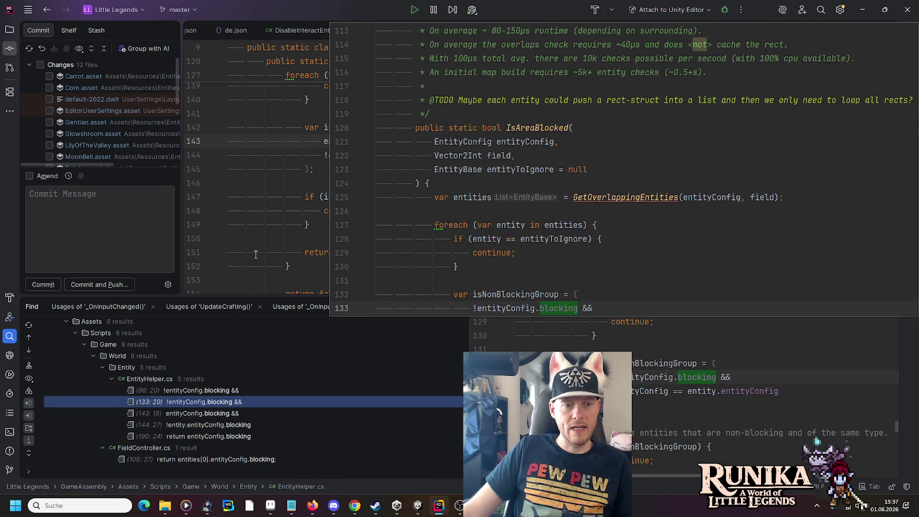
mouse_move(402, 149)
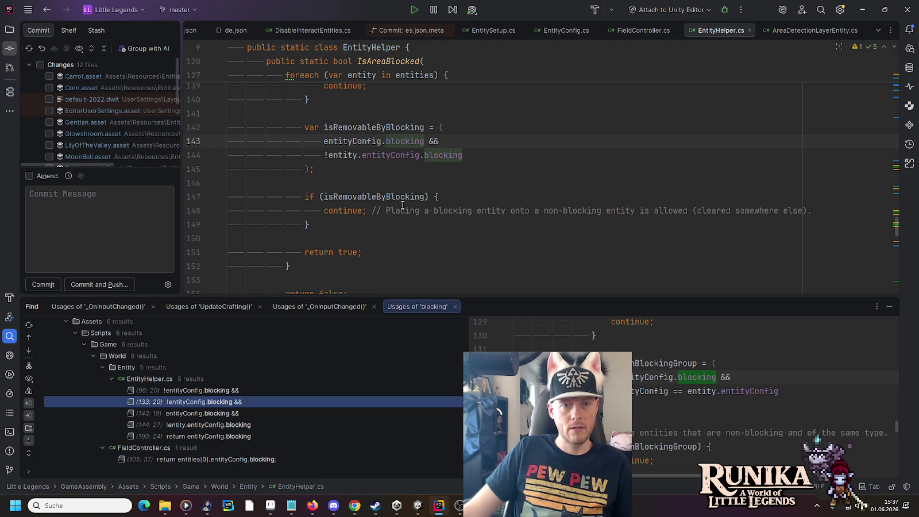
scroll(402, 205, up, 6)
key(ctrl+alt+Up)
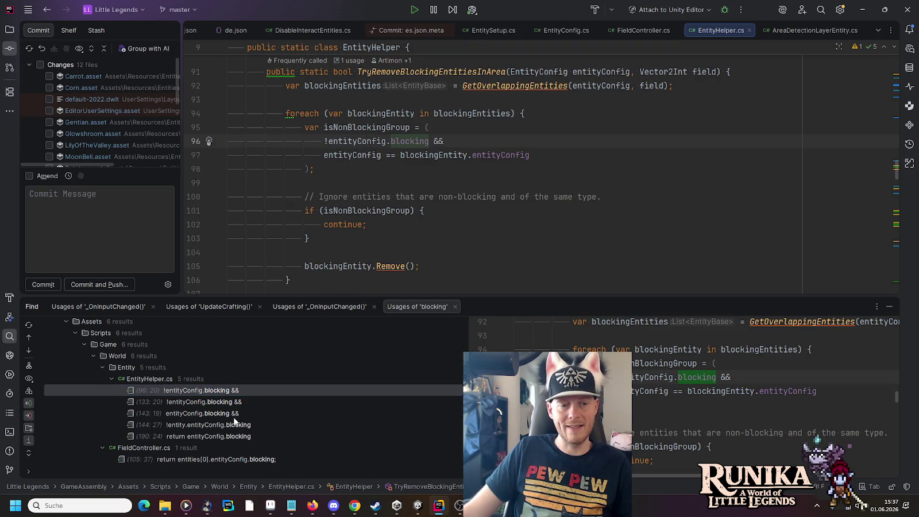
double_click(228, 459)
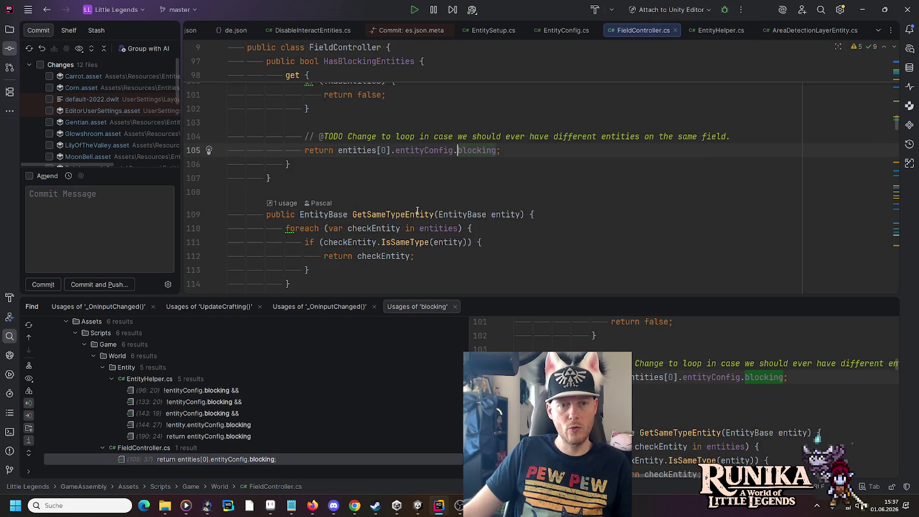
scroll(417, 210, up, 1)
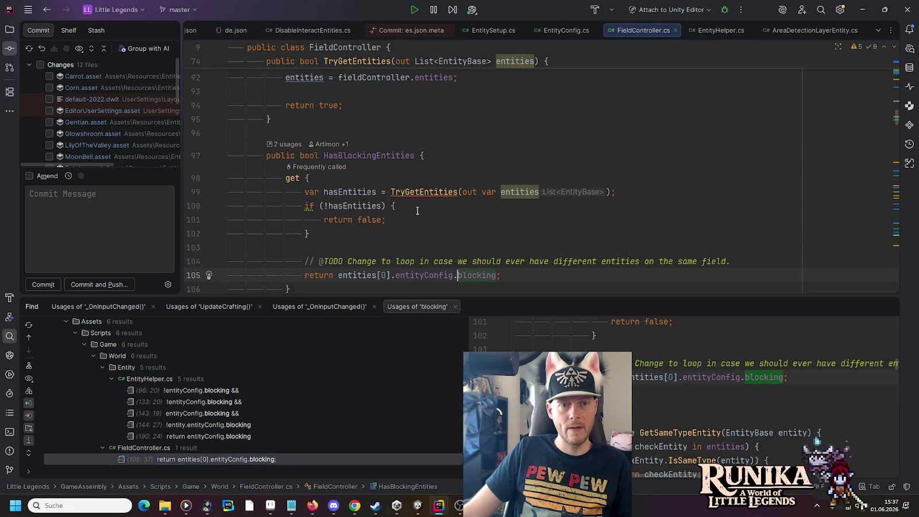
scroll(356, 161, down, 1)
click(290, 102)
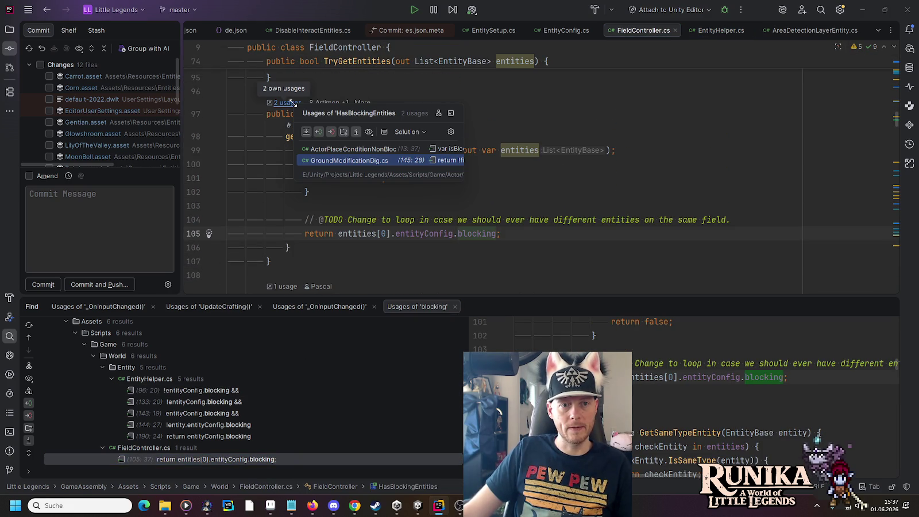
Trace IsAllowed in ActorPlaceConditionNonBlocking.cs from TryGetFieldController to the negated HasBlockingEntities result.
click(329, 150)
scroll(329, 150, up, 2)
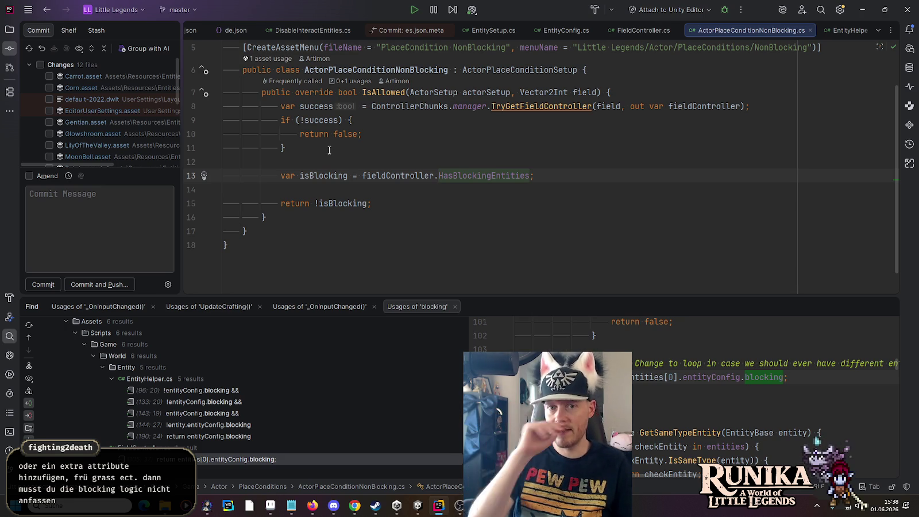
click(329, 151)
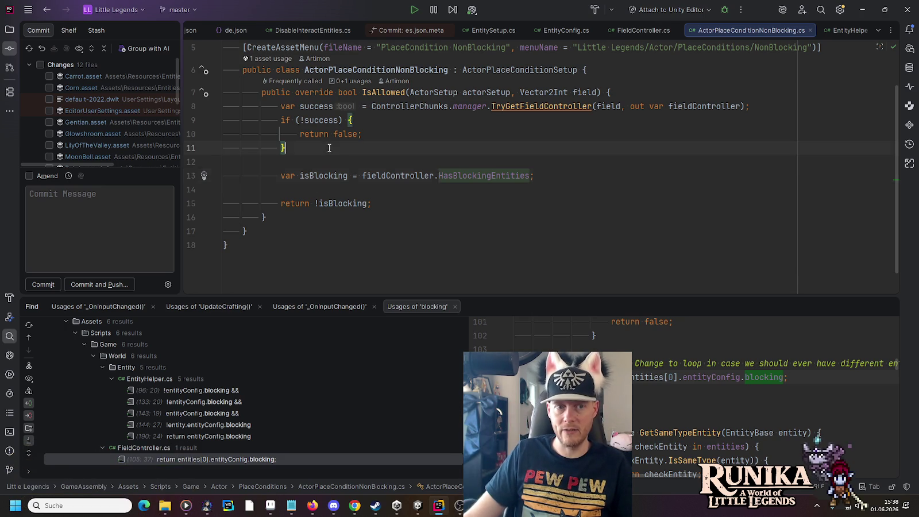
scroll(330, 149, up, 1)
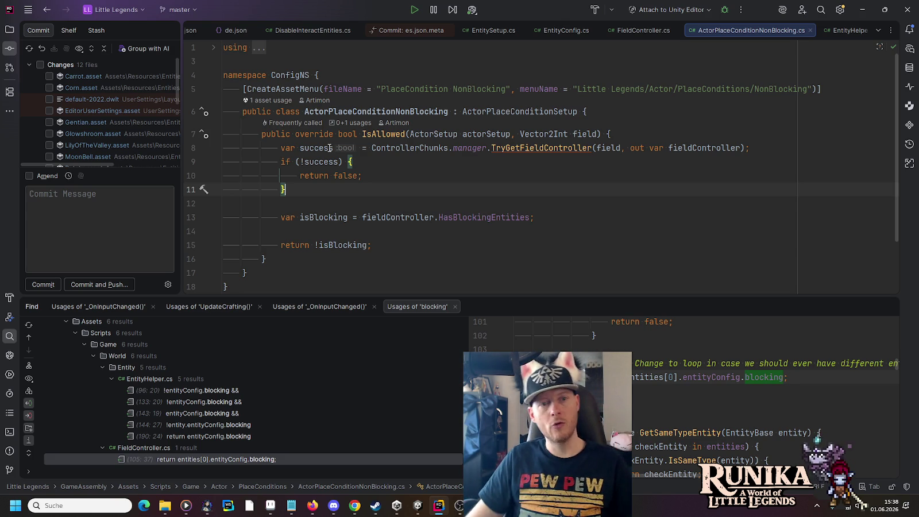
click(529, 147)
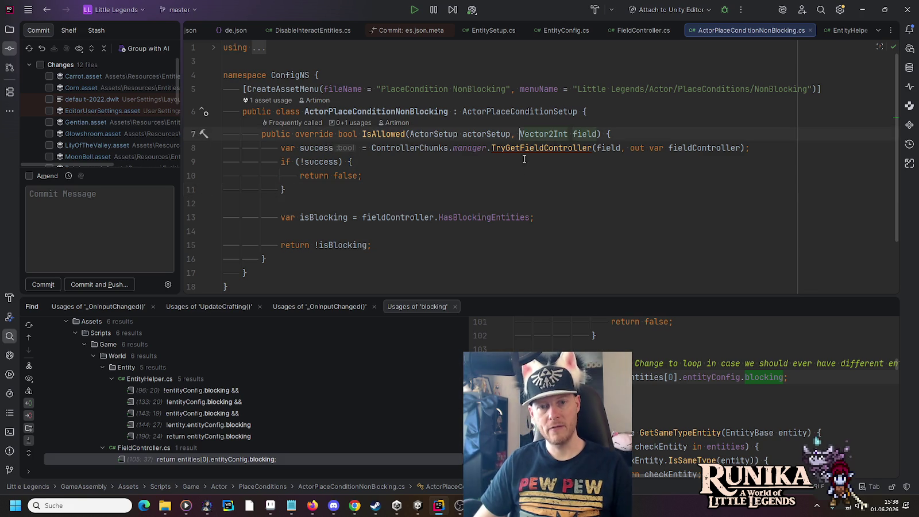
click(326, 217)
click(381, 217)
click(463, 217)
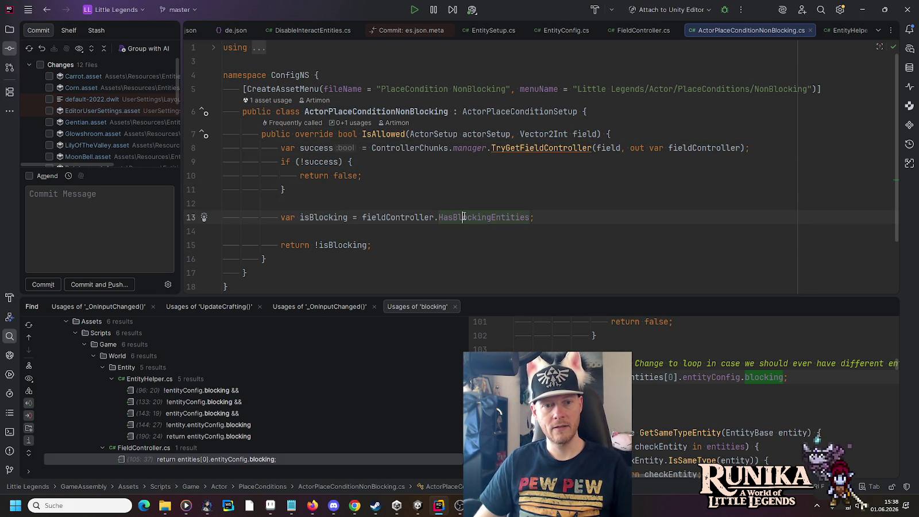
click(338, 245)
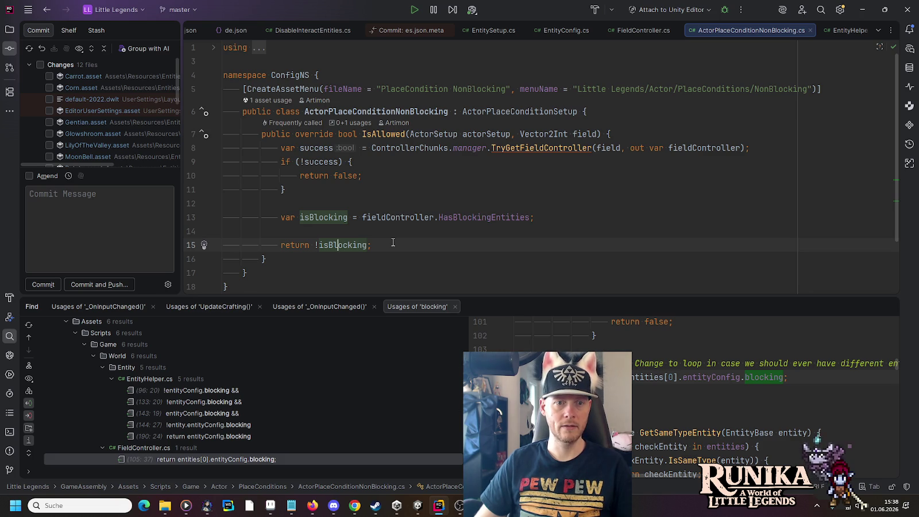
click(347, 257)
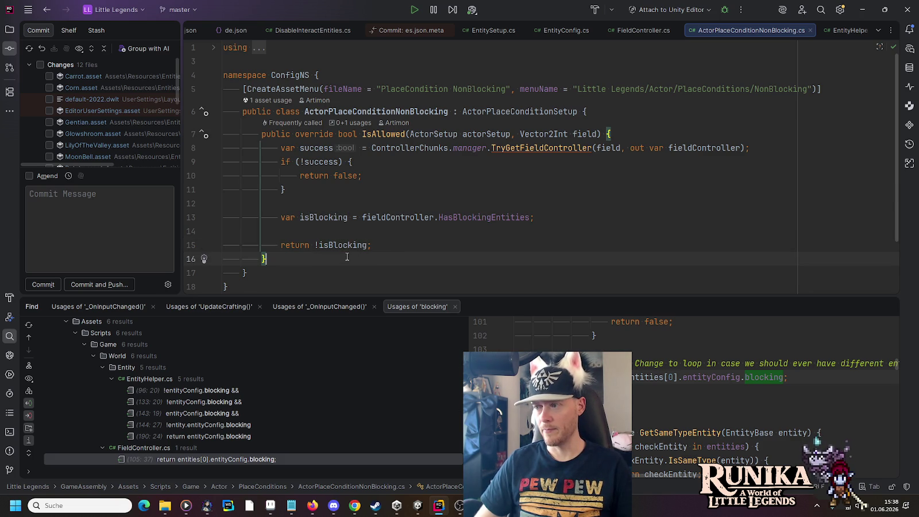
mouse_move(345, 245)
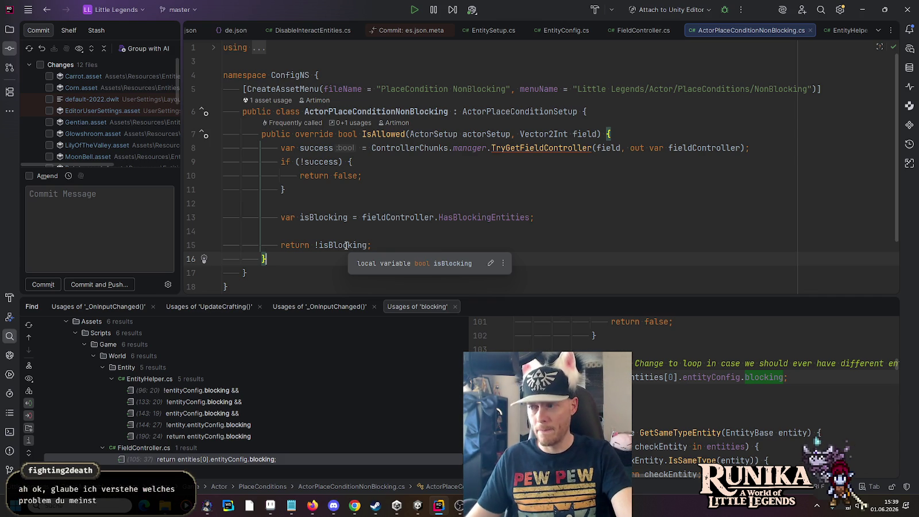
click(382, 111)
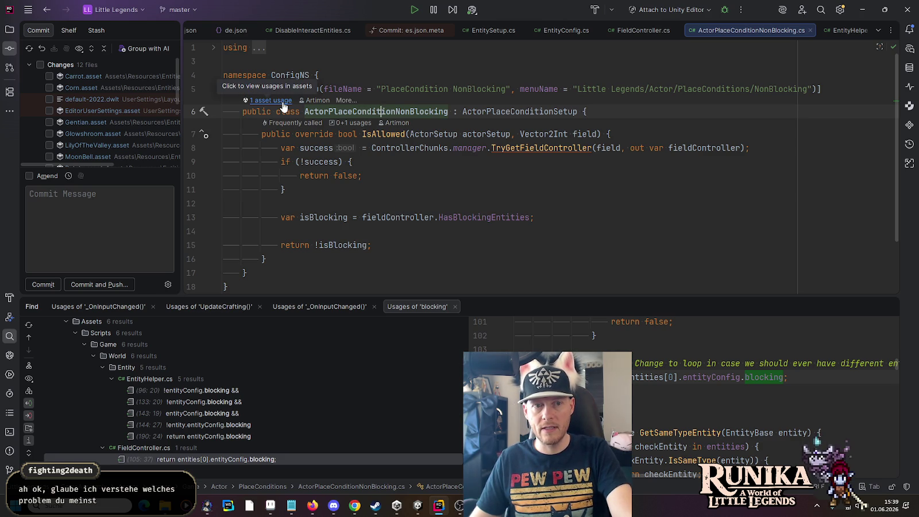
Reveal the PlaceCondition NonBlocking asset in Unity, compare it with PlaceCondition Minecart, then return to Rider.
click(282, 103)
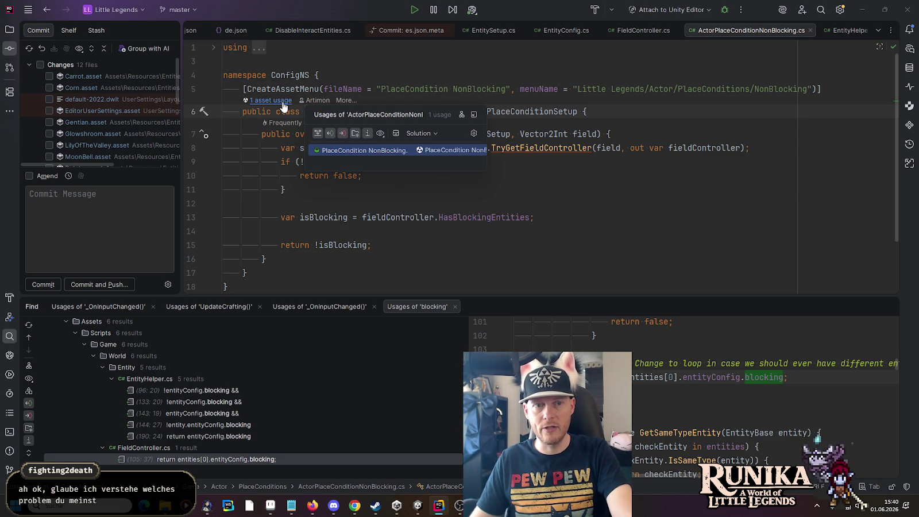
click(347, 153)
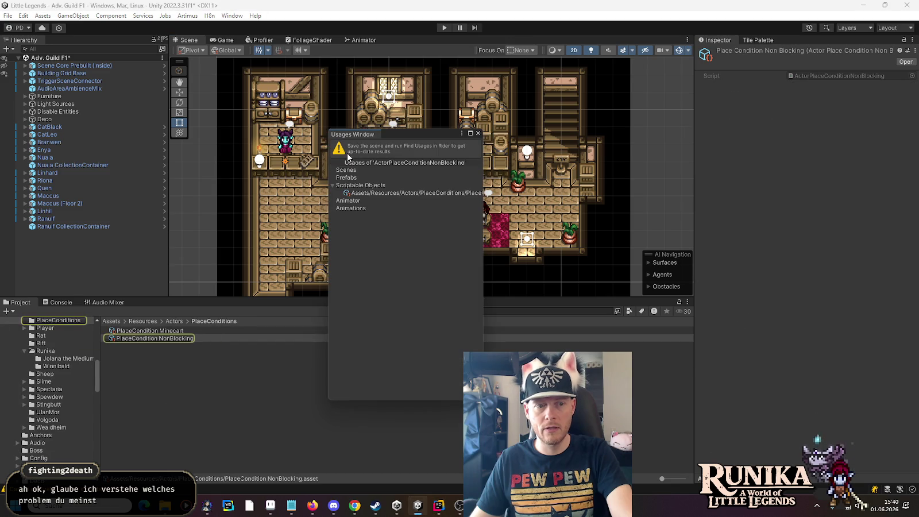
click(171, 339)
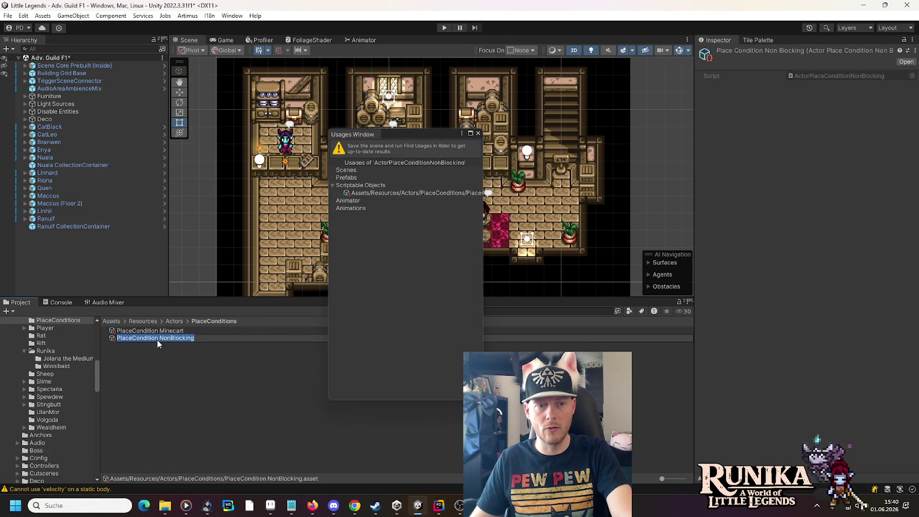
click(157, 331)
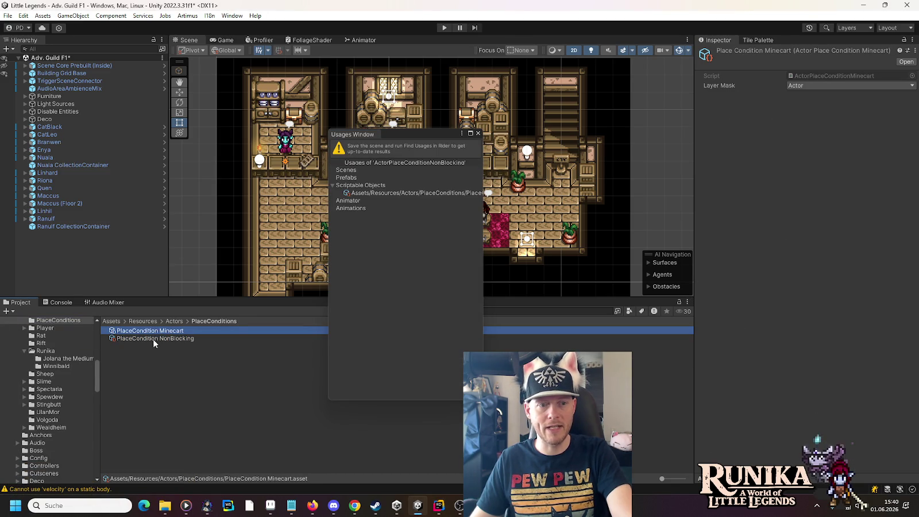
click(153, 339)
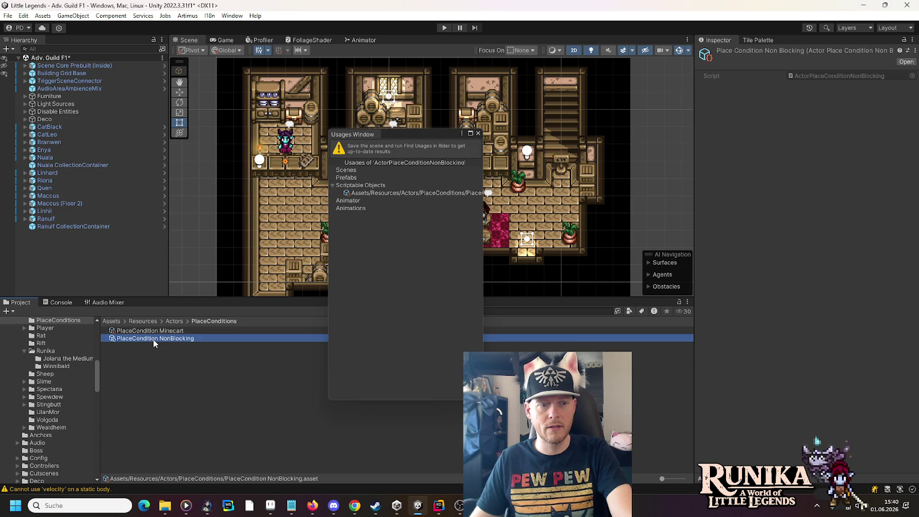
click(478, 133)
key(alt+Tab)
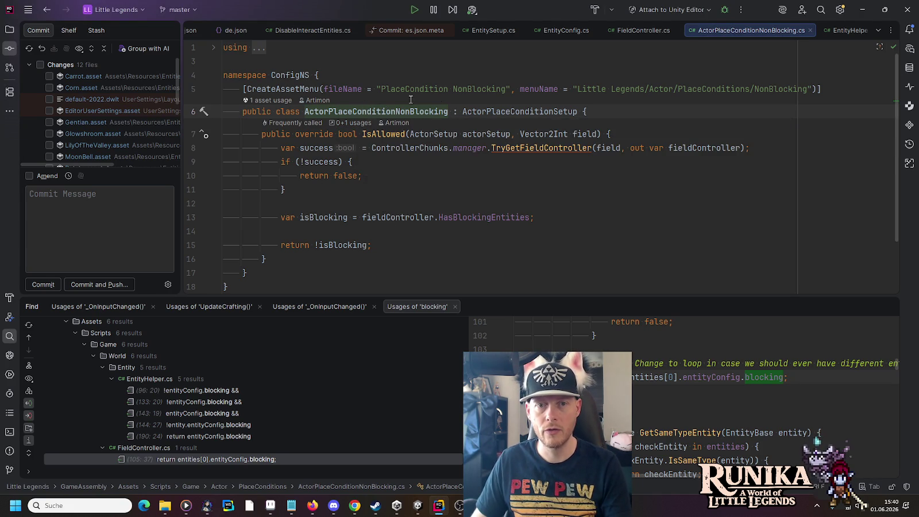
Go to the ActorPlaceConditionSetup declaration and check its actorPlaceConditions usage in ItemSetup.
click(487, 111)
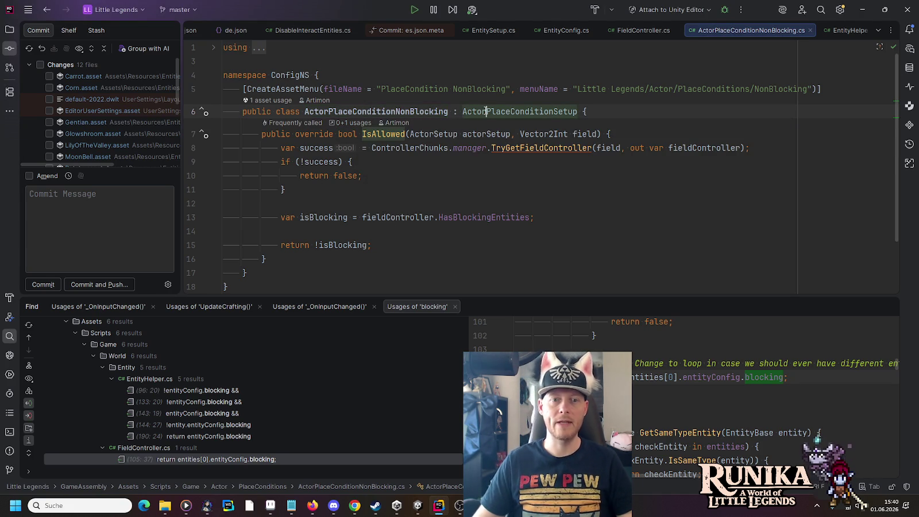
ctrl+click(493, 111)
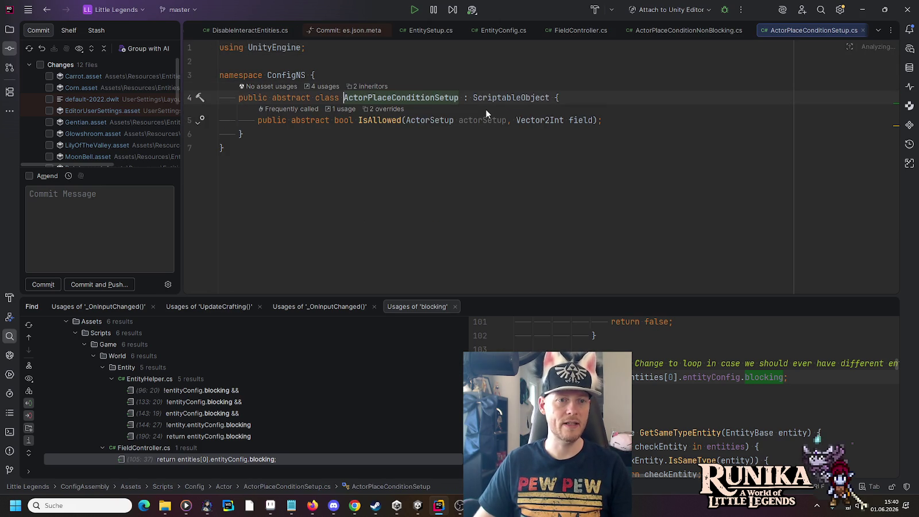
click(322, 86)
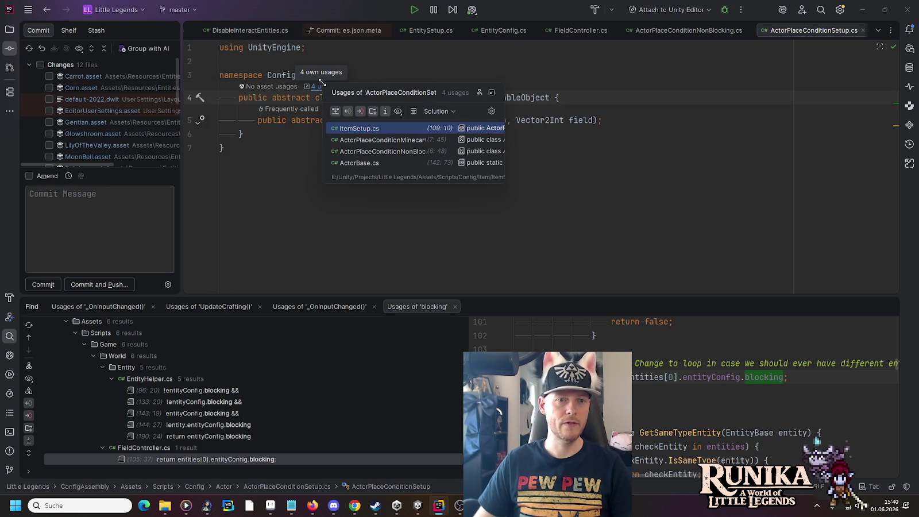
click(356, 128)
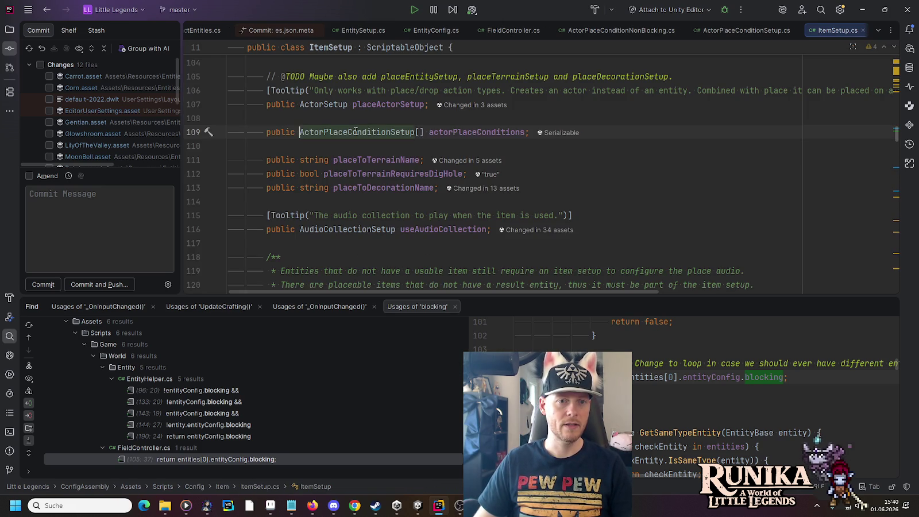
click(460, 161)
key(alt+Tab)
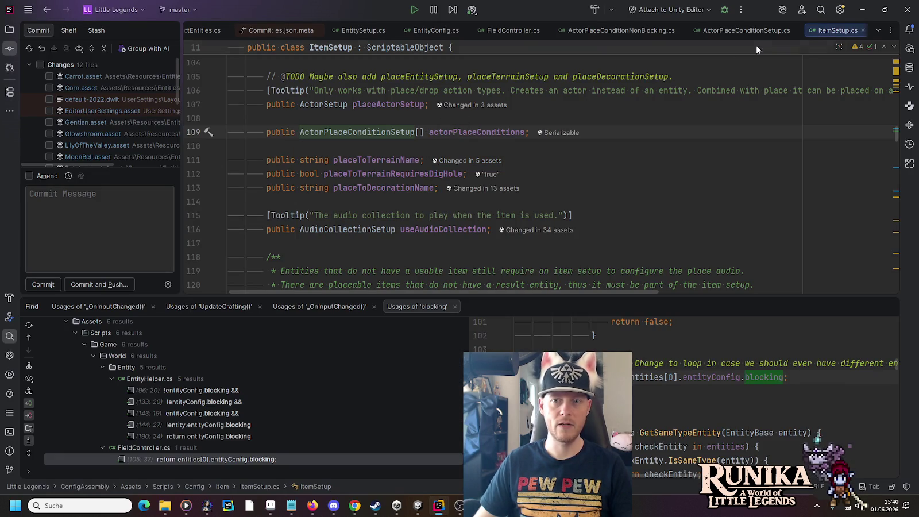
Close five unneeded tabs and open ActorPlaceConditionSetup's ActorBase.cs usage.
middle_click(355, 28)
middle_click(355, 28)
middle_click(353, 29)
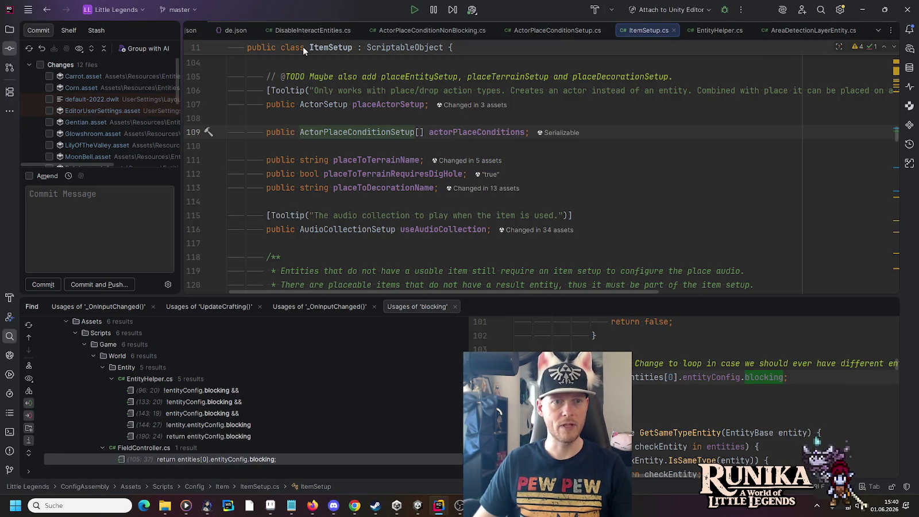
middle_click(304, 31)
middle_click(333, 31)
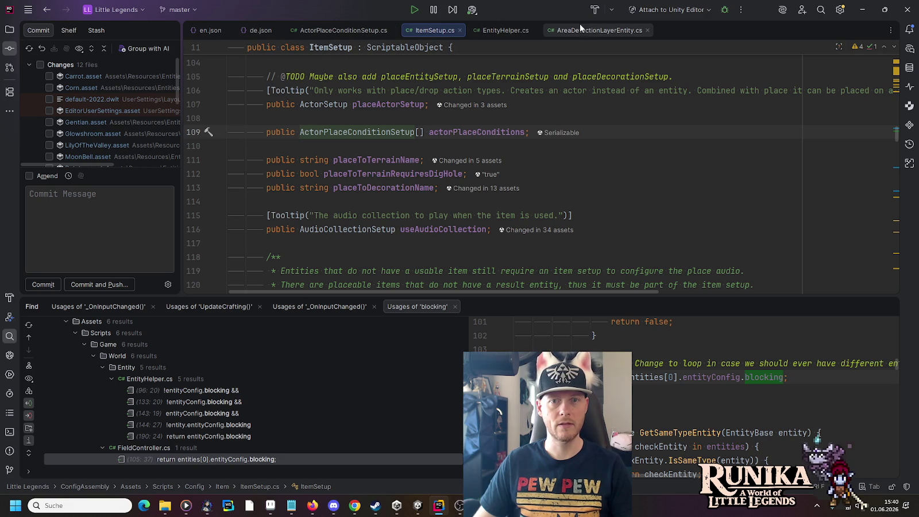
click(361, 30)
click(325, 86)
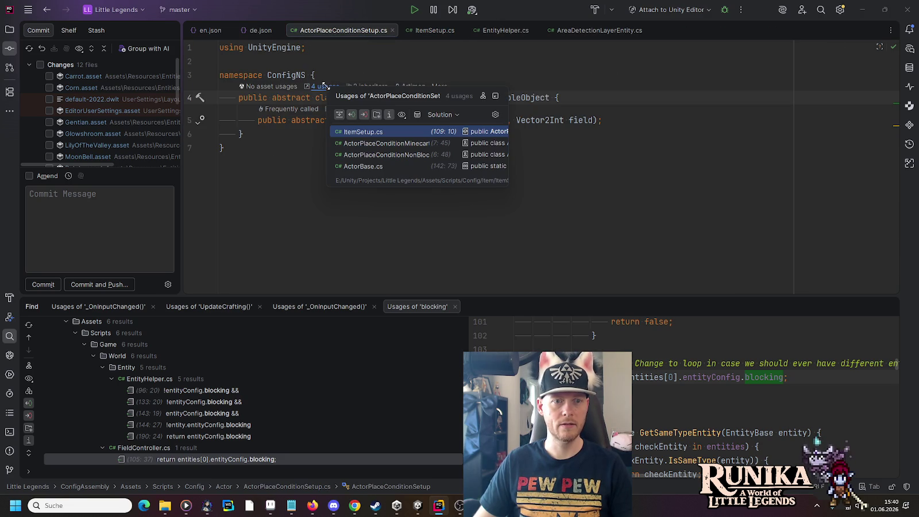
click(360, 166)
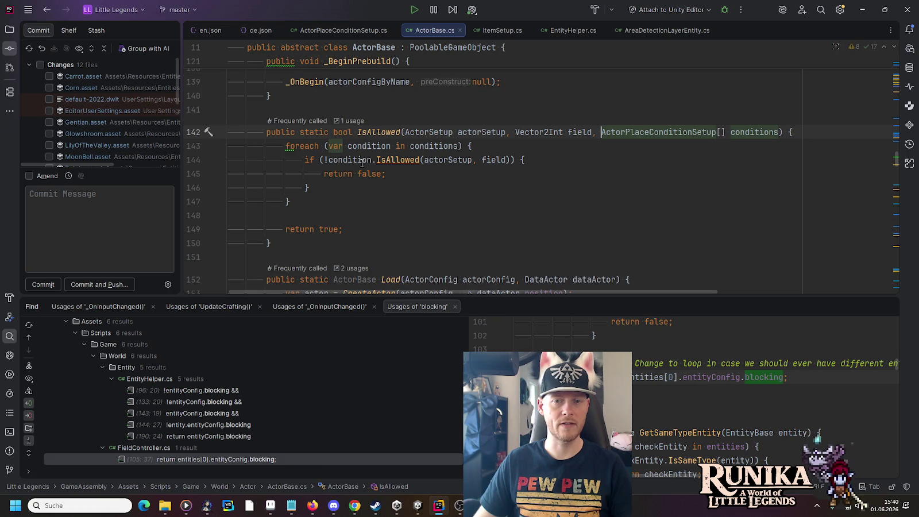
Follow ActorBase.IsAllowed to its call in ActionPlace.cs _TryPlaceActor and check placeActorSetup.
click(347, 120)
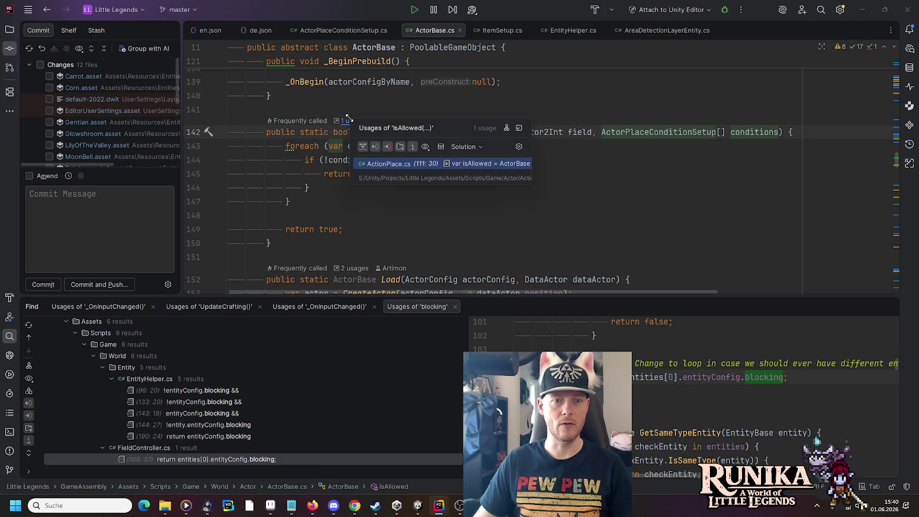
click(370, 165)
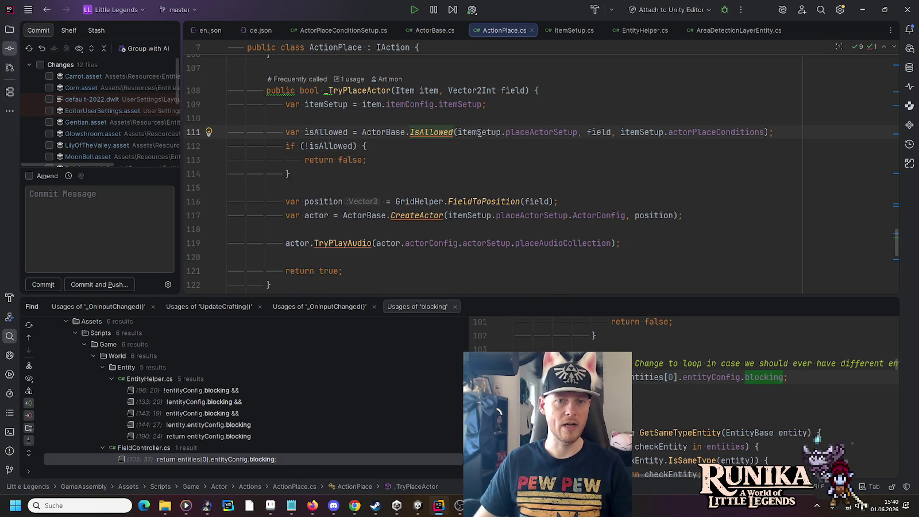
click(515, 132)
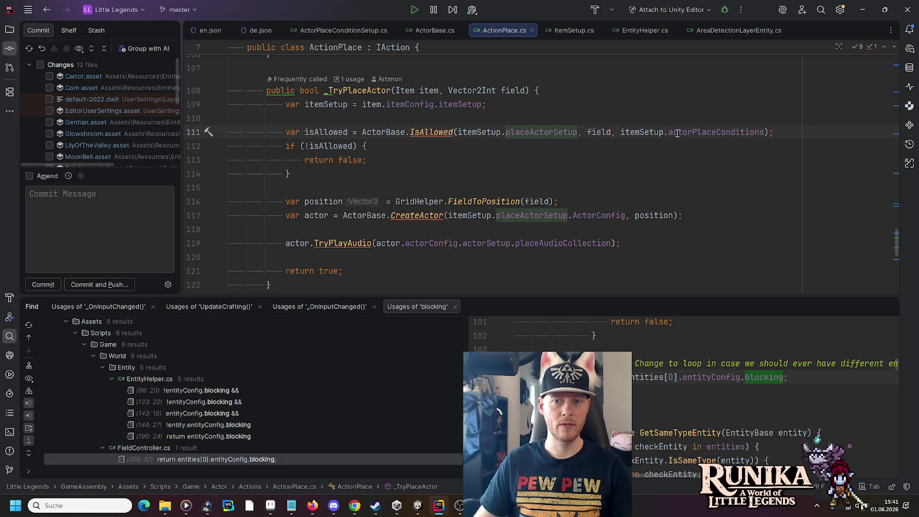
mouse_move(678, 133)
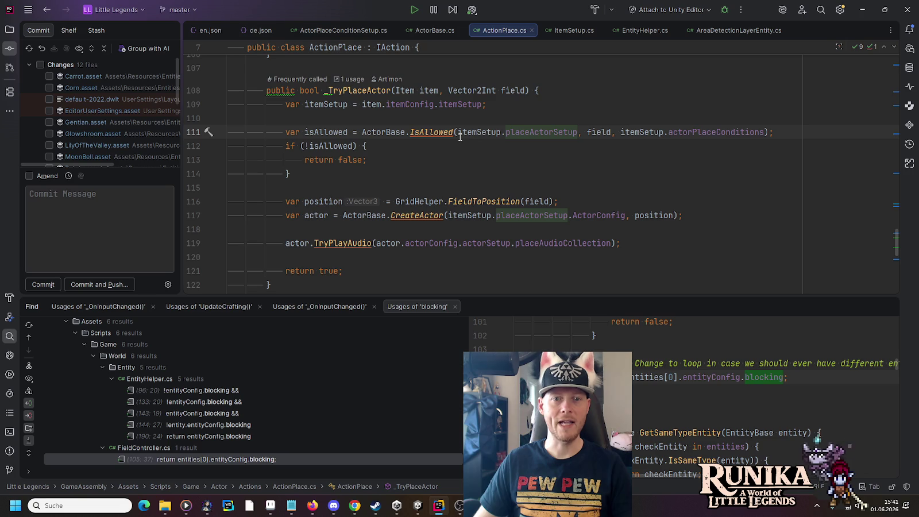
mouse_move(459, 137)
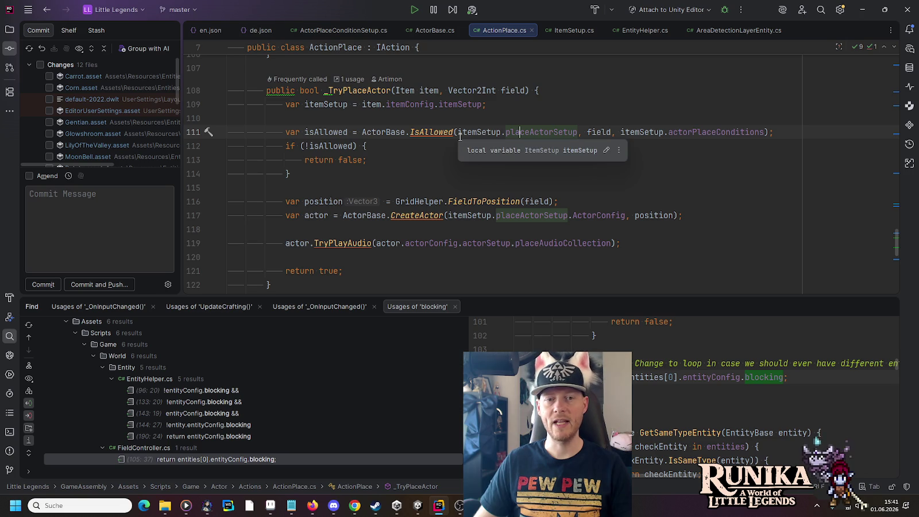
click(343, 36)
click(424, 29)
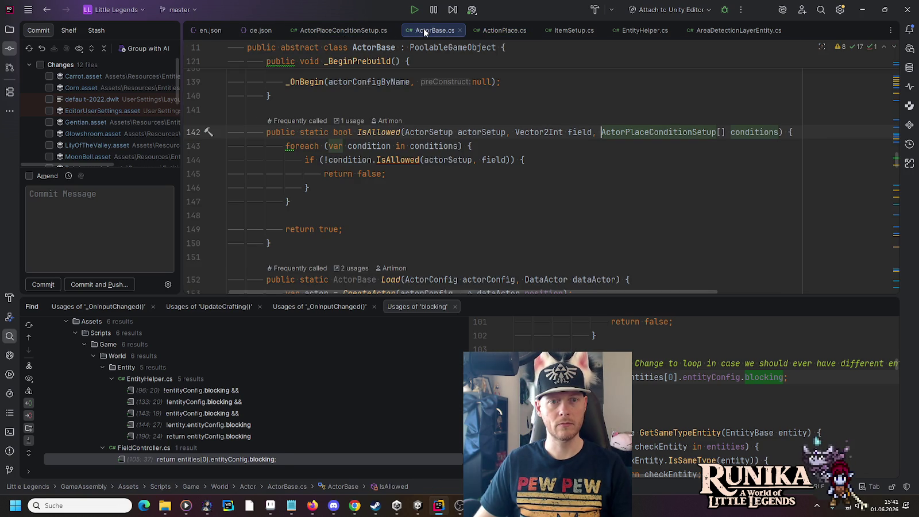
click(483, 30)
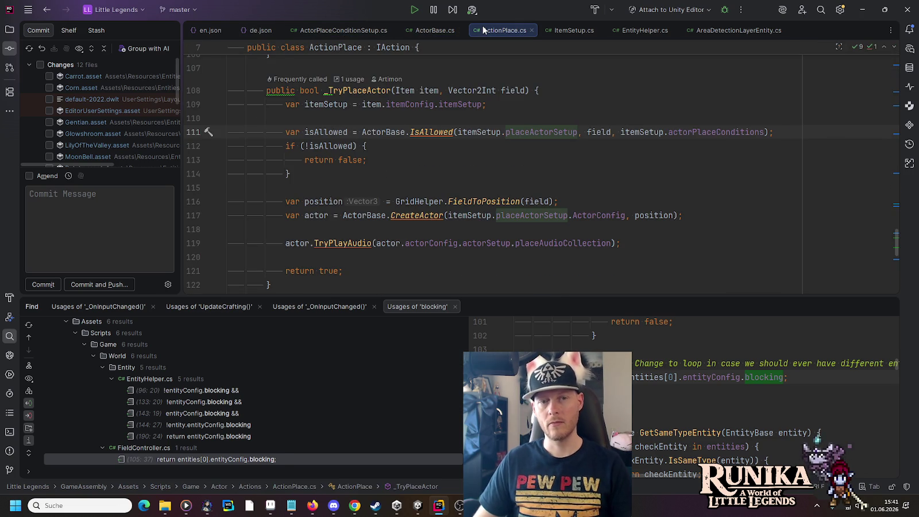
key(alt+Tab)
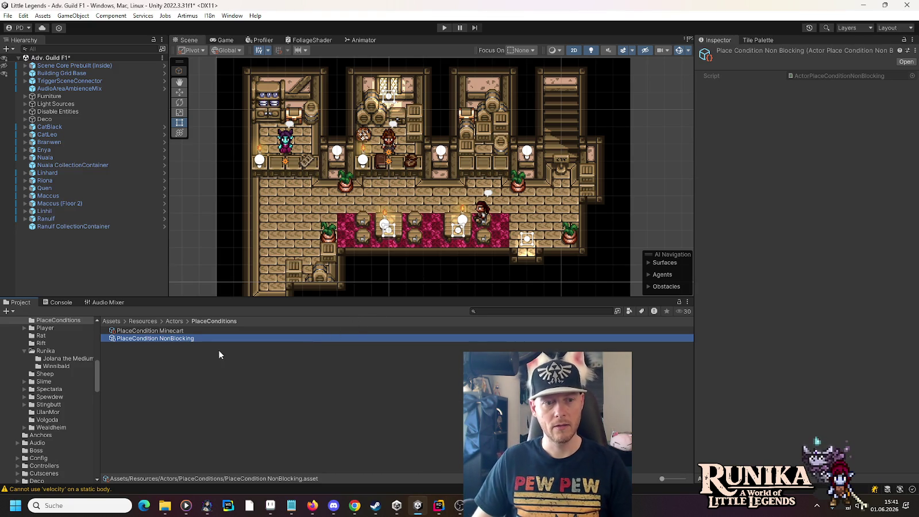
key(alt+Tab)
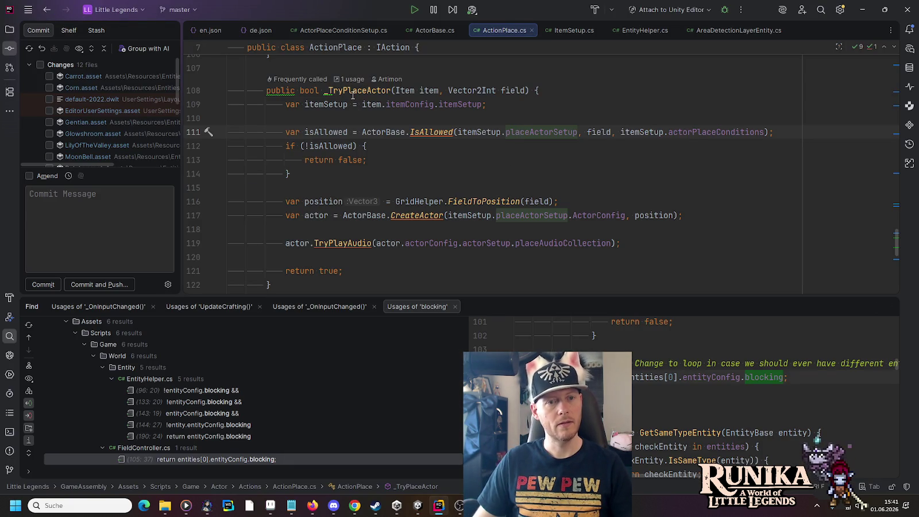
Open the NonBlocking and Minecart placement condition classes from ActorPlaceConditionSetup's usages.
click(329, 29)
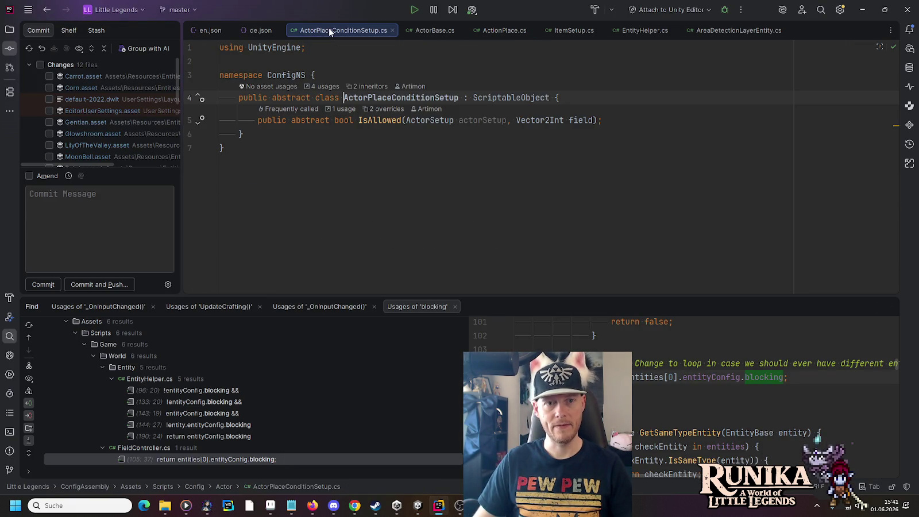
click(335, 86)
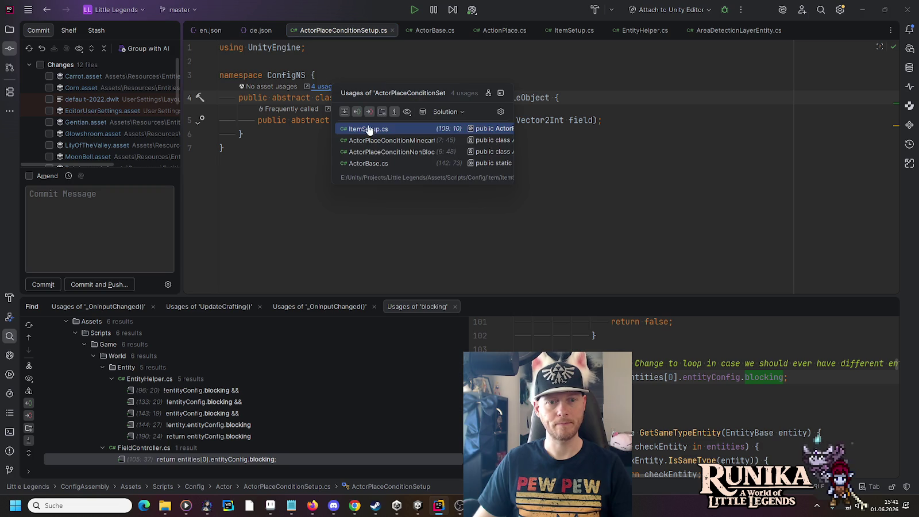
click(379, 153)
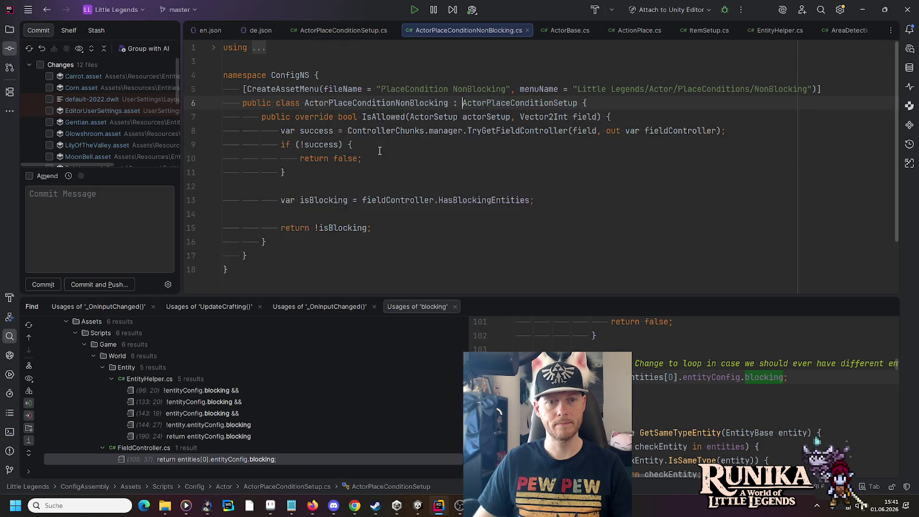
click(318, 32)
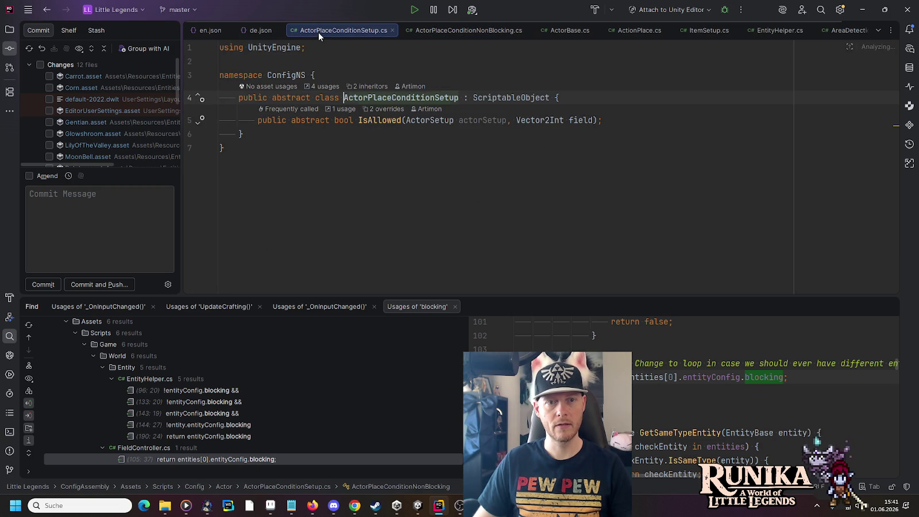
click(325, 86)
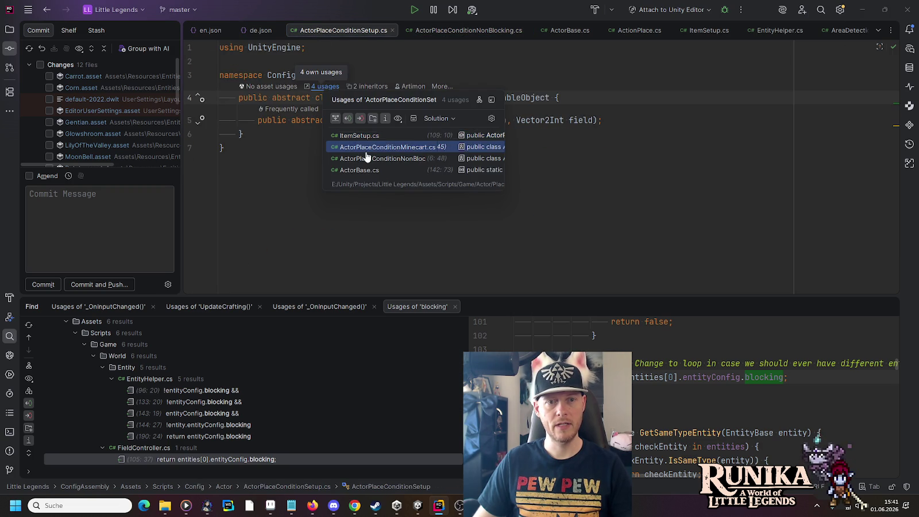
click(367, 147)
scroll(370, 150, down, 1)
scroll(369, 150, up, 3)
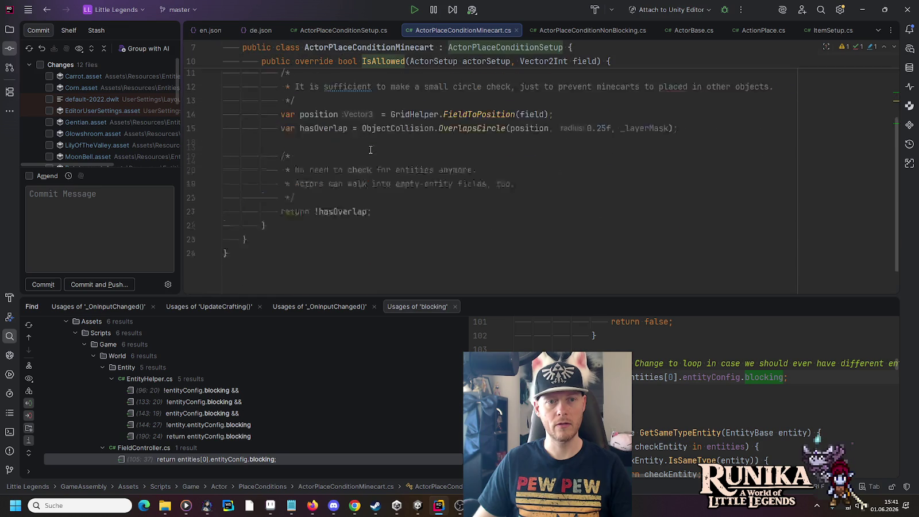
Open ItemSetup's actorPlaceConditions field and jump to where it is used.
click(322, 31)
click(325, 86)
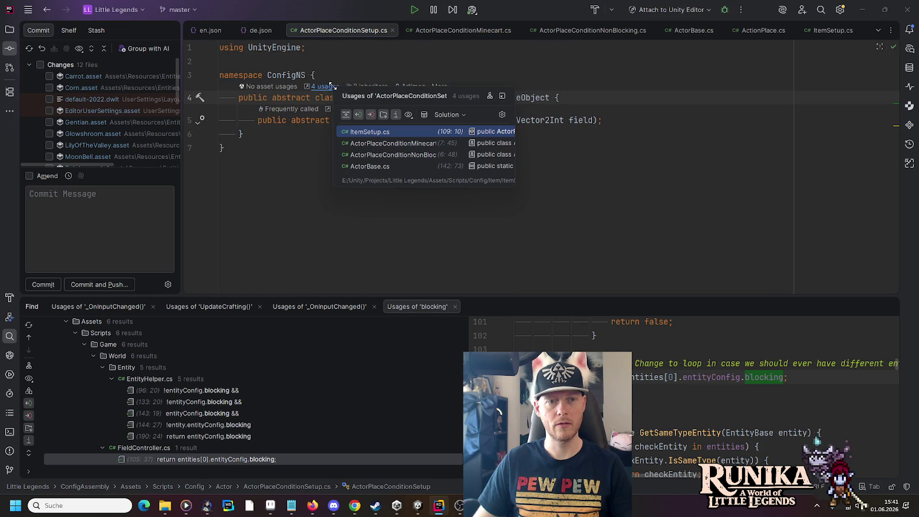
click(363, 133)
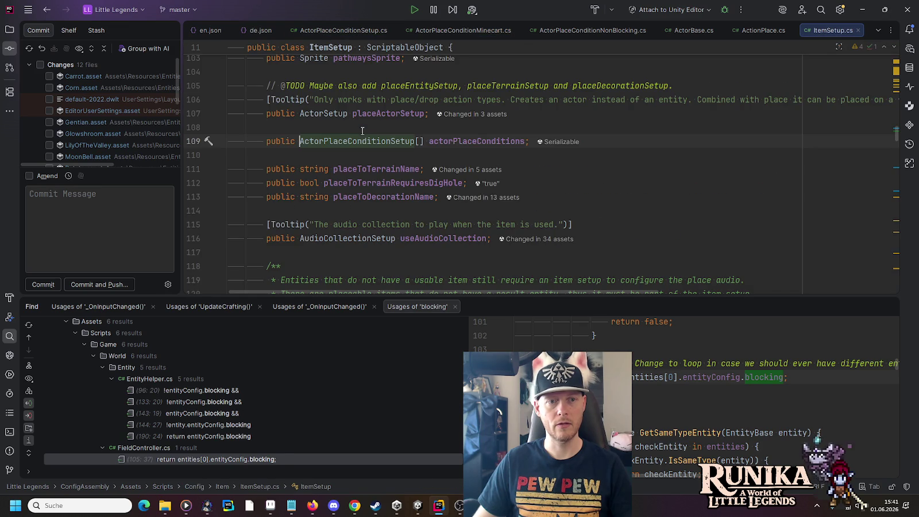
right_click(472, 142)
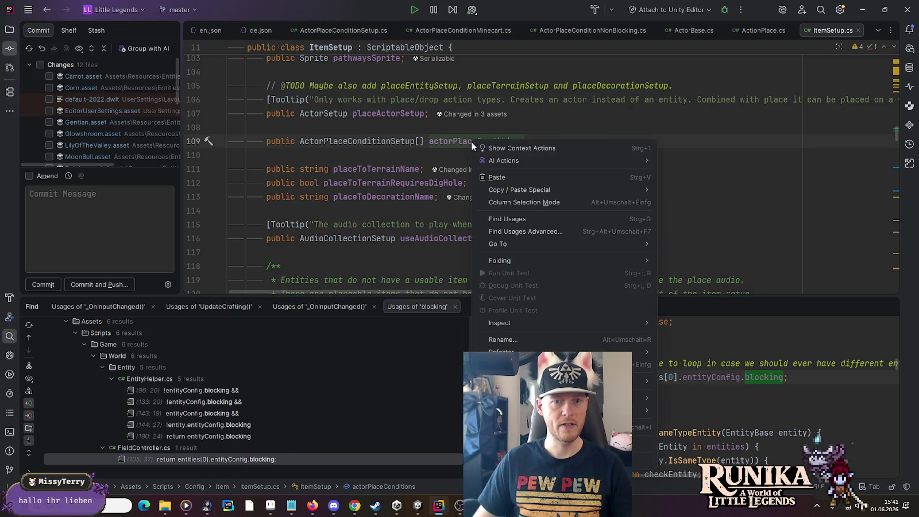
click(503, 218)
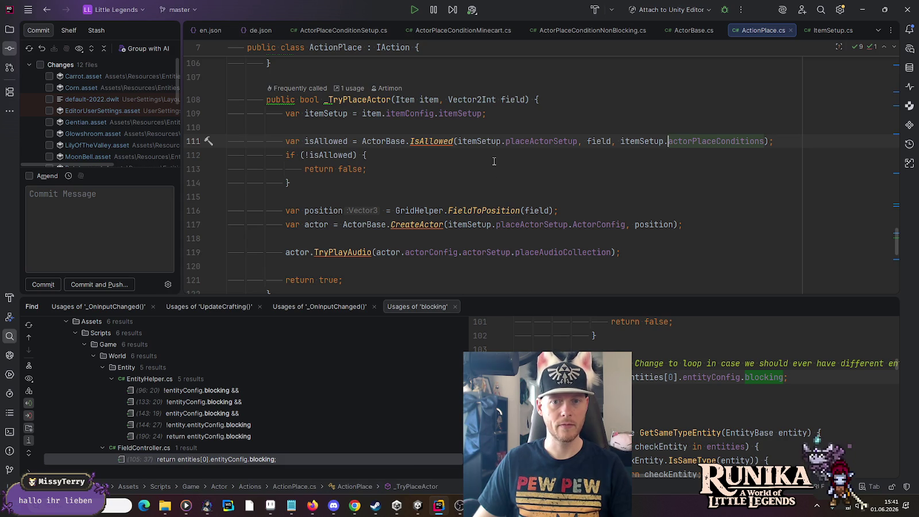
Revisit ActorBase.IsAllowed and its ActionPlace call, then return to the NonBlocking condition file.
click(349, 33)
click(315, 75)
click(323, 87)
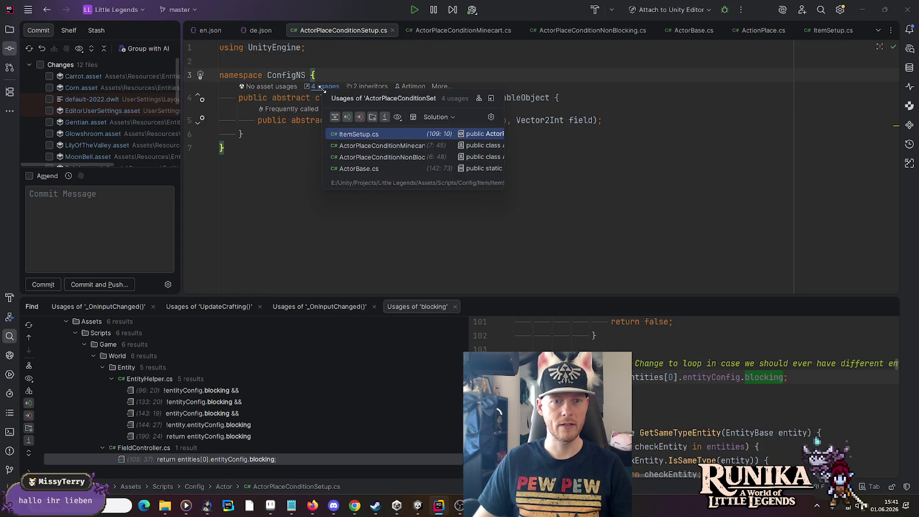
click(359, 168)
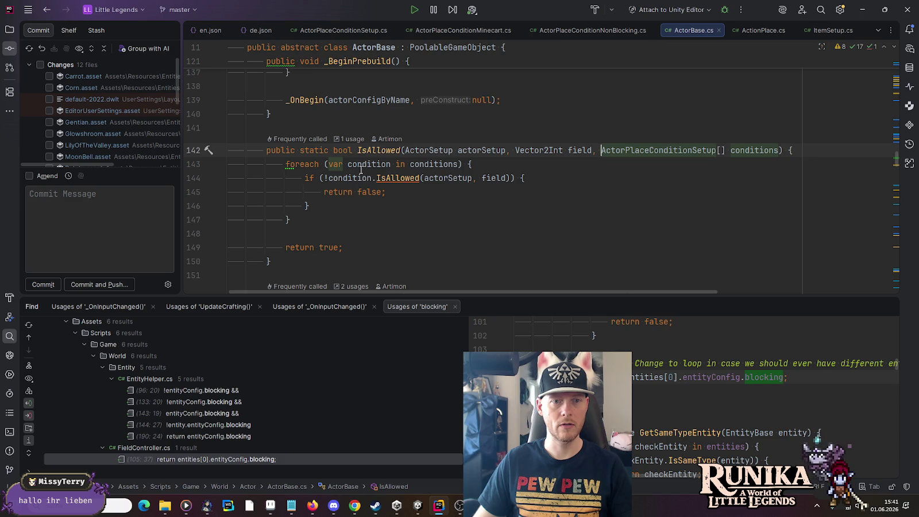
click(350, 139)
click(371, 182)
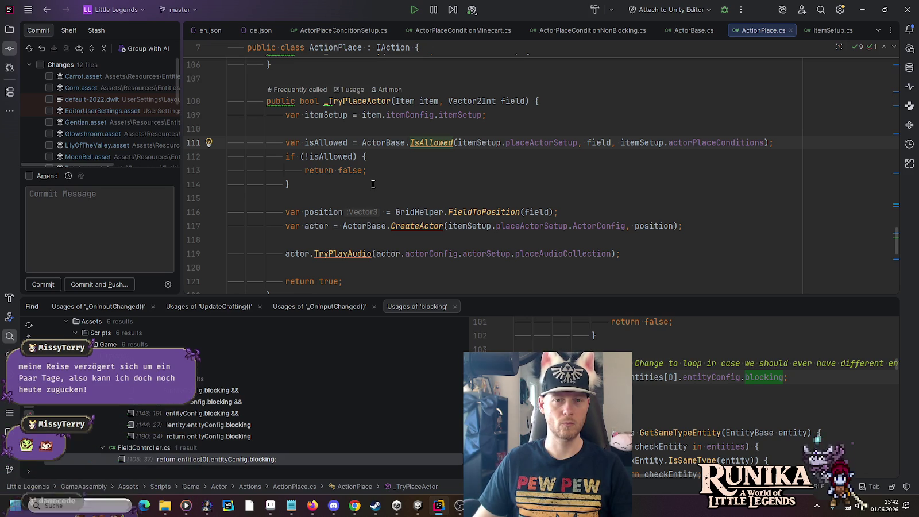
click(571, 31)
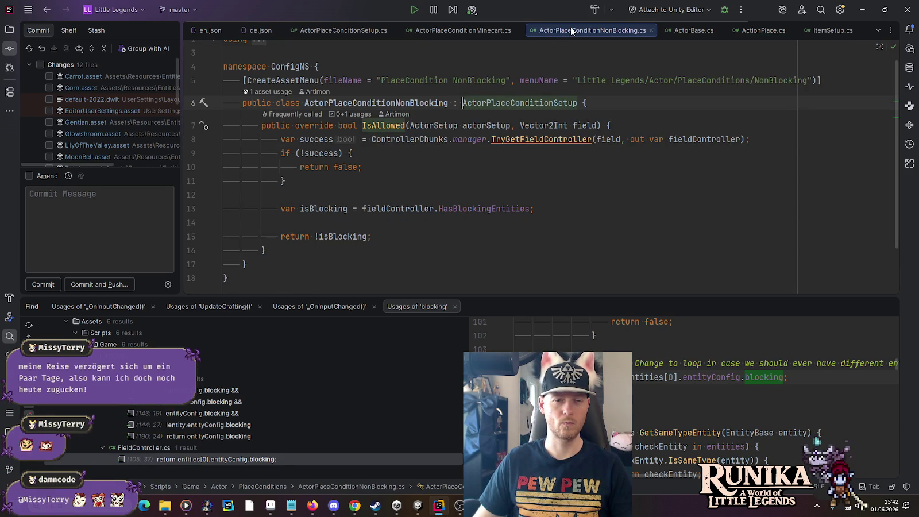
click(450, 183)
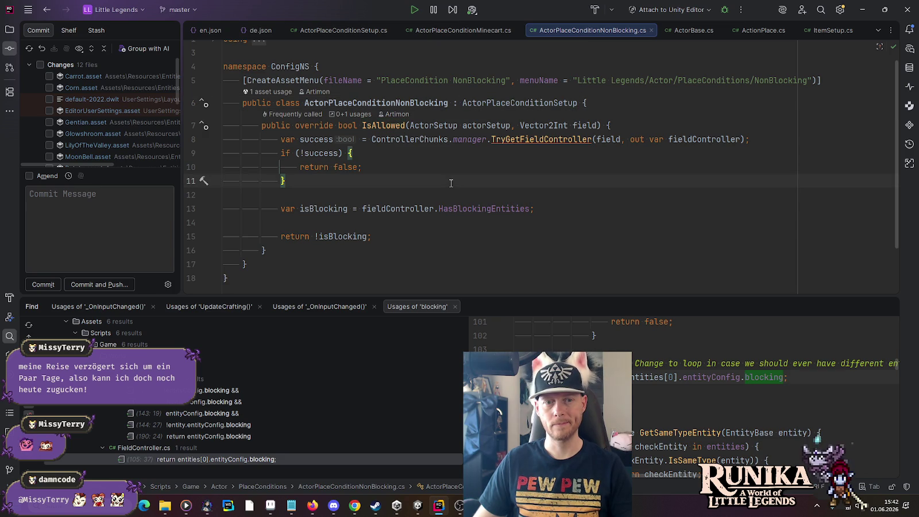
Close the seven code tabs, from NonBlocking to ActorBase, and the usages search results.
middle_click(591, 29)
middle_click(498, 29)
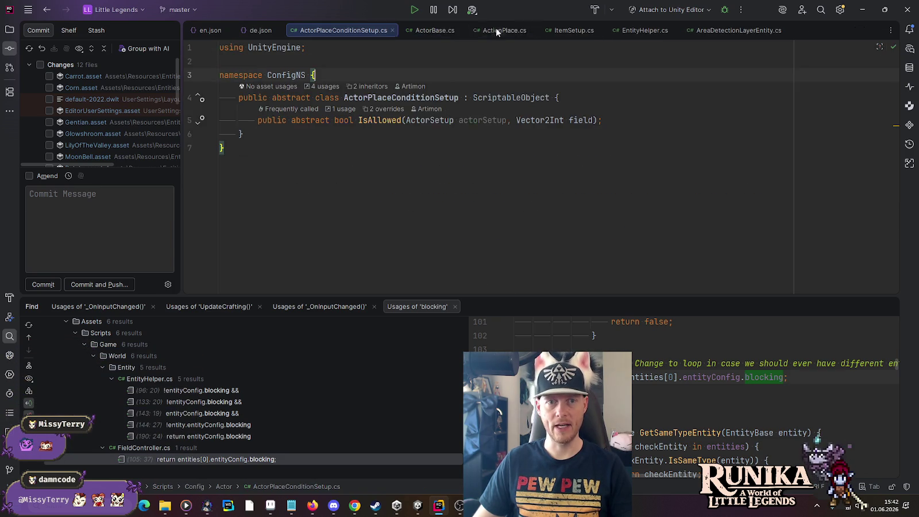
middle_click(390, 31)
middle_click(381, 31)
middle_click(381, 31)
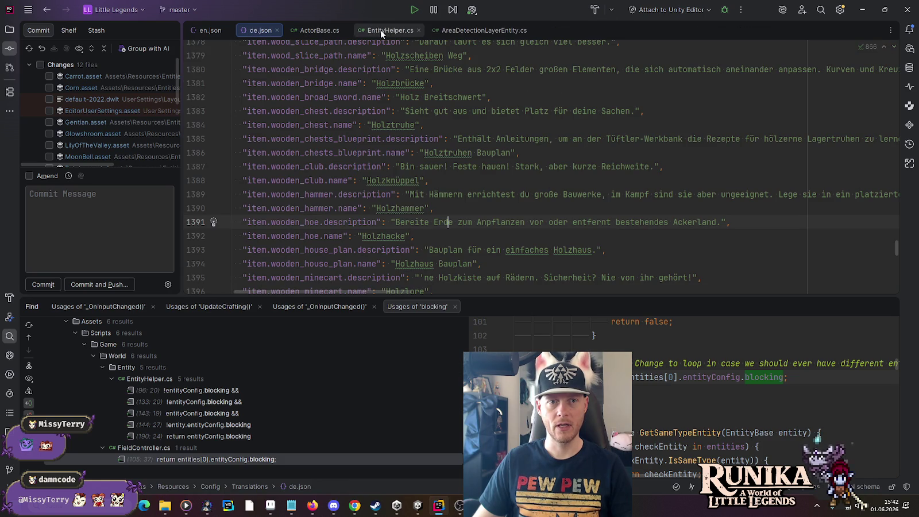
middle_click(382, 31)
middle_click(382, 31)
click(346, 29)
click(425, 124)
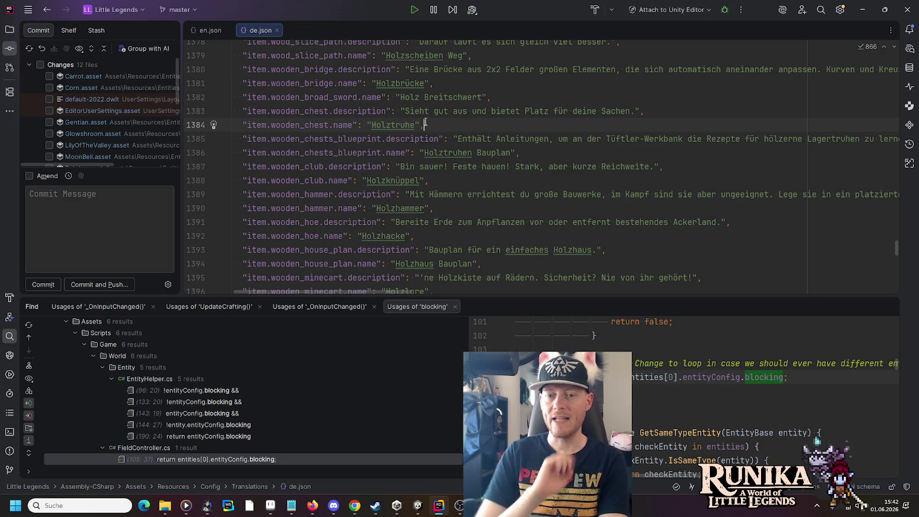
click(887, 302)
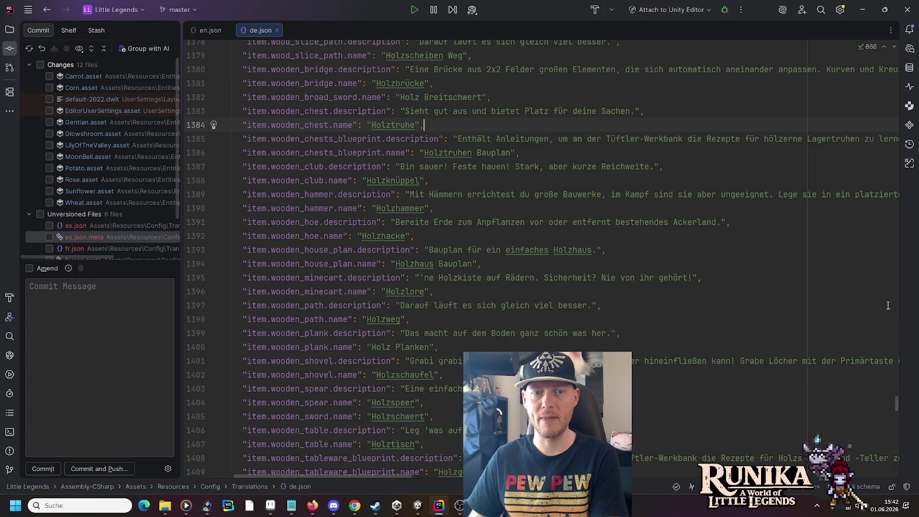
click(8, 35)
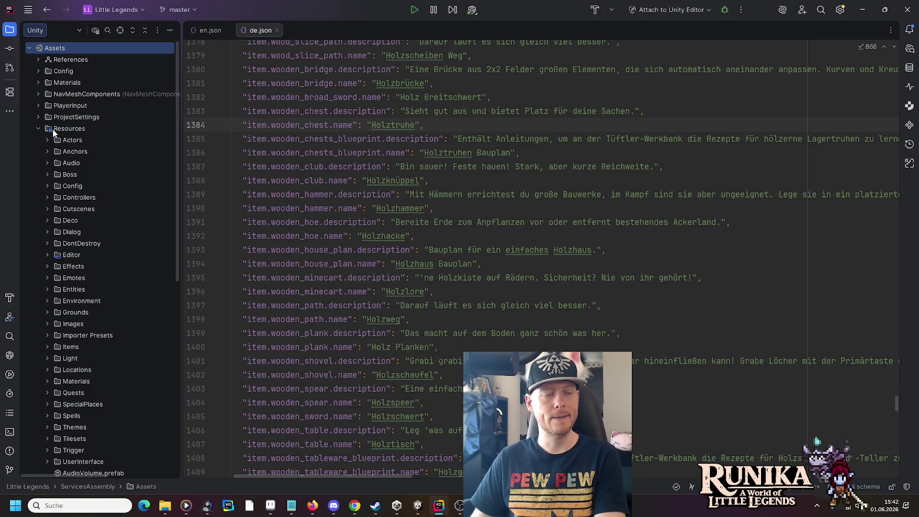
key(shift)
key(shift)
text(E)
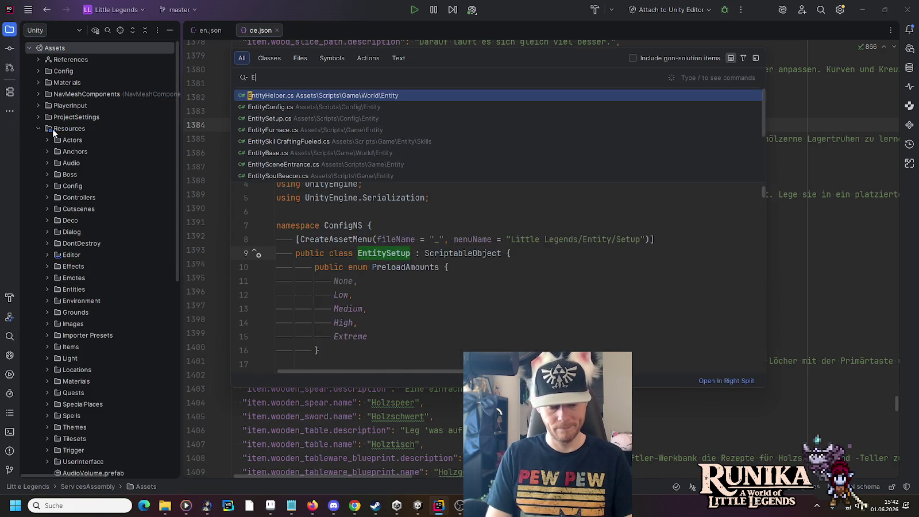
text(ntGrass)
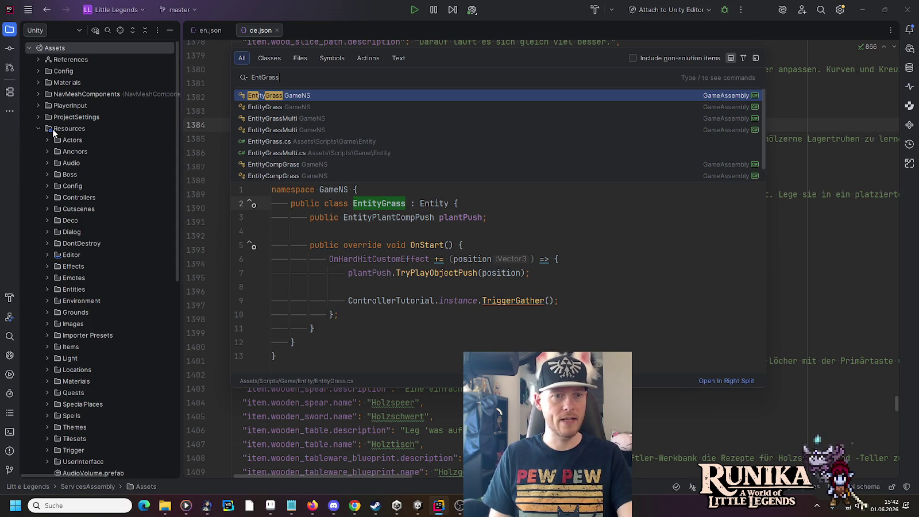
key(Down)
key(Down)
key(Down)
key(Return)
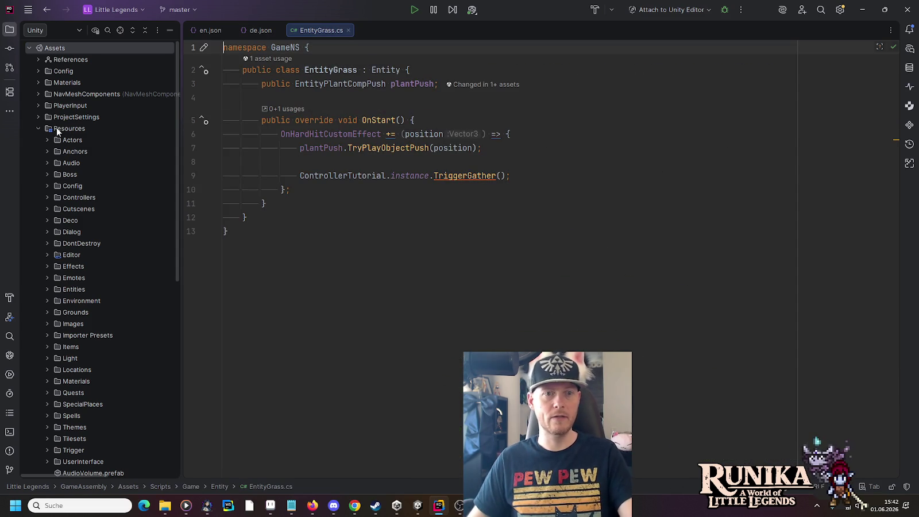
click(522, 230)
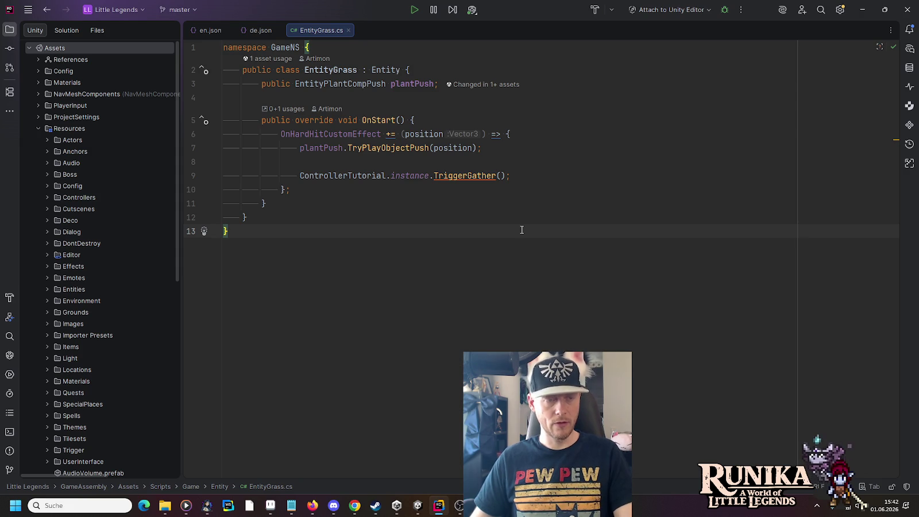
right_click(77, 124)
mouse_move(174, 240)
click(310, 303)
text(pla)
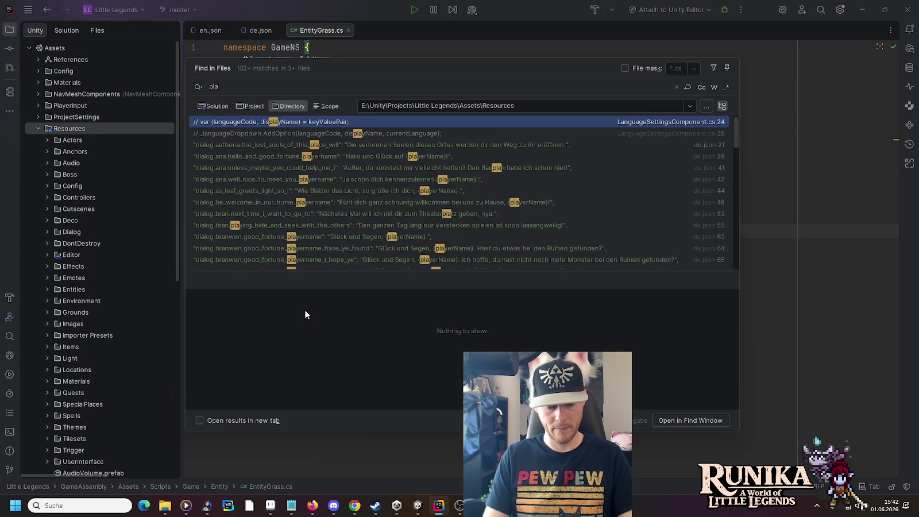
text(ceinarea)
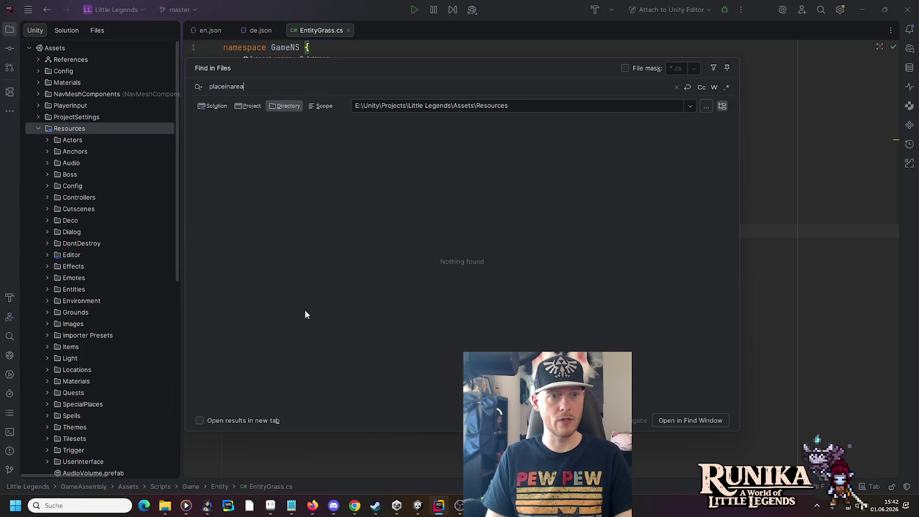
key(ctrl+BackSpace)
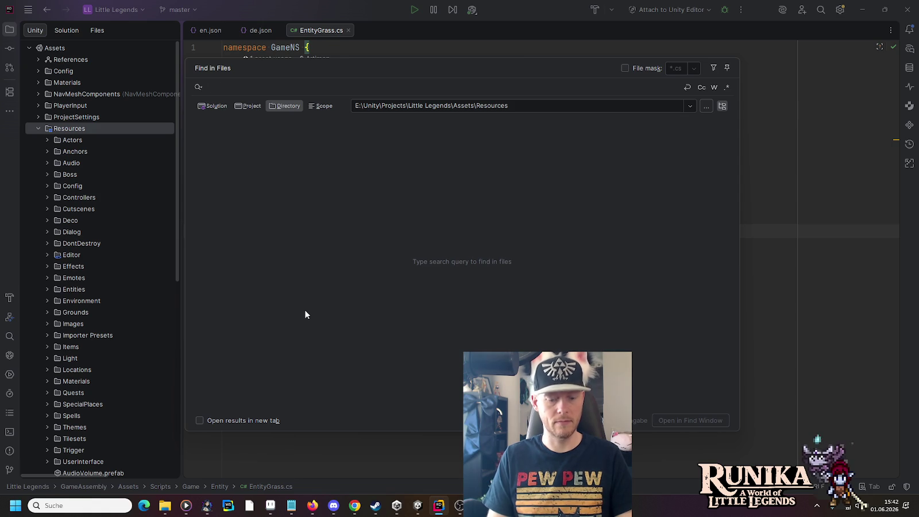
text((inarea)
key(ctrl+BackSpace)
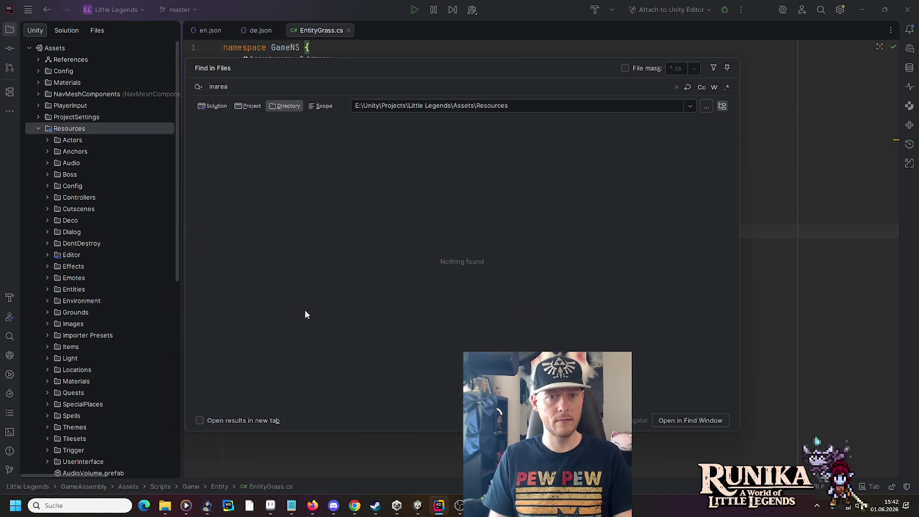
text(area)
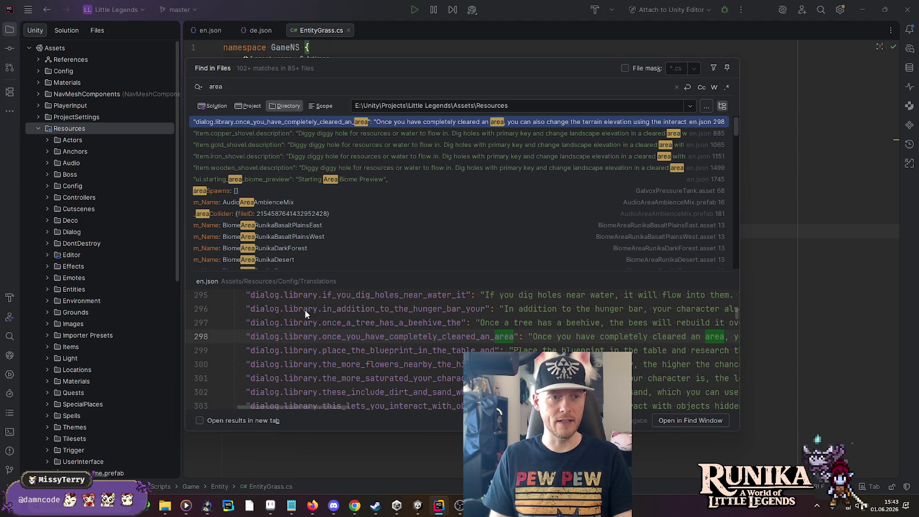
key(Escape)
Search Everywhere for EntityConfig and open Entities.json from Assets/Config.
click(456, 148)
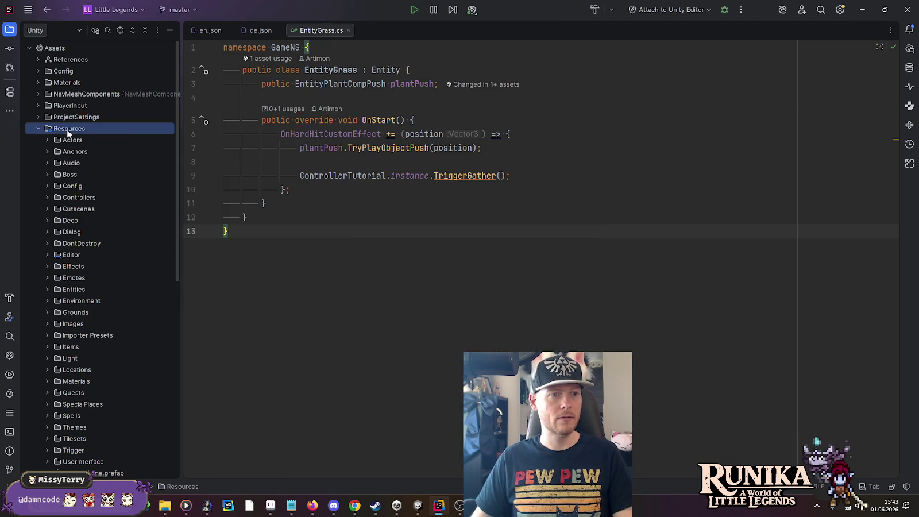
key(shift)
key(shift)
text(EntityConfig)
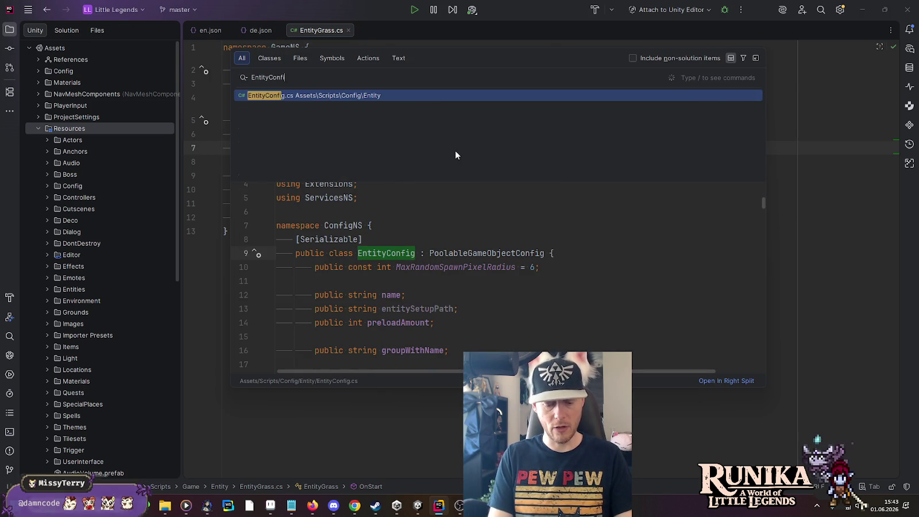
key(Down)
key(Down)
key(Down)
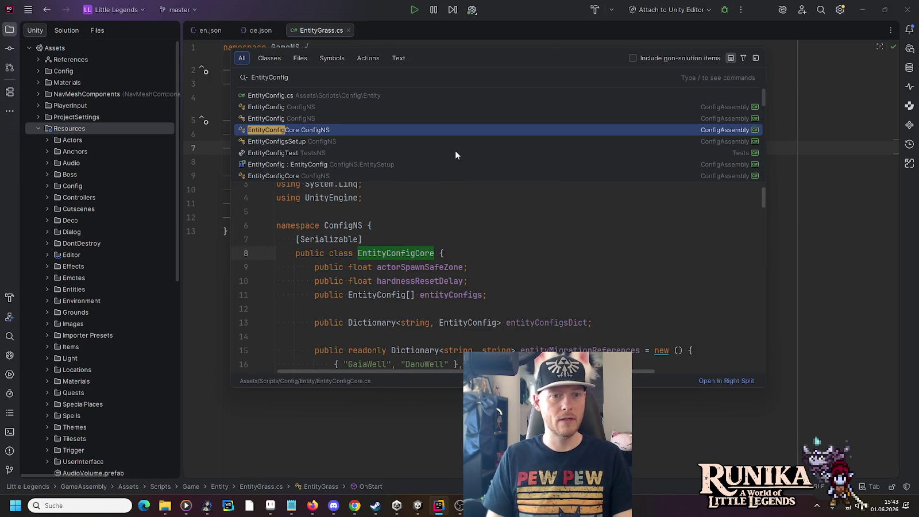
click(38, 71)
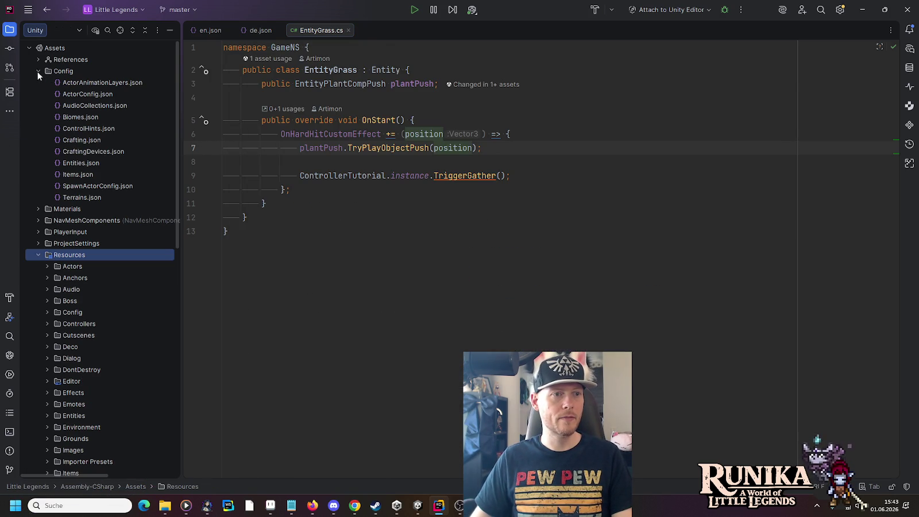
double_click(67, 163)
Find the second 'Grass"' match in Entities.json and select its multiSpawn property.
key(ctrl+f)
text(Grass")
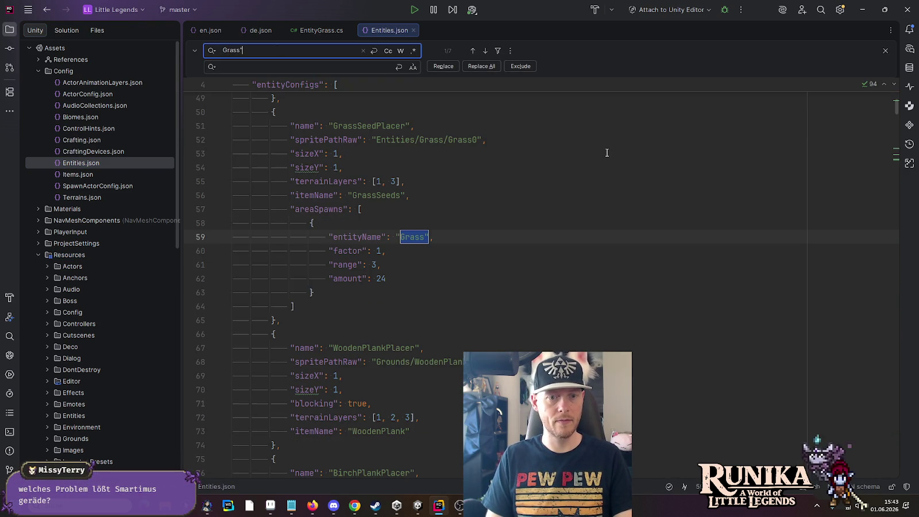
click(485, 51)
scroll(492, 210, down, 4)
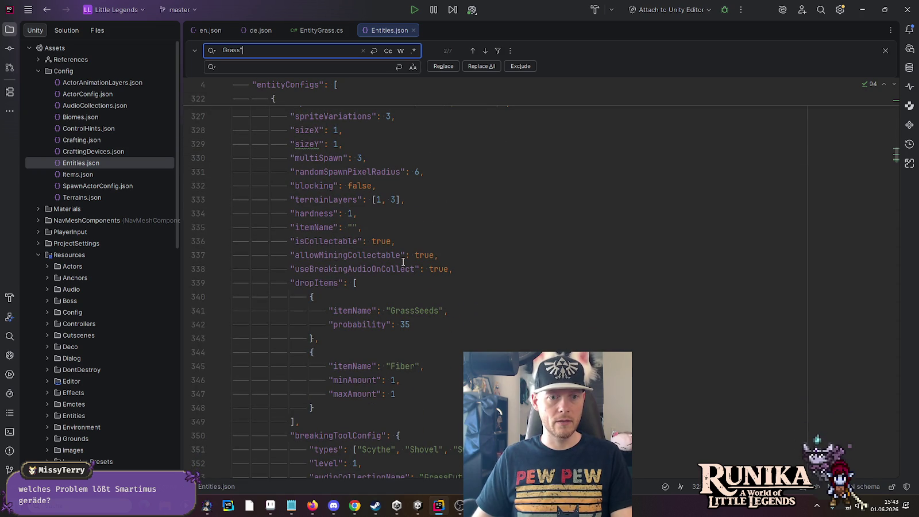
double_click(320, 158)
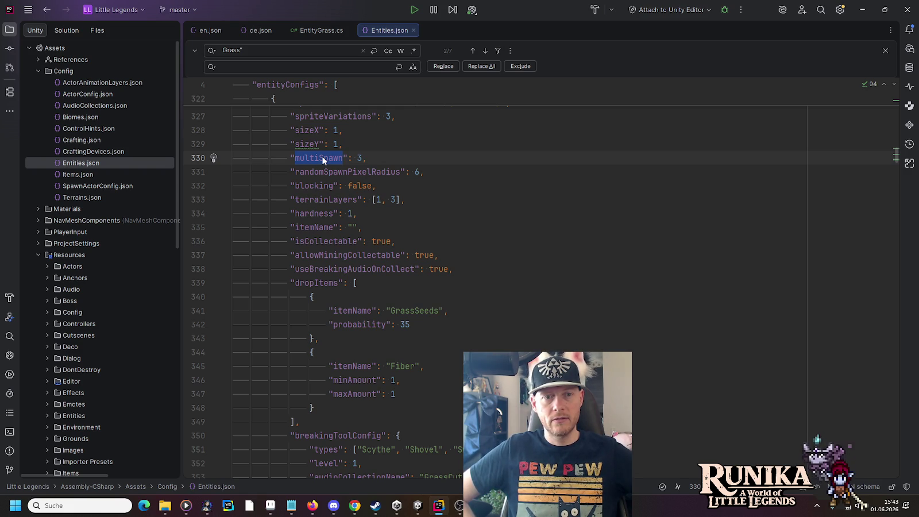
Find in Files for multiSpawn across Assets and preview the FieldController.cs result.
right_click(56, 50)
mouse_move(114, 160)
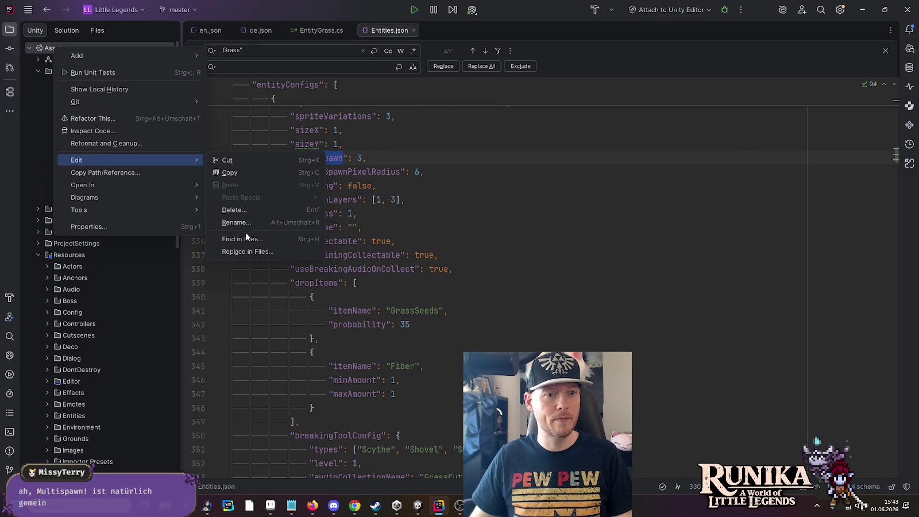
click(246, 236)
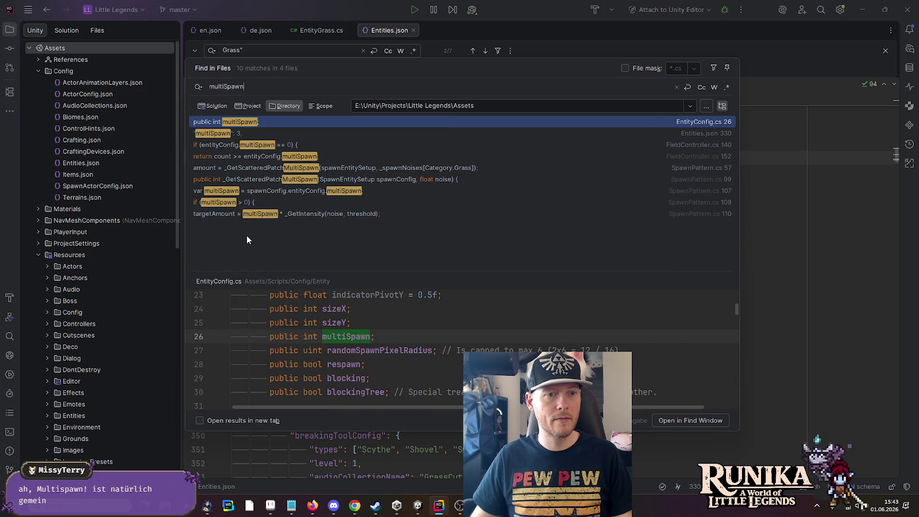
click(254, 145)
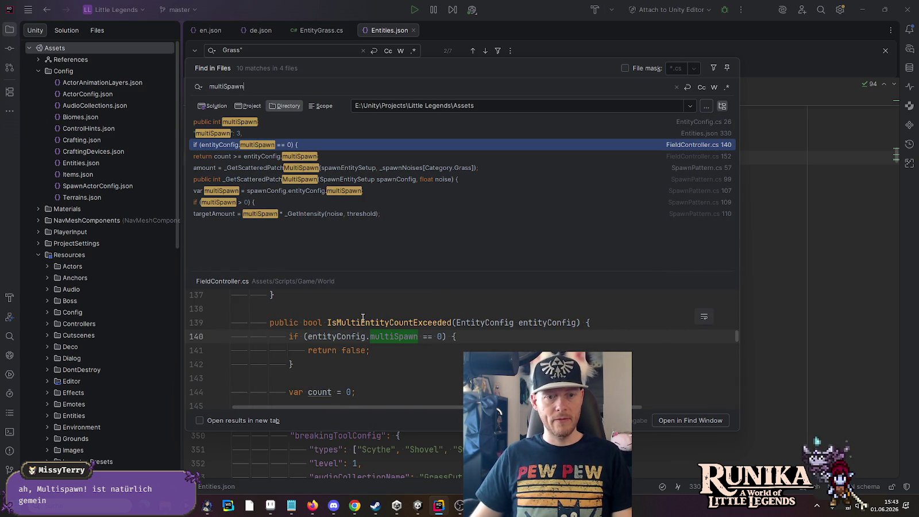
Inspect the multiSpawn zero check returning false on lines 140–141 and open FieldController.cs there.
mouse_move(369, 325)
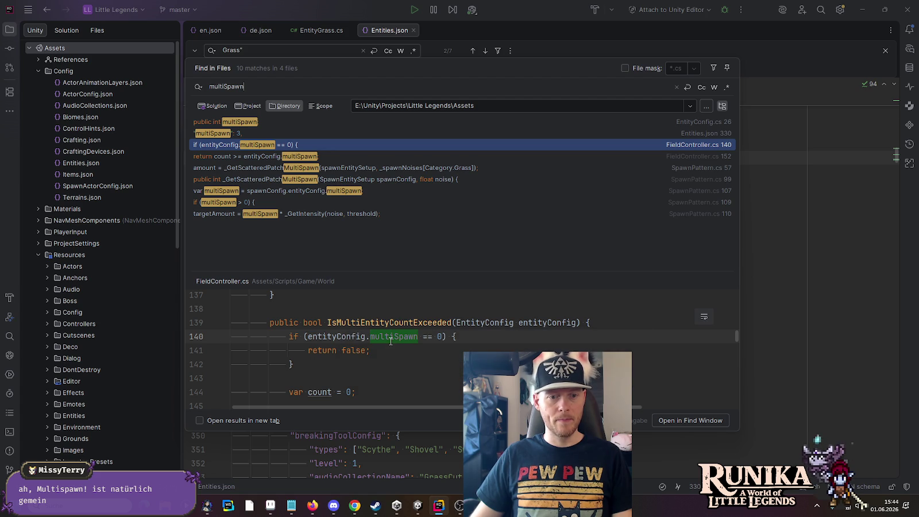
click(443, 337)
click(345, 351)
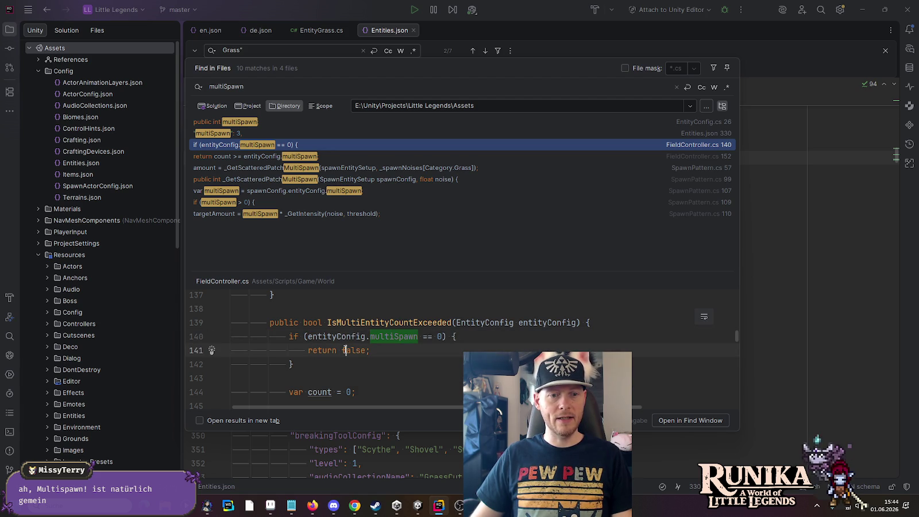
scroll(347, 350, down, 1)
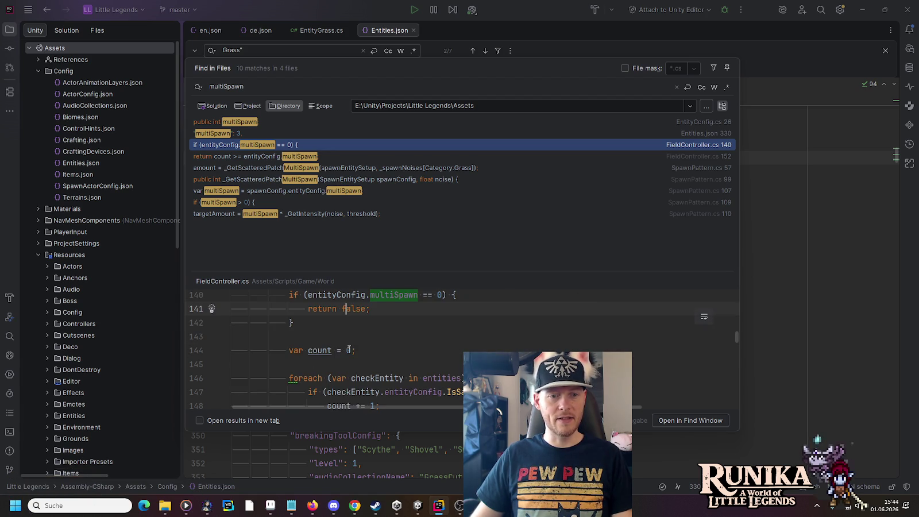
scroll(349, 349, up, 1)
click(382, 350)
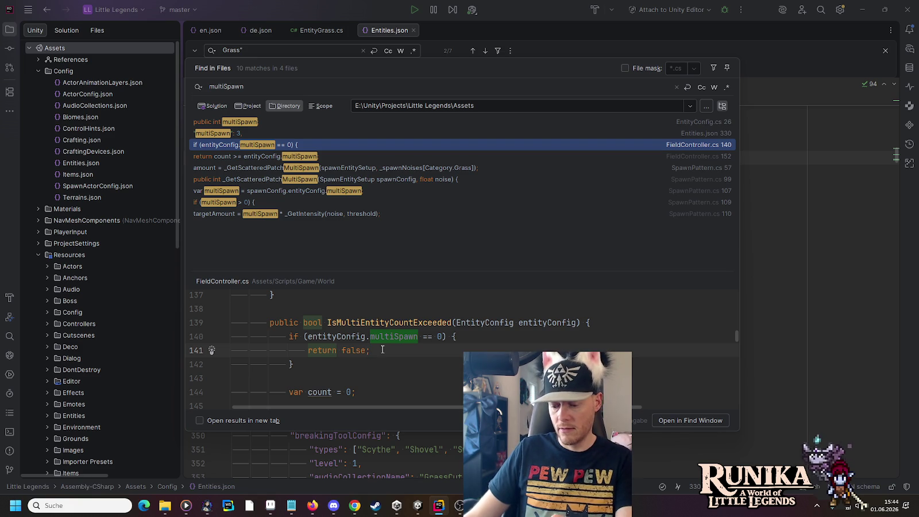
key(Return)
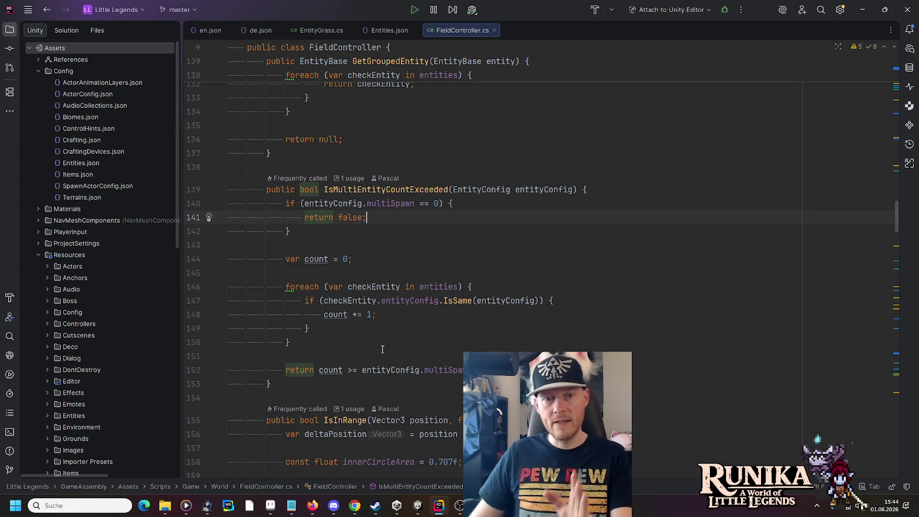